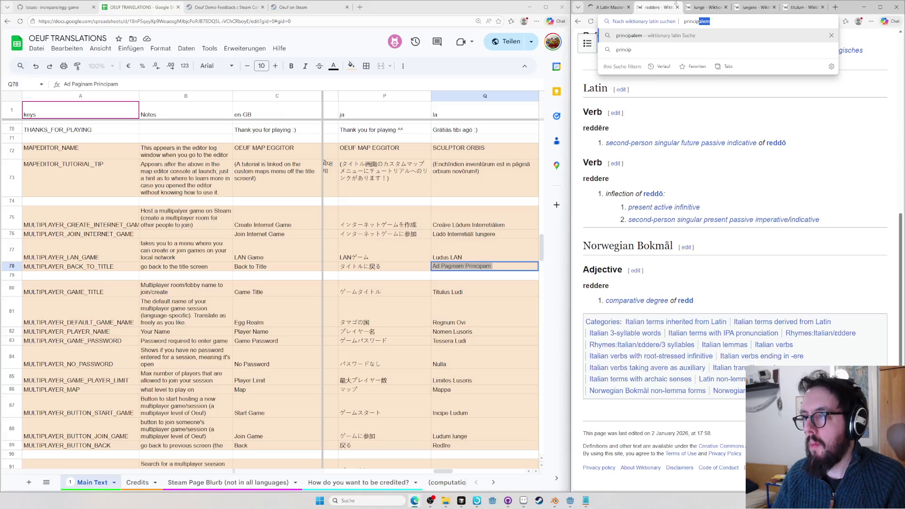
# Look up principus on Wiktionary, then correct the search to principius and rerun it
pyautogui.press('Return')
pyautogui.click(638, 206)
pyautogui.doubleClick(639, 206)
pyautogui.click(638, 206)
pyautogui.write('i')
pyautogui.press('Return')
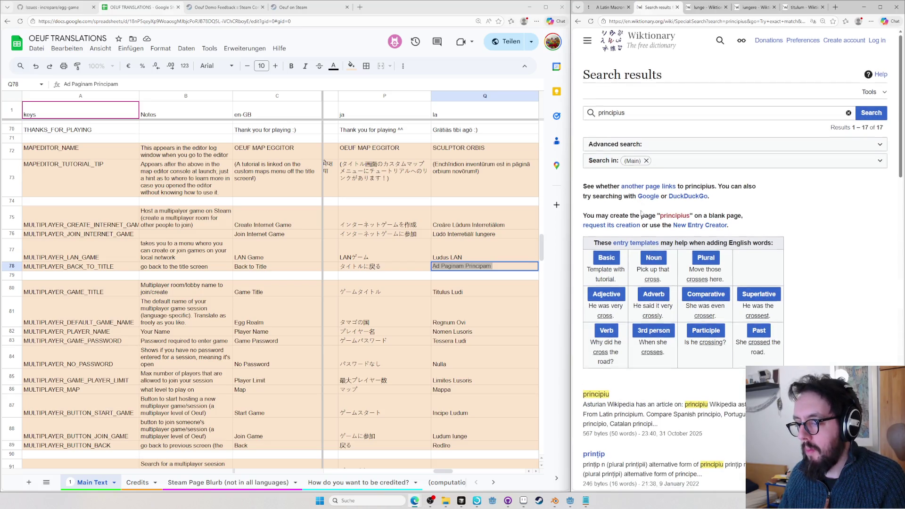
pyautogui.scroll(-1, 639, 210)
pyautogui.hotkey('ctrl', 'l')
pyautogui.write('principalem')
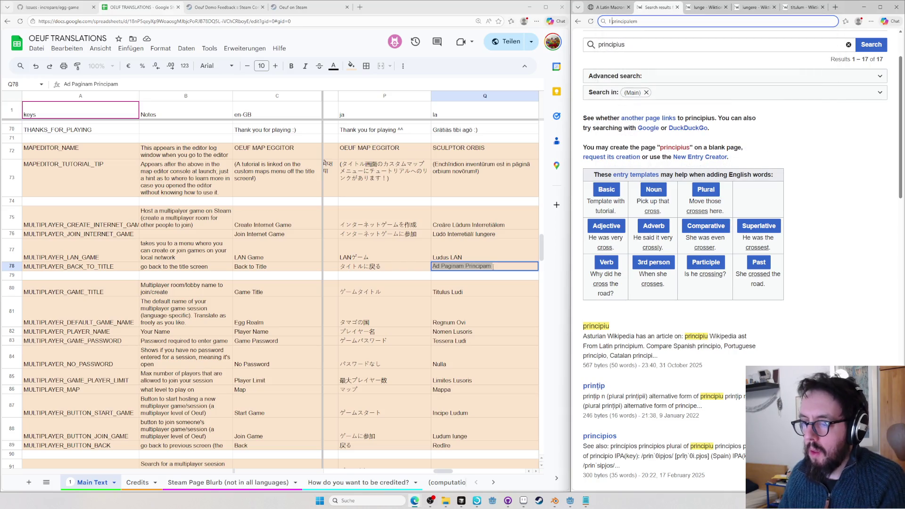
# Return to the translation sheet, reach the Latin column and start a text search in it
pyautogui.click(498, 241)
pyautogui.hotkey('ctrl', 'z')
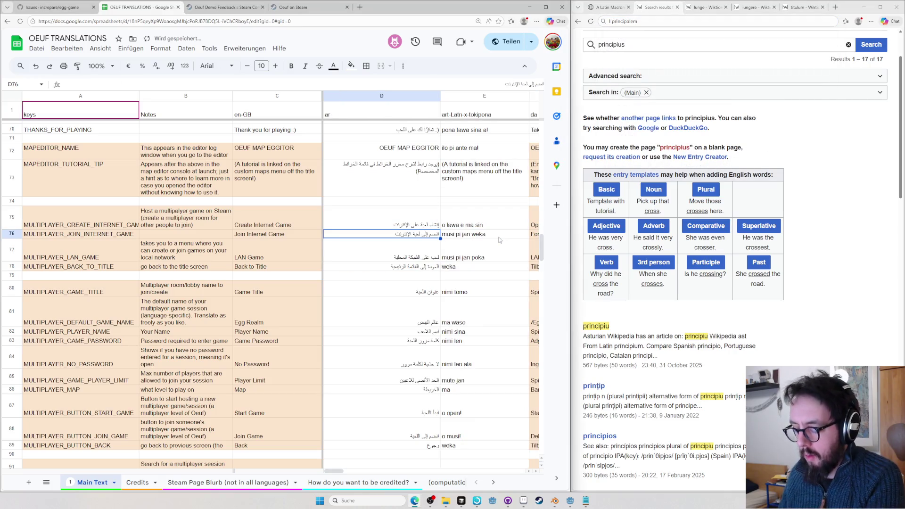
pyautogui.hotkey('ctrl', 'z')
pyautogui.hotkey('ctrl', 'z')
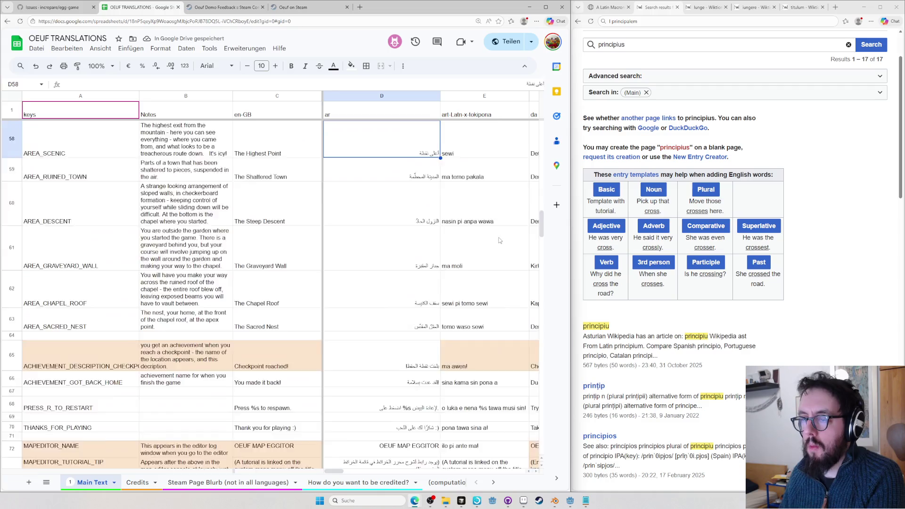
pyautogui.hotkey('ctrl', 'z')
pyautogui.hotkey('ctrl', 'z')
pyautogui.hotkey('ctrl', 'z')
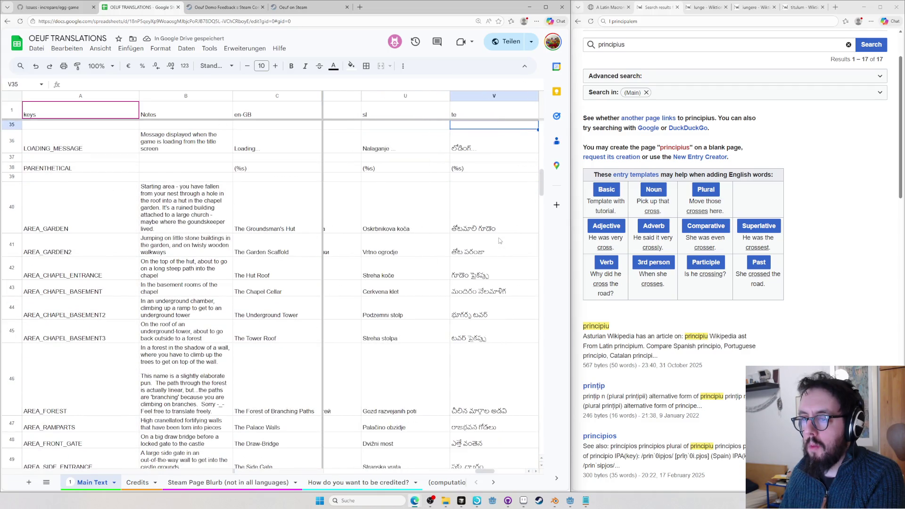
pyautogui.hotkey('ctrl', 'z')
pyautogui.hotkey('ctrl', 'z')
pyautogui.hotkey('ctrl', 'z')
pyautogui.hotkey('ctrl', 'z')
pyautogui.hotkey('ctrl', 'z')
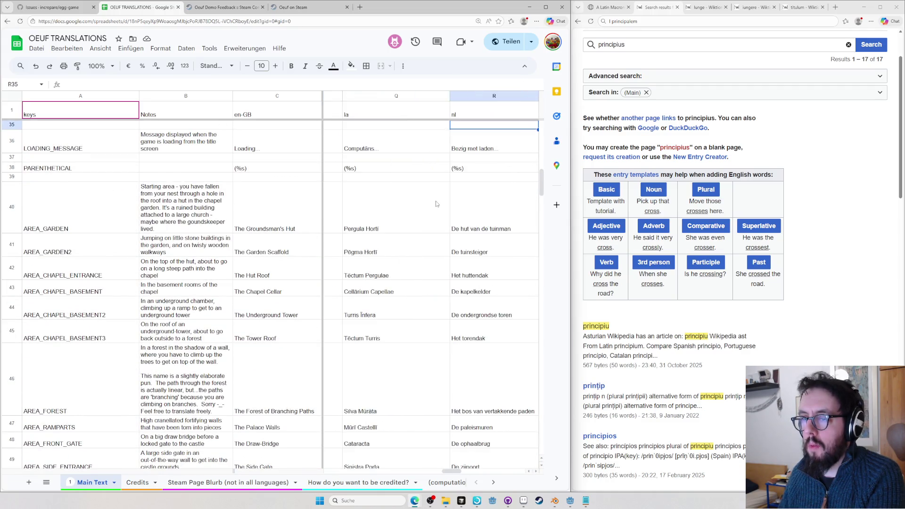
pyautogui.scroll(4, 451, 224)
pyautogui.scroll(5, 450, 224)
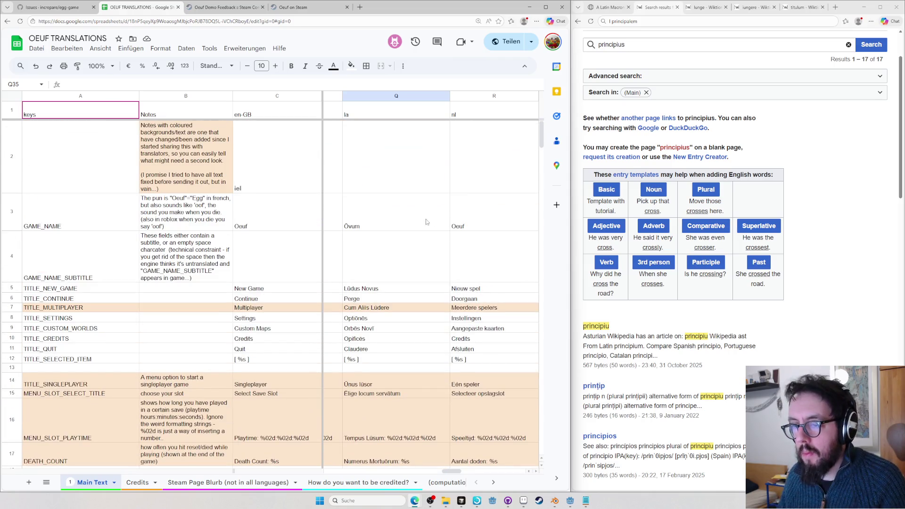
pyautogui.scroll(-3, 386, 269)
pyautogui.scroll(1, 396, 260)
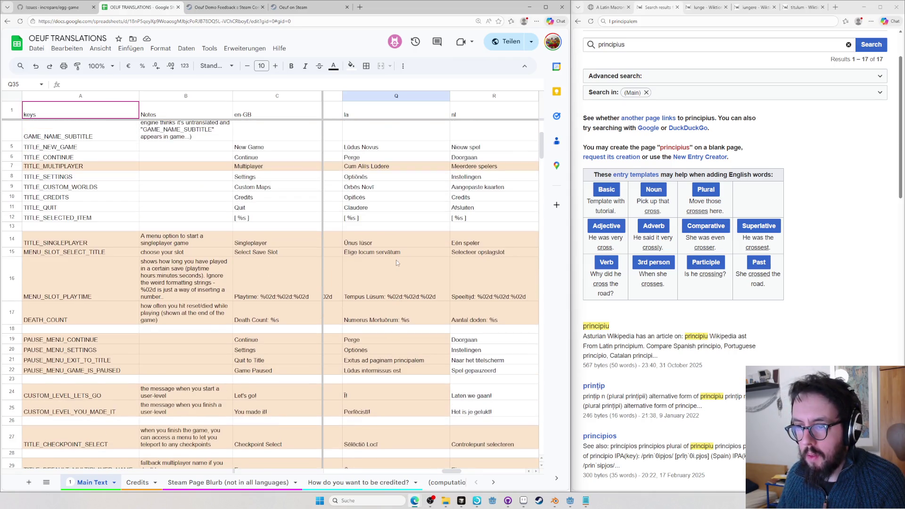
pyautogui.scroll(1, 397, 242)
pyautogui.click(404, 193)
pyautogui.hotkey('ctrl', 'f')
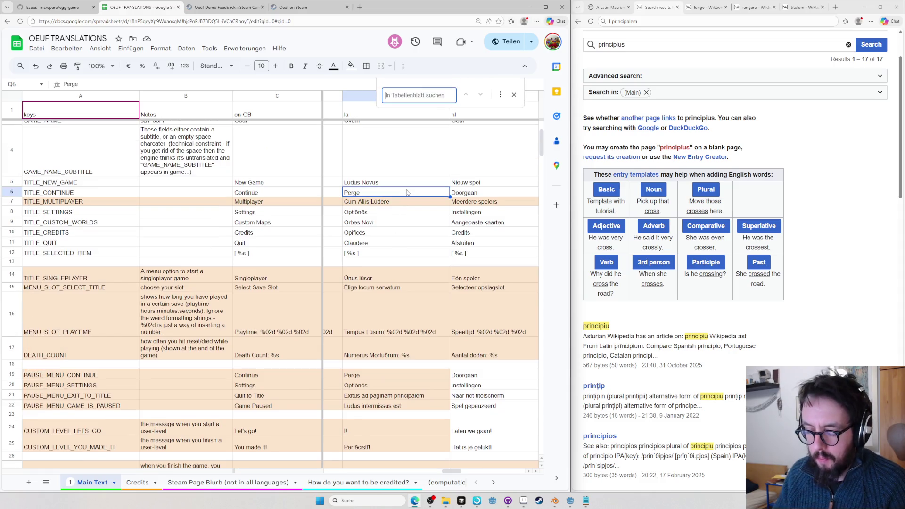
pyautogui.write('pagin')
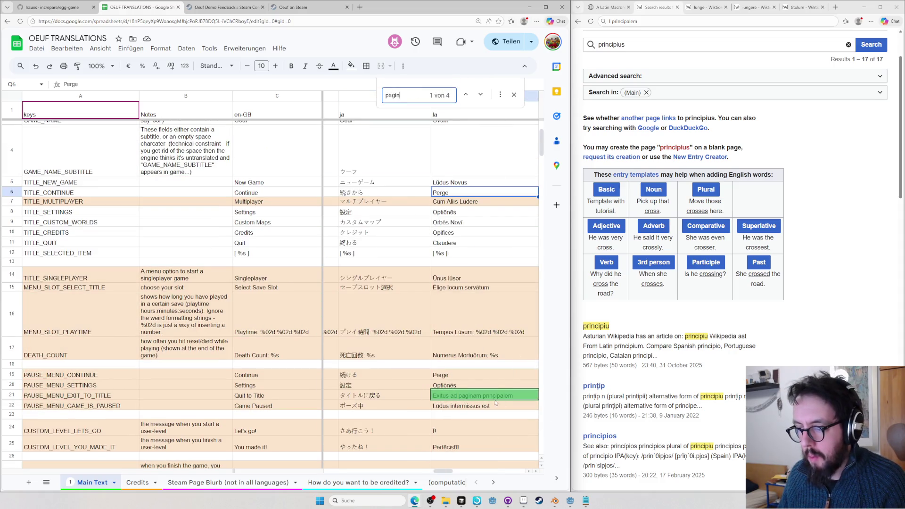
pyautogui.scroll(-10, 488, 372)
pyautogui.scroll(-5, 480, 374)
# Edit Q78 and look up principalem on Wiktionary, selecting the accusative prīncipālem from the prīncipālis entry
pyautogui.click(482, 393)
pyautogui.doubleClick(482, 394)
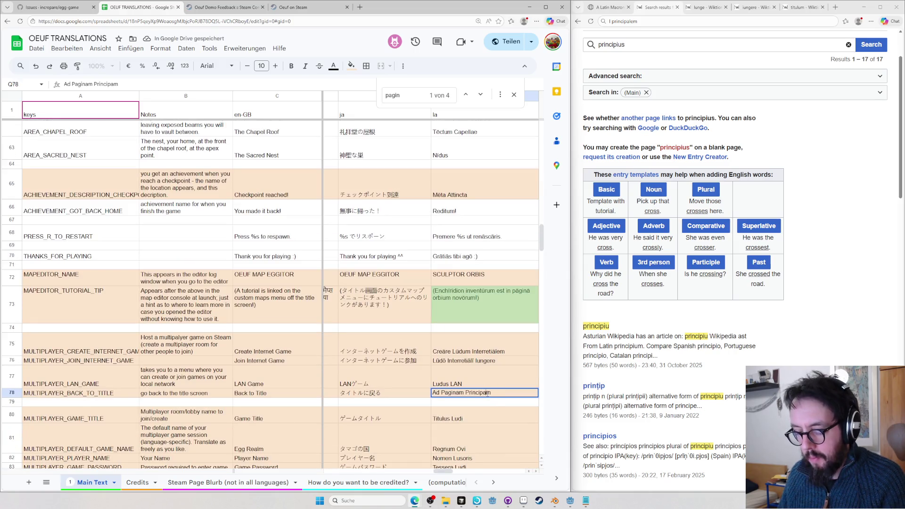
pyautogui.click(817, 361)
pyautogui.hotkey('ctrl', 'l')
pyautogui.write('principiul')
pyautogui.press('BackSpace')
pyautogui.press('BackSpace')
pyautogui.press('BackSpace')
pyautogui.press('BackSpace')
pyautogui.press('BackSpace')
pyautogui.press('BackSpace')
pyautogui.write('c')
pyautogui.press('Return')
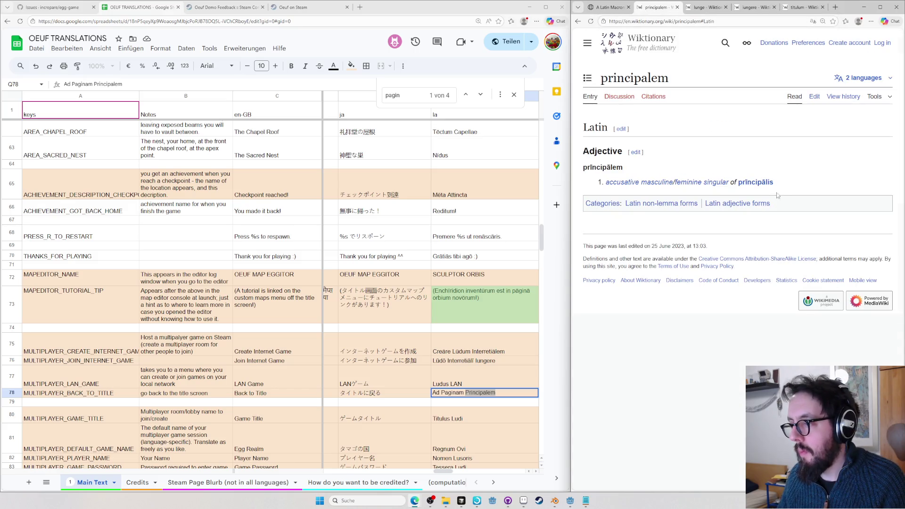
pyautogui.click(755, 182)
pyautogui.scroll(-1, 710, 321)
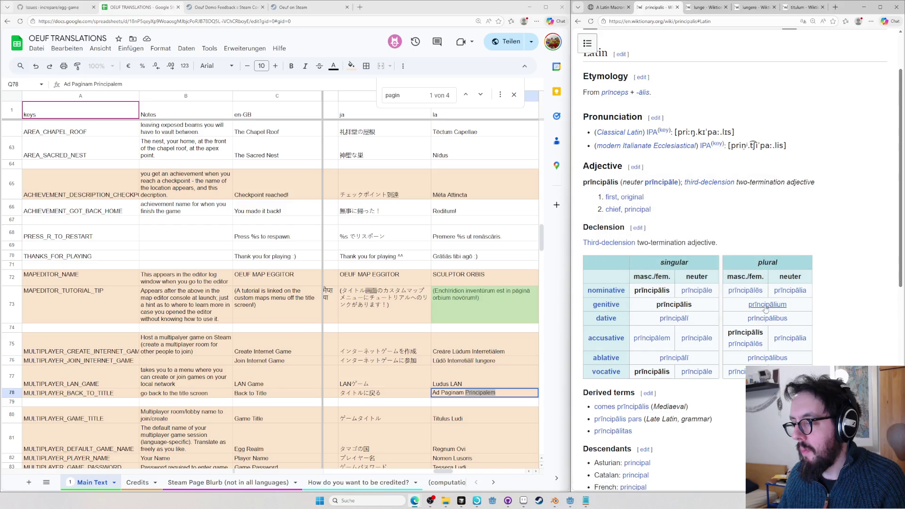
pyautogui.doubleClick(652, 338)
pyautogui.hotkey('ctrl', 'c')
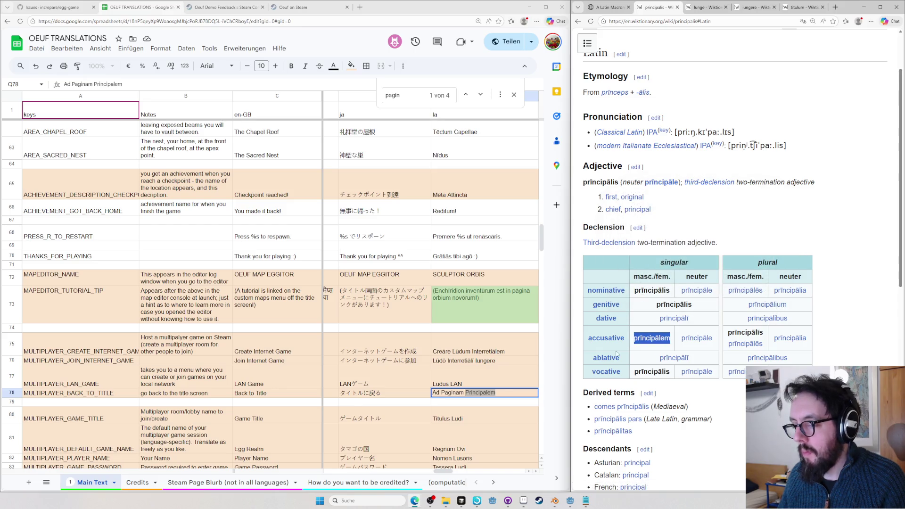
# Paste prīncipālem into Q78 and look up pagina on Wiktionary for its macrons
pyautogui.hotkey('alt', 'Tab')
pyautogui.hotkey('ctrl', 'v')
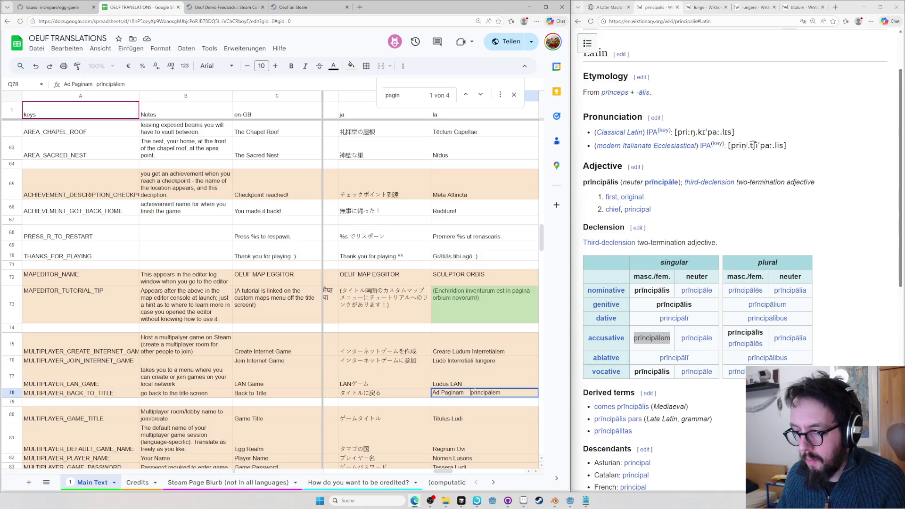
pyautogui.press('BackSpace')
pyautogui.write('P')
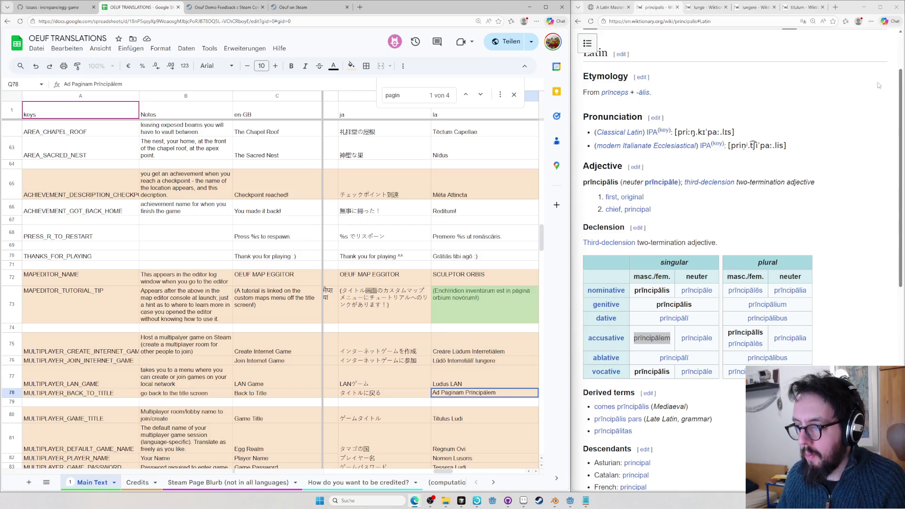
pyautogui.click(753, 73)
pyautogui.hotkey('ctrl', 'l')
pyautogui.press('BackSpace')
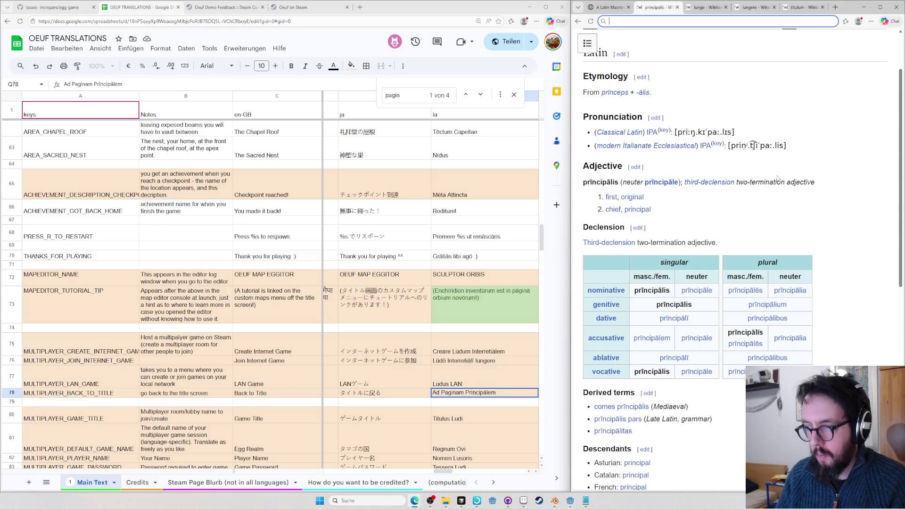
pyautogui.write('pagina')
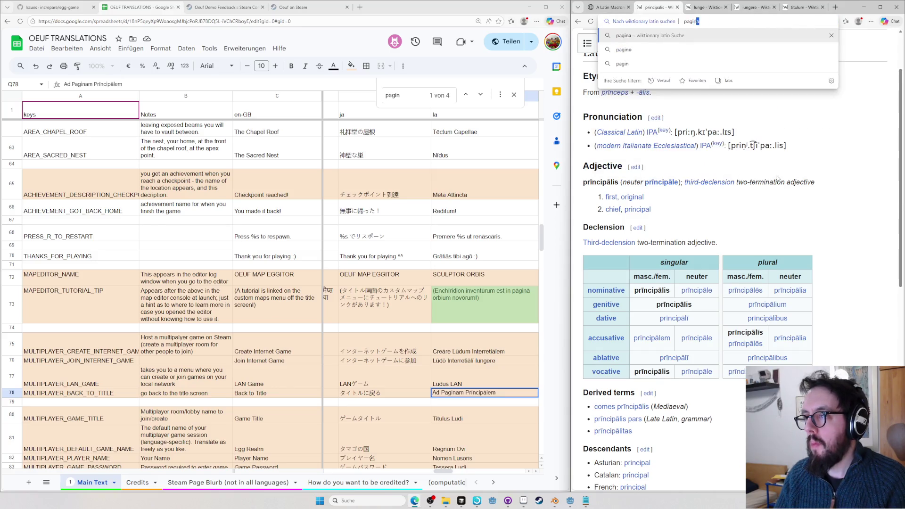
pyautogui.press('Return')
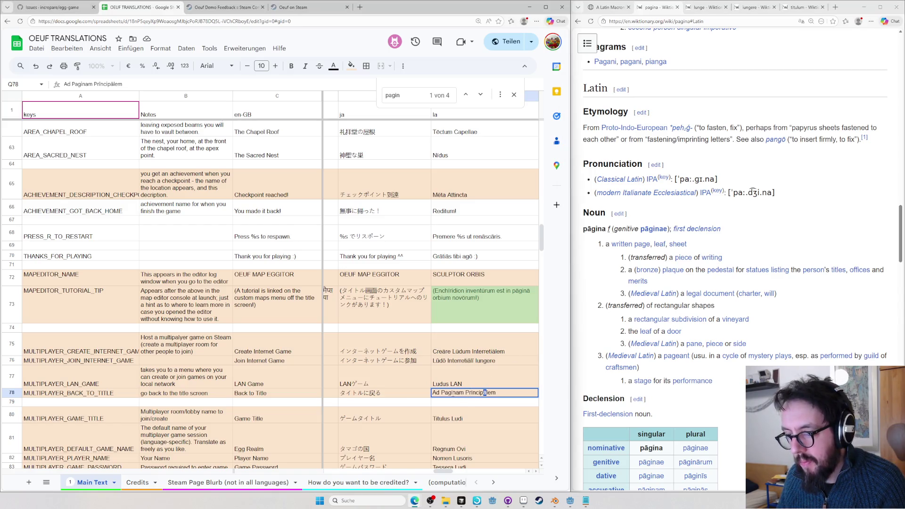
# Commit the entry in row 78 as Ad Pāginam Prīncipālem
pyautogui.press('Return')
pyautogui.press('Up')
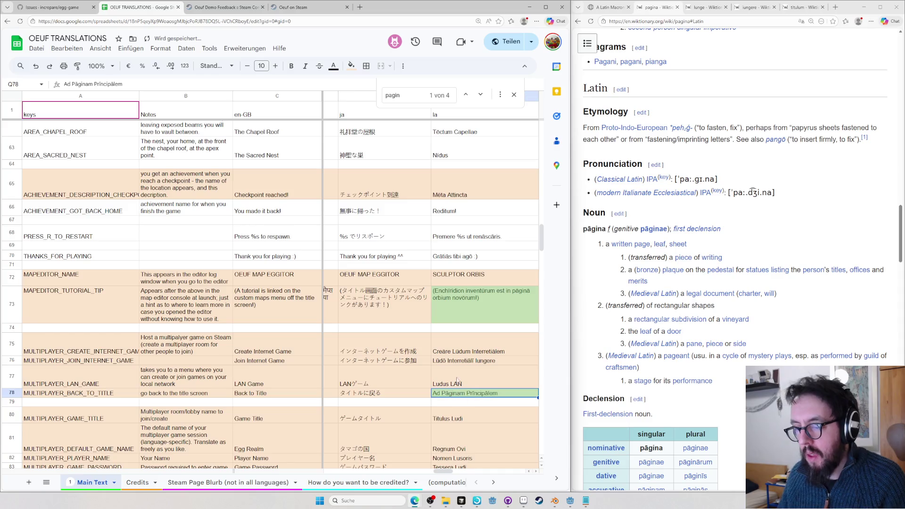
pyautogui.scroll(-2, 460, 340)
pyautogui.scroll(-3, 468, 299)
pyautogui.scroll(-2, 460, 213)
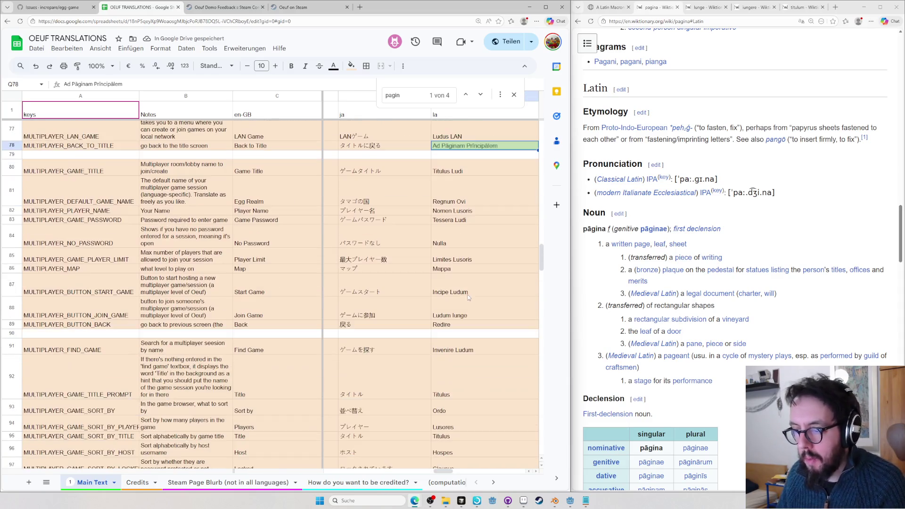
pyautogui.scroll(-3, 453, 173)
pyautogui.scroll(-5, 453, 212)
pyautogui.scroll(2, 451, 233)
pyautogui.scroll(3, 450, 259)
pyautogui.scroll(5, 451, 263)
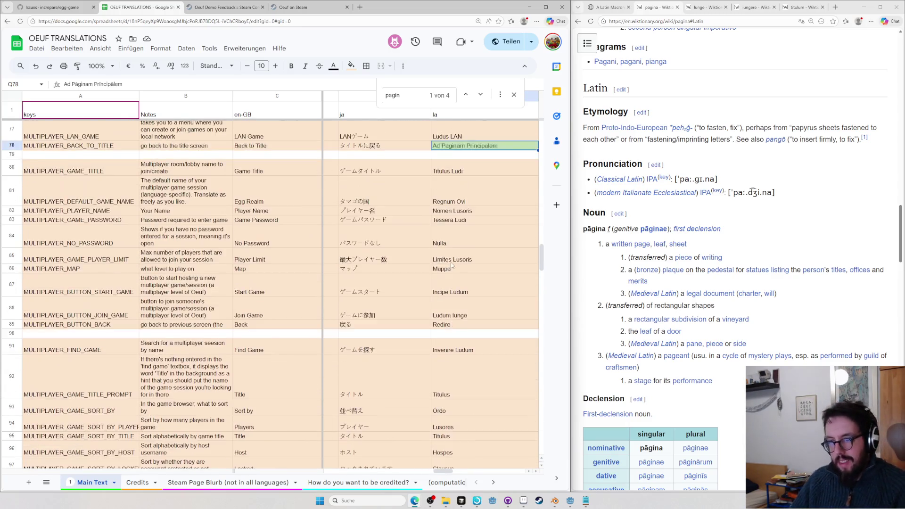
pyautogui.scroll(5, 451, 262)
pyautogui.click(608, 7)
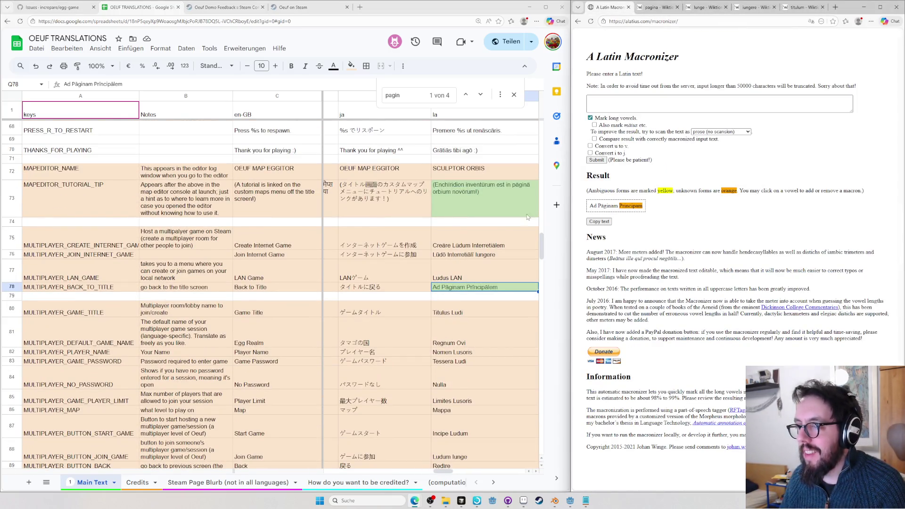
# Copy the Latin entries Q80:Q88 into the macronizer and submit them
pyautogui.click(461, 303)
pyautogui.scroll(-4, 461, 311)
pyautogui.keyDown('shift'); pyautogui.click(466, 280); pyautogui.keyUp('shift')
pyautogui.hotkey('ctrl', 'c')
pyautogui.click(719, 104)
pyautogui.hotkey('ctrl', 'v')
pyautogui.click(597, 250)
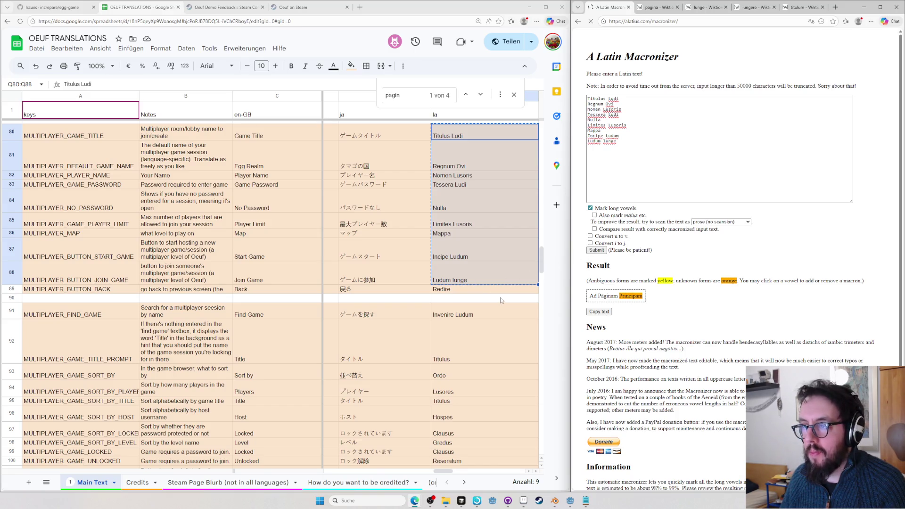
pyautogui.scroll(2, 500, 300)
# Select the macronized Titulus Lūdī line and start editing the row 80 entry
pyautogui.moveTo(622, 207); pyautogui.dragTo(590, 206)
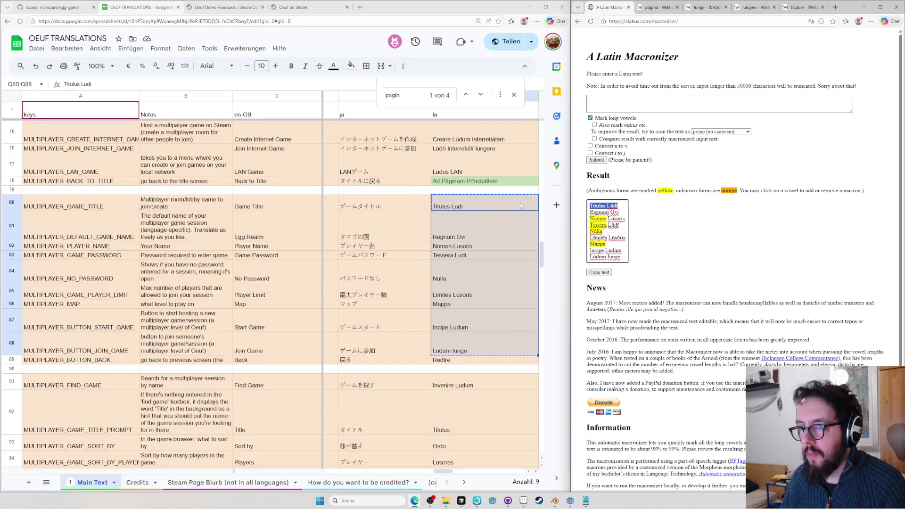
pyautogui.doubleClick(461, 200)
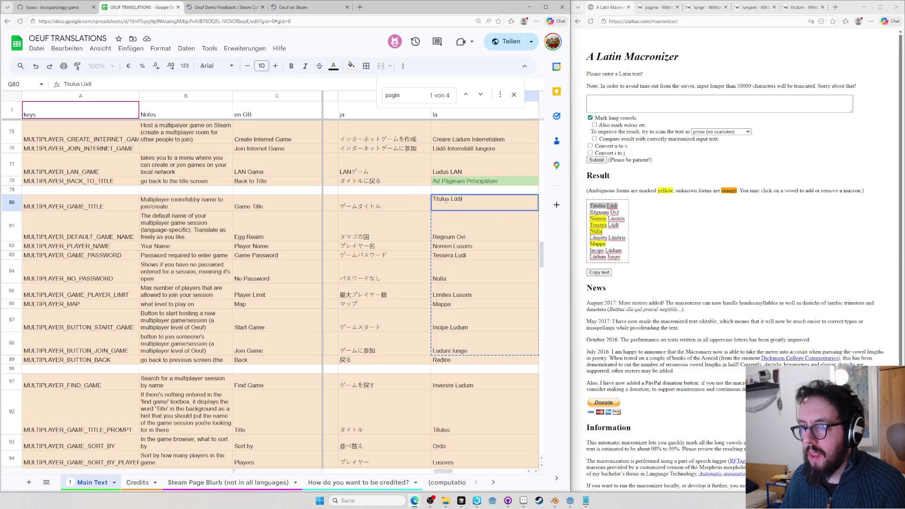
pyautogui.click(702, 265)
pyautogui.click(658, 7)
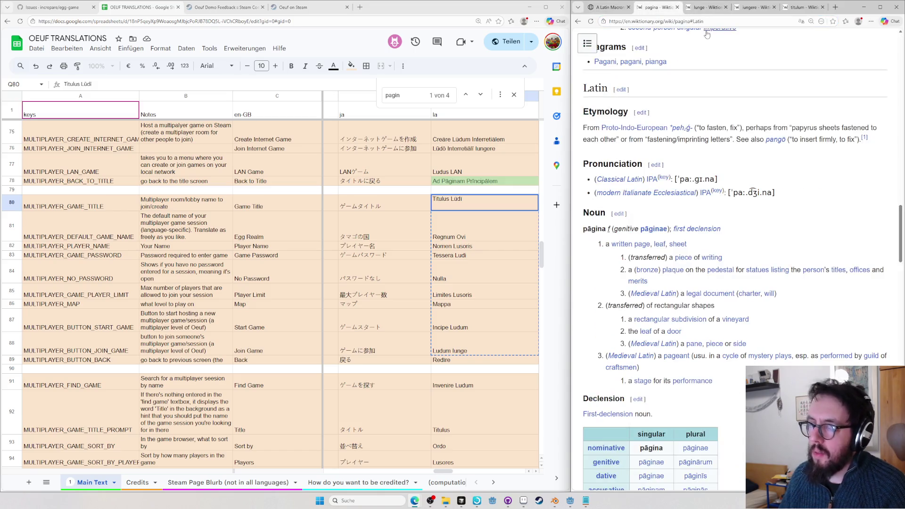
# Look up titulus, name and nomen on Wiktionary in turn
pyautogui.click(707, 21)
pyautogui.write('titulus')
pyautogui.press('Return')
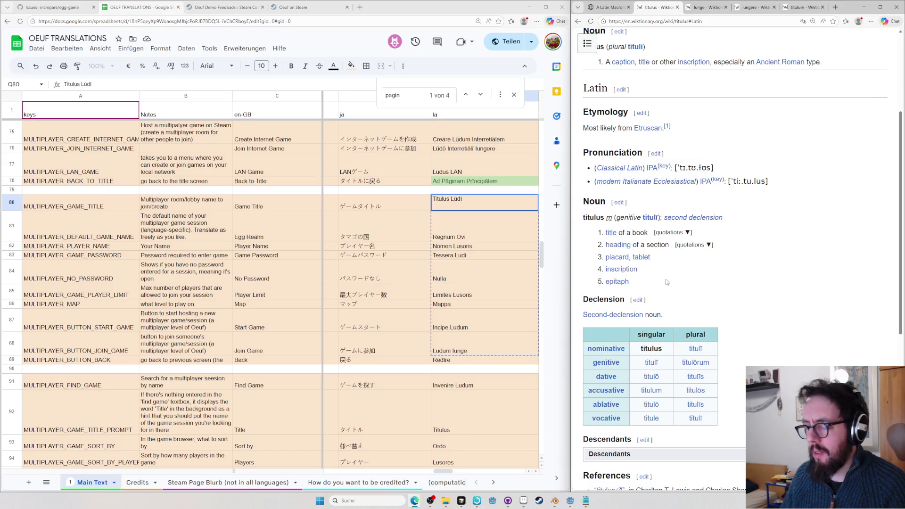
pyautogui.hotkey('ctrl', 'l')
pyautogui.write('name')
pyautogui.press('Return')
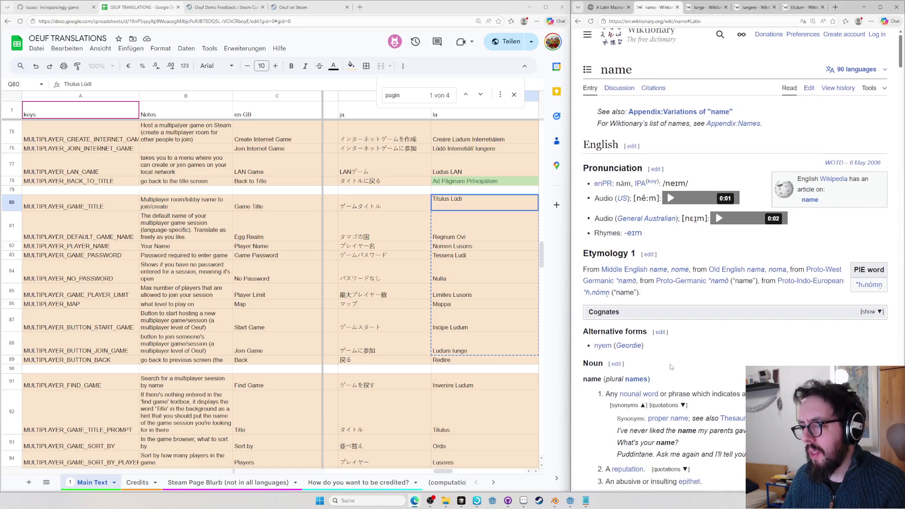
pyautogui.scroll(-2, 672, 297)
pyautogui.hotkey('ctrl', 'l')
pyautogui.write('nomen')
pyautogui.press('Return')
pyautogui.scroll(-1, 715, 248)
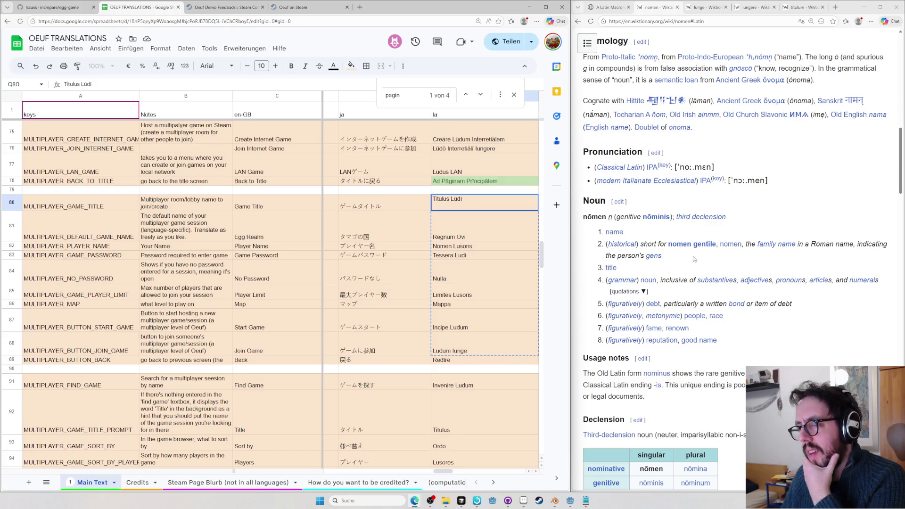
pyautogui.scroll(-1, 679, 276)
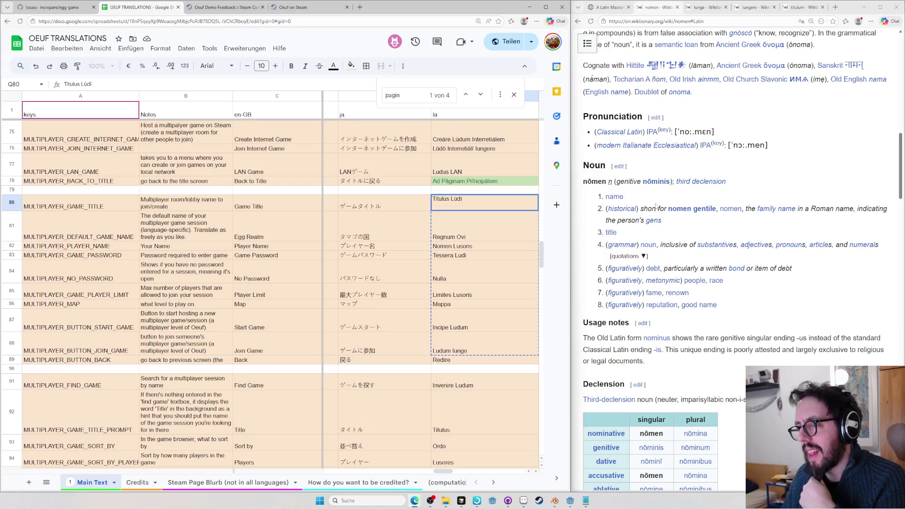
# Search Wiktionary for name, open Latin nōmen from its translations, and select Titulus in row 80
pyautogui.hotkey('ctrl', 'l')
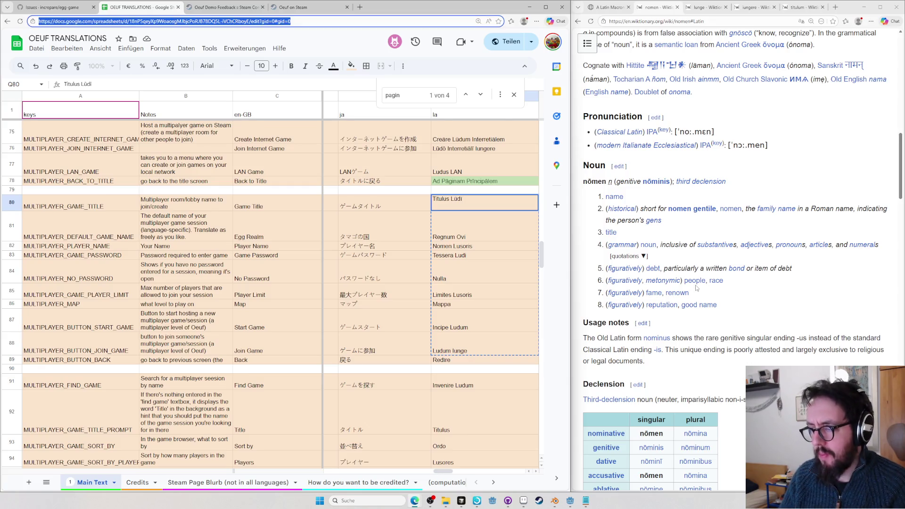
pyautogui.press('Escape')
pyautogui.scroll(-4, 748, 221)
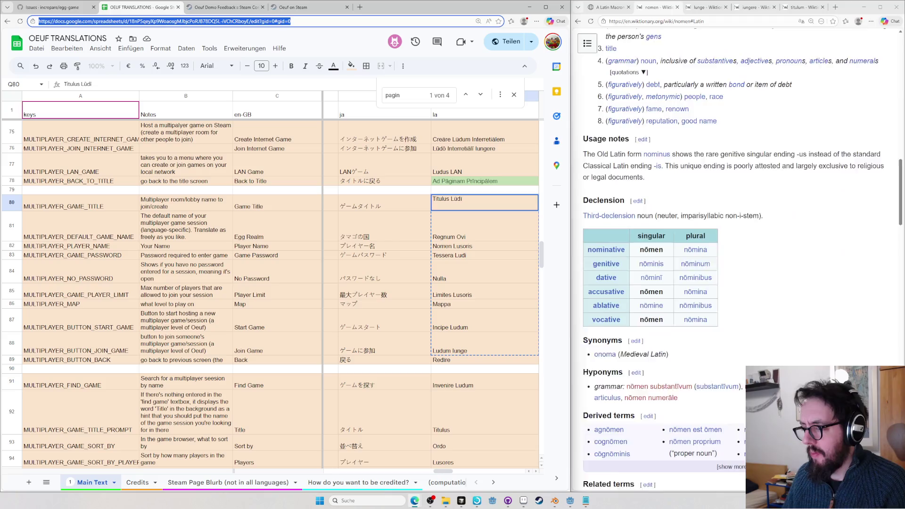
pyautogui.hotkey('ctrl', 'l')
pyautogui.write('na')
pyautogui.press('Return')
pyautogui.scroll(-2, 631, 214)
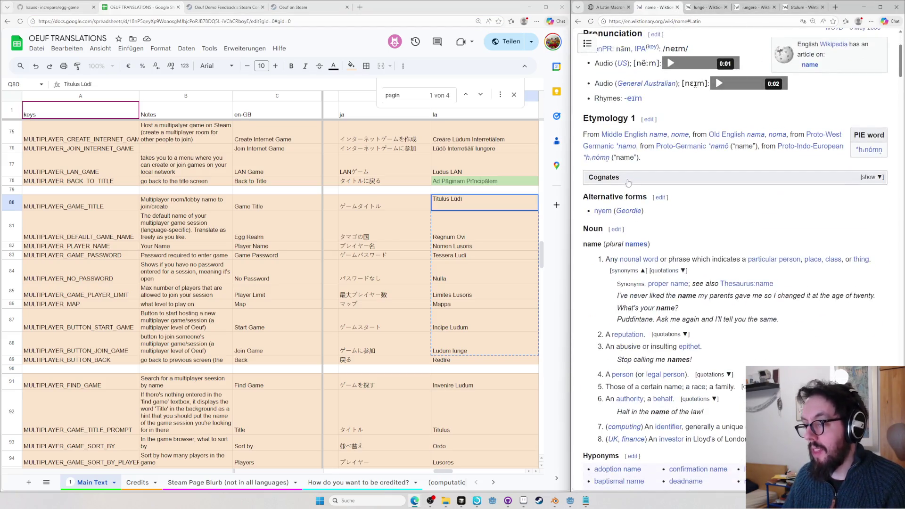
pyautogui.scroll(-3, 632, 213)
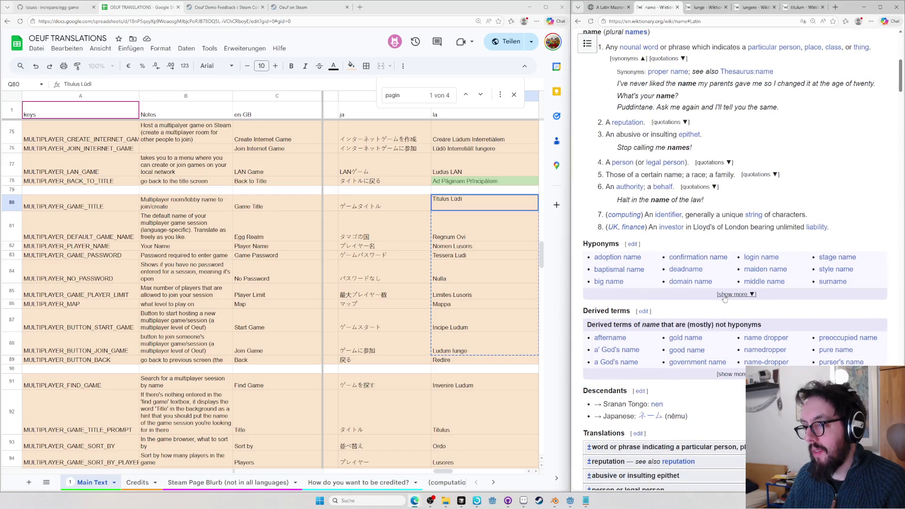
pyautogui.scroll(-3, 725, 298)
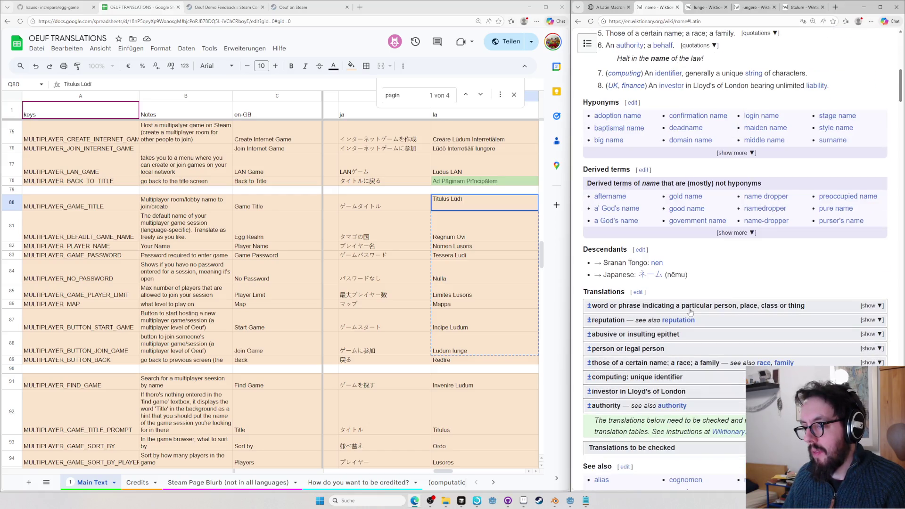
pyautogui.click(678, 312)
pyautogui.scroll(-2, 677, 312)
pyautogui.scroll(-2, 677, 307)
pyautogui.scroll(-3, 675, 306)
pyautogui.scroll(-3, 674, 303)
pyautogui.scroll(-3, 674, 304)
pyautogui.scroll(-3, 690, 290)
pyautogui.scroll(-3, 708, 276)
pyautogui.scroll(-3, 722, 262)
pyautogui.scroll(1, 600, 238)
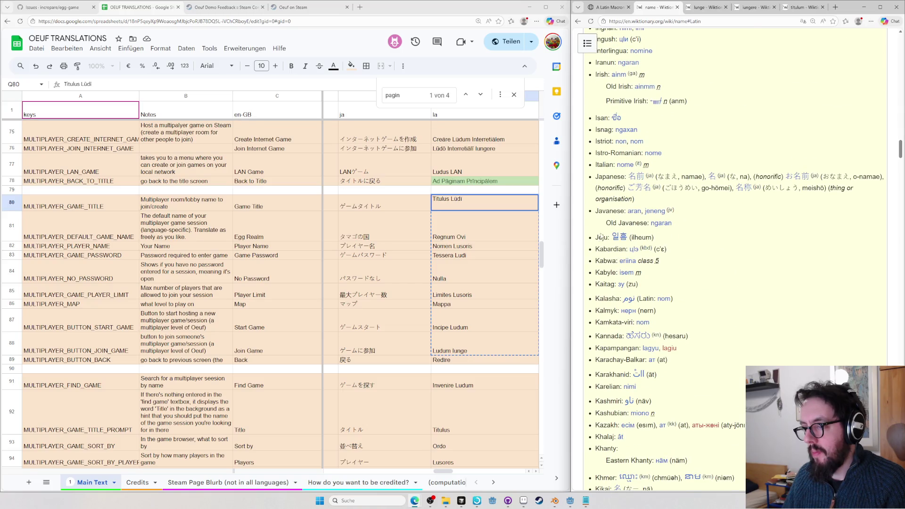
pyautogui.scroll(-3, 637, 326)
pyautogui.scroll(-3, 628, 283)
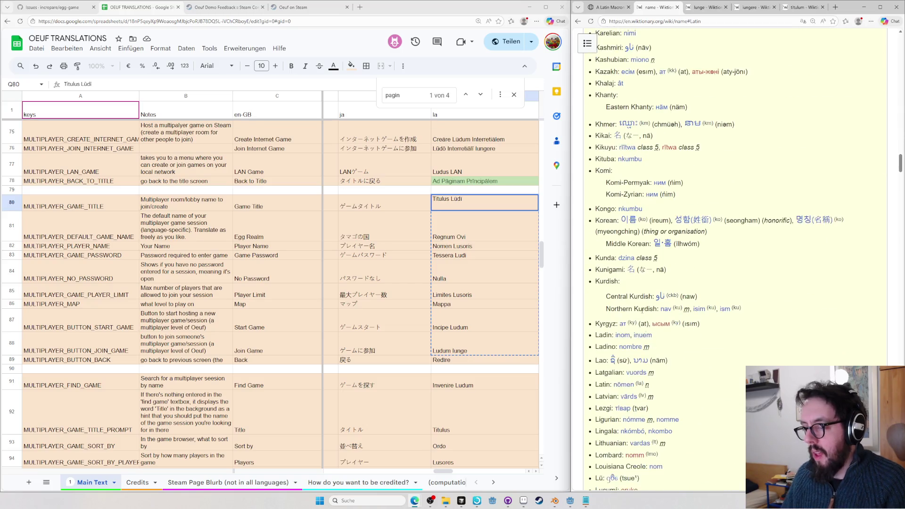
pyautogui.scroll(-2, 619, 248)
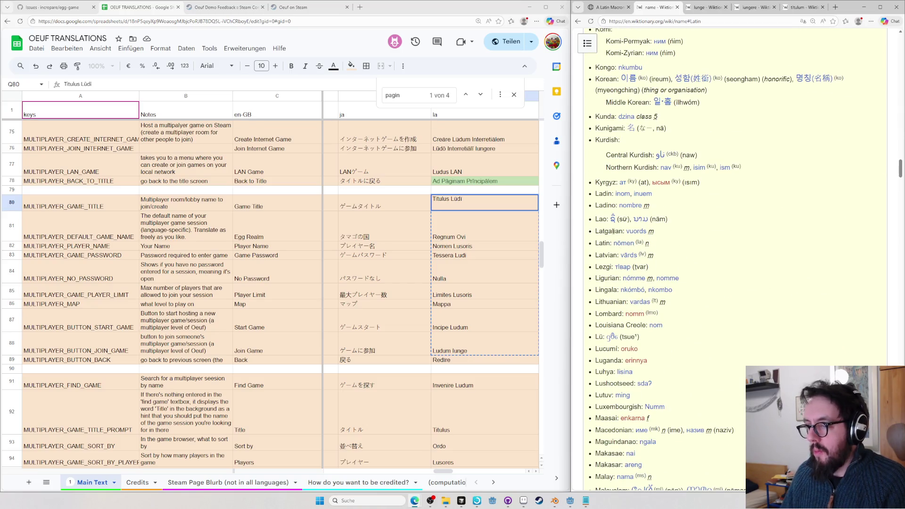
pyautogui.click(628, 243)
pyautogui.moveTo(729, 375)
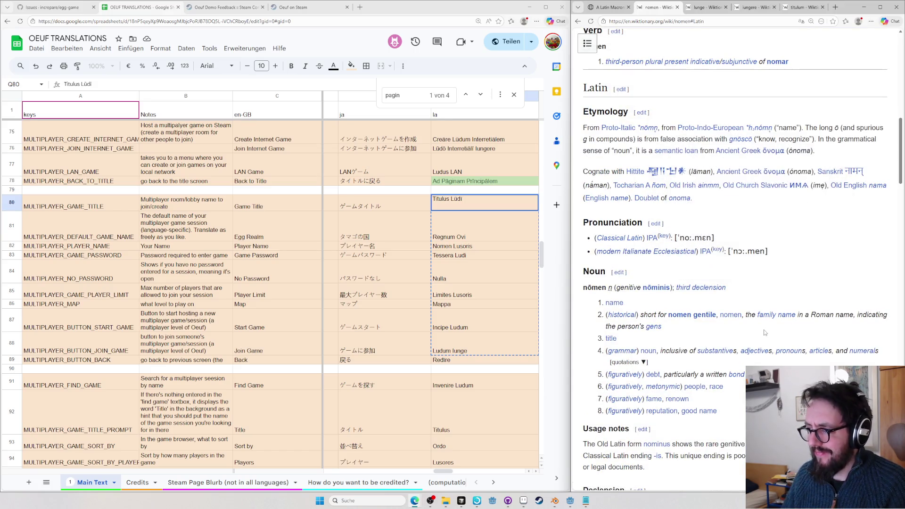
pyautogui.doubleClick(442, 199)
pyautogui.write('Nomen')
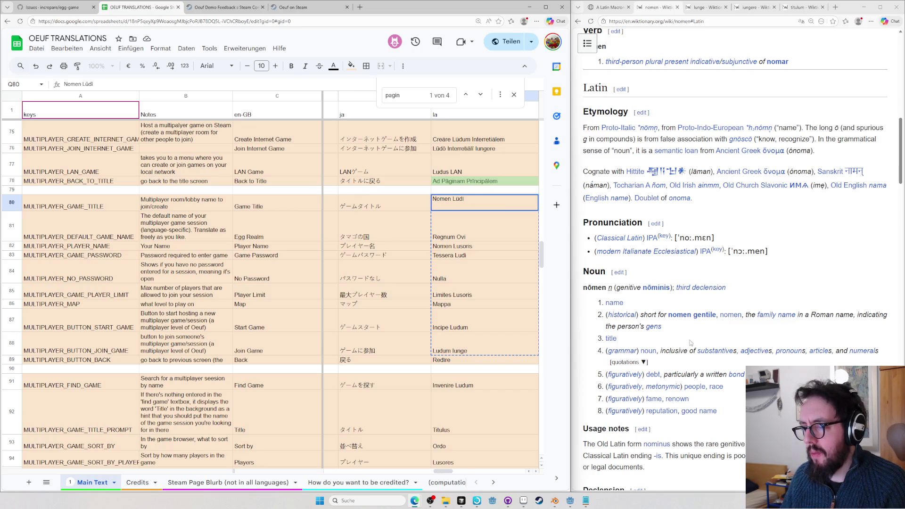
# Paste nōmen over Titulus in row 80, capitalize it and commit Nōmen Lūdī
pyautogui.doubleClick(594, 288)
pyautogui.click(433, 198)
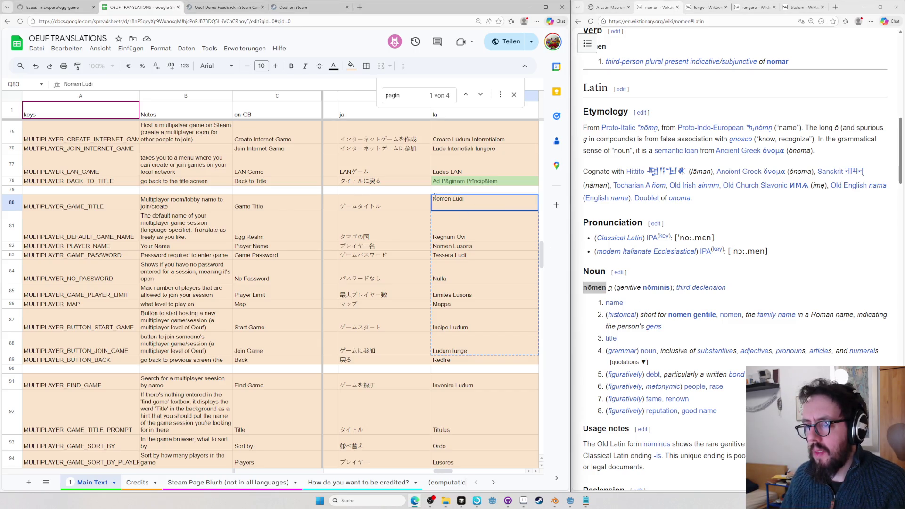
pyautogui.hotkey('ctrl', 'v')
pyautogui.press('Home')
pyautogui.press('Delete')
pyautogui.write('N')
pyautogui.press('Return')
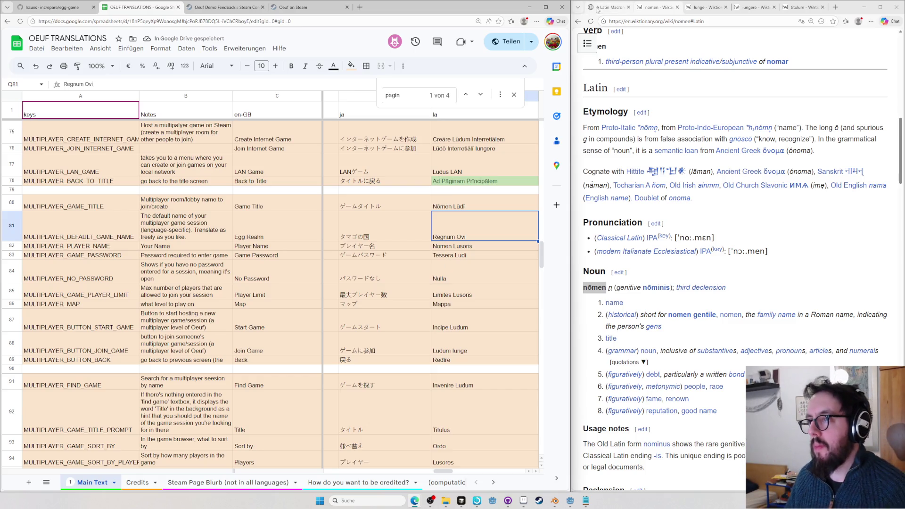
# Paste the macronizer's Rēgnum Ovī into row 81, check regnum on Wiktionary, and commit it
pyautogui.click(600, 9)
pyautogui.tripleClick(618, 212)
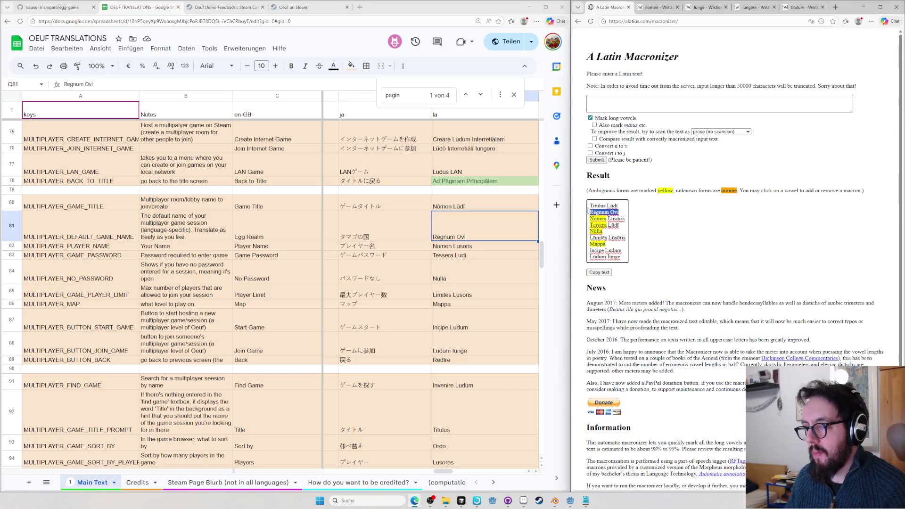
pyautogui.doubleClick(482, 223)
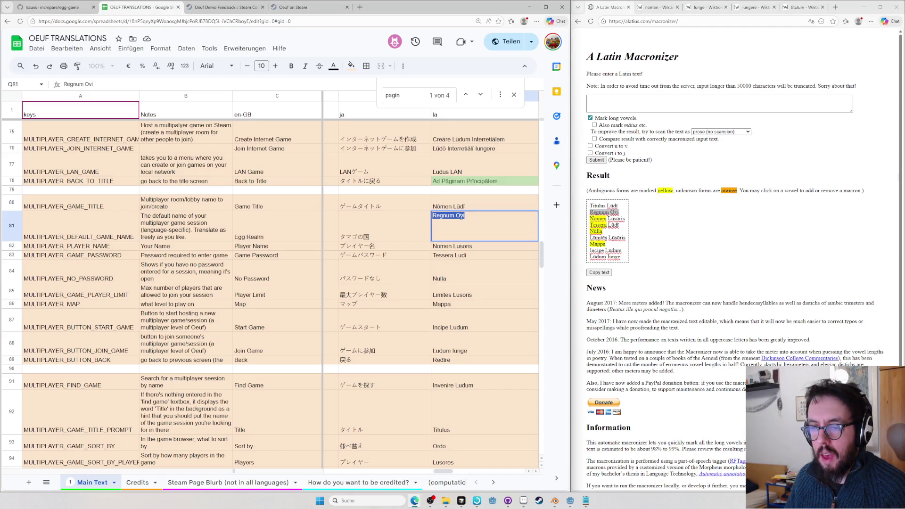
pyautogui.hotkey('ctrl', 'v')
pyautogui.click(648, 8)
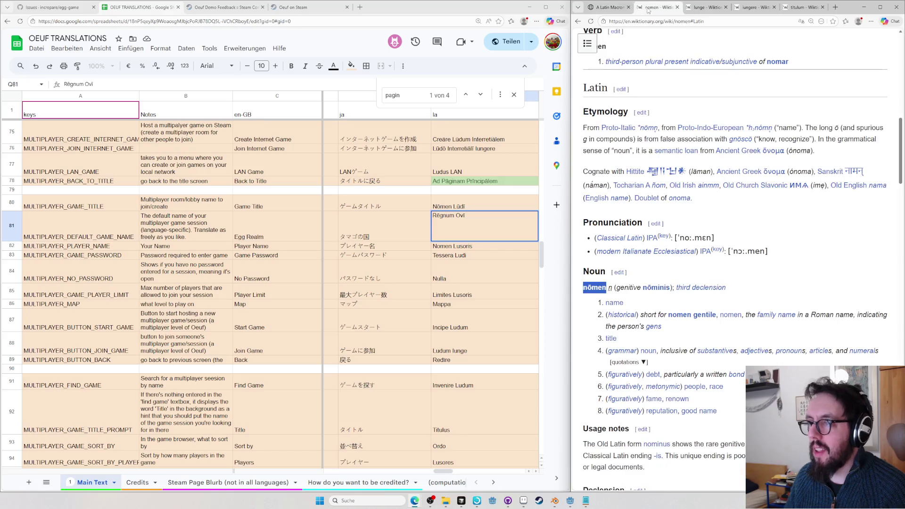
pyautogui.hotkey('ctrl', 'l')
pyautogui.write('regnum')
pyautogui.press('Return')
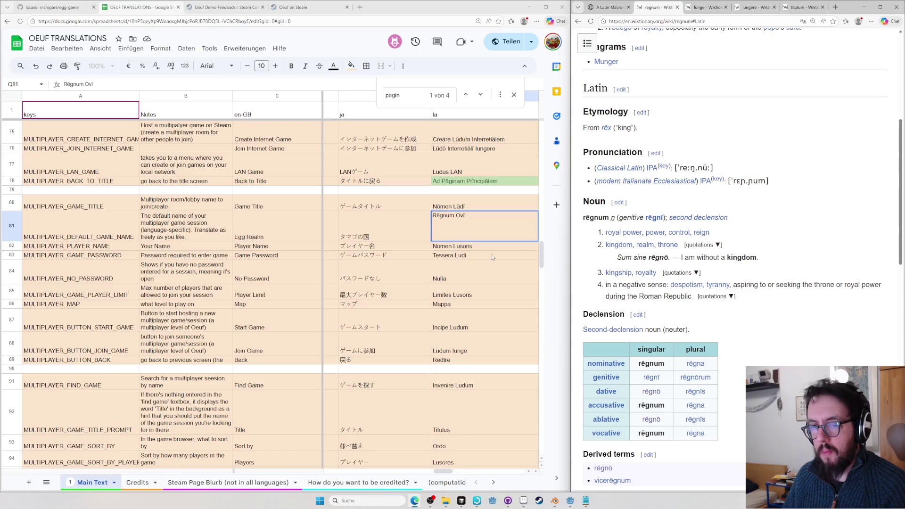
pyautogui.click(470, 229)
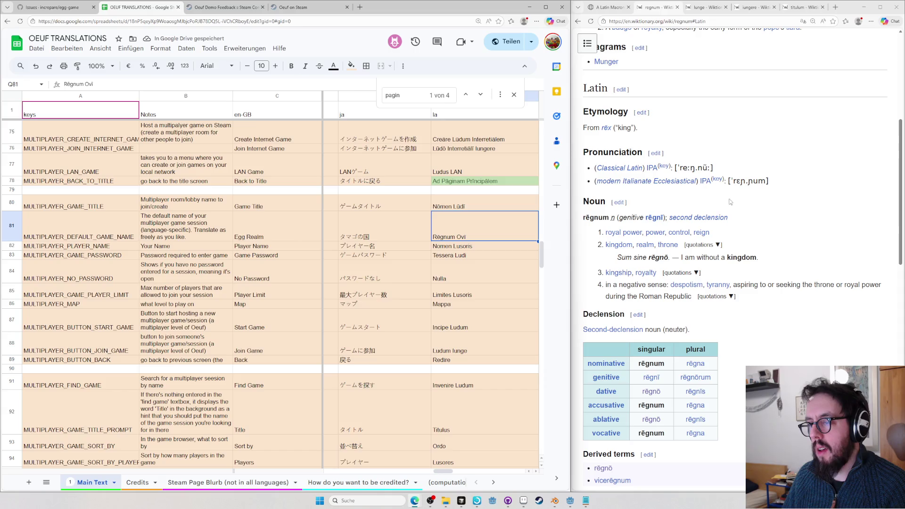
pyautogui.hotkey('ctrl', 'l')
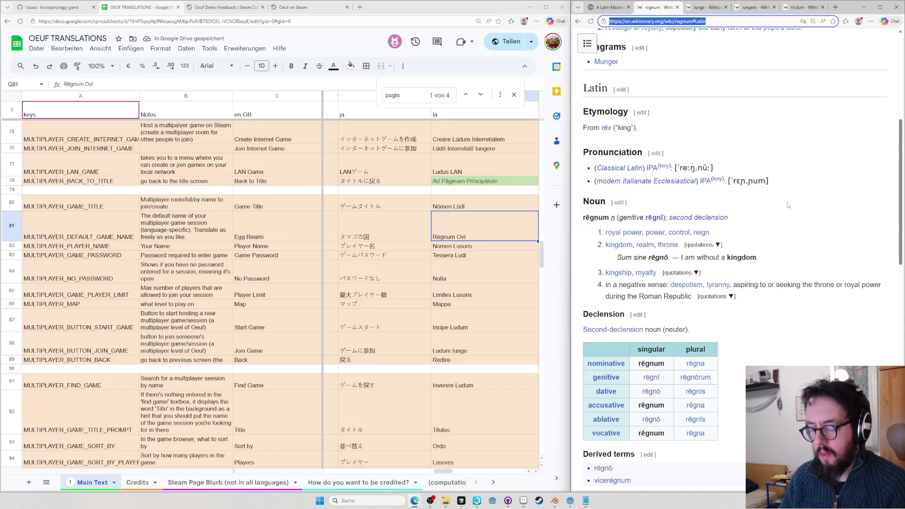
pyautogui.write('ovarum')
# Look up ovarum and then the suffix -ovarum on Wiktionary, finding no entry
pyautogui.press('Return')
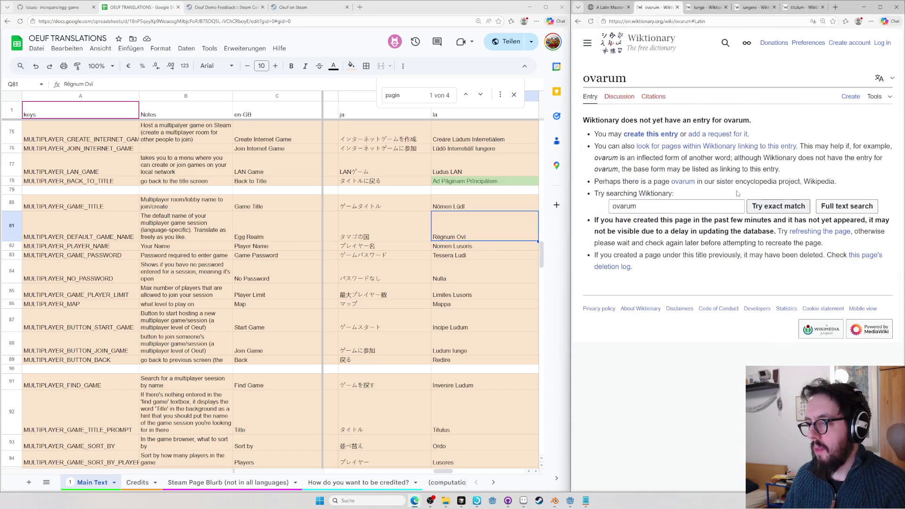
pyautogui.doubleClick(667, 206)
pyautogui.hotkey('ctrl', 'l')
pyautogui.write('-ovarum')
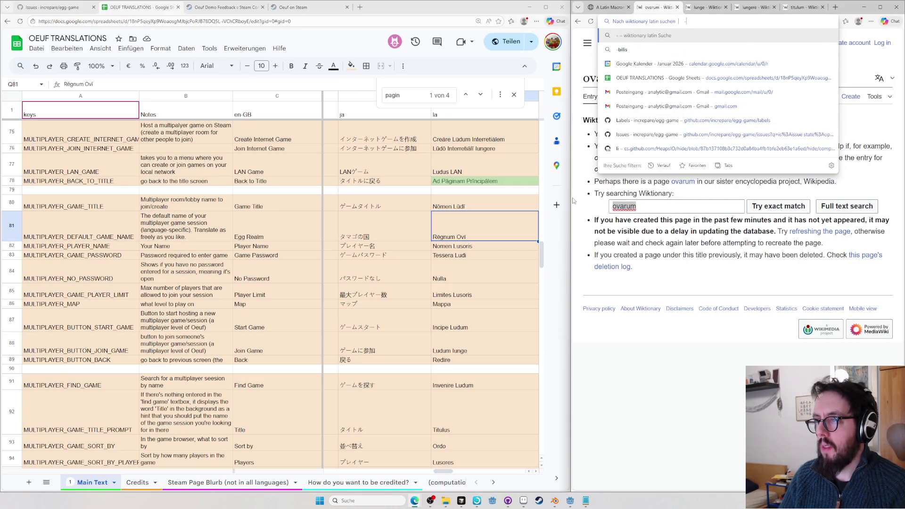
pyautogui.press('Return')
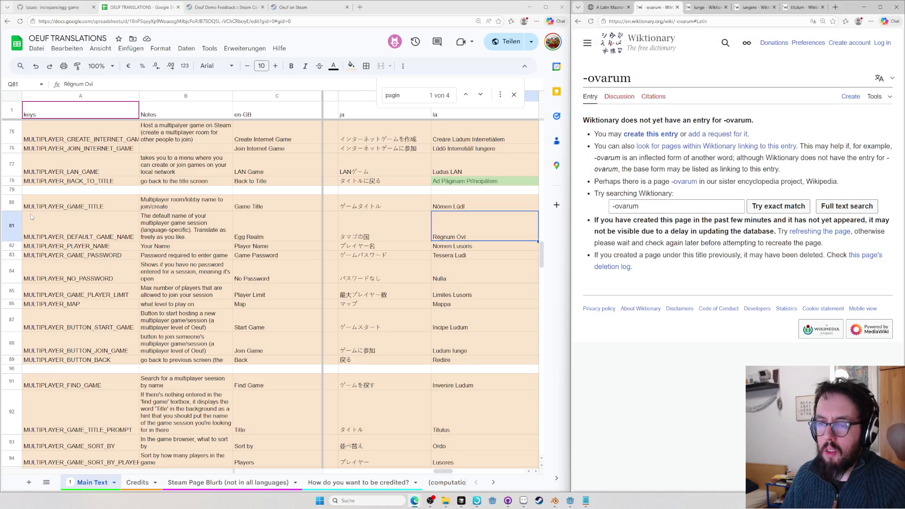
# Trim the search to -arum to open the Latin suffix entry -ārum, then return to row 81
pyautogui.click(618, 206)
pyautogui.doubleClick(627, 206)
pyautogui.write('arum')
pyautogui.press('Return')
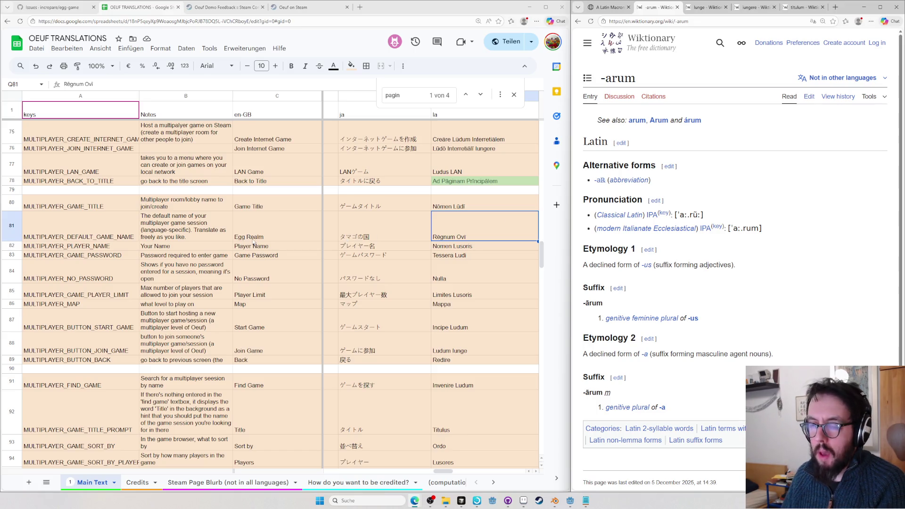
pyautogui.click(422, 236)
# Step along row 81 comparing the default game name in fr-FR, eu, es, fa and de-DE
pyautogui.press('Left')
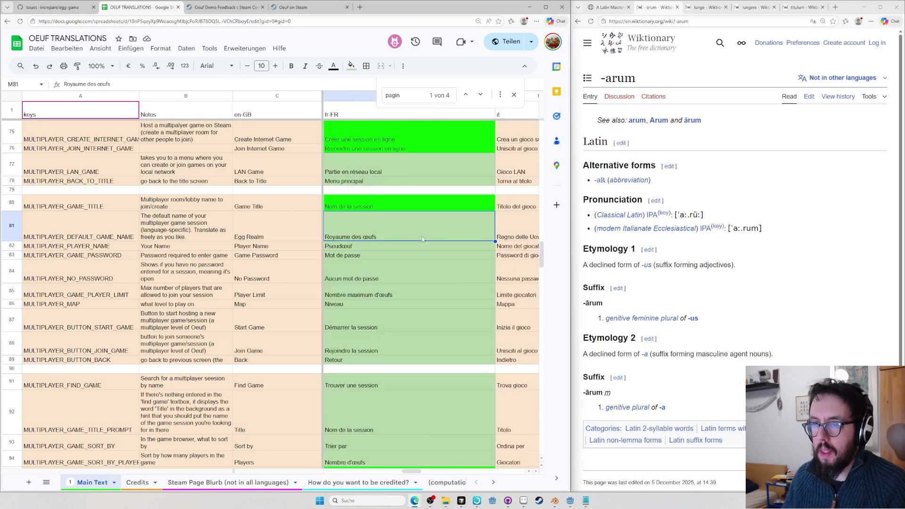
pyautogui.press('Left')
pyautogui.press('Left')
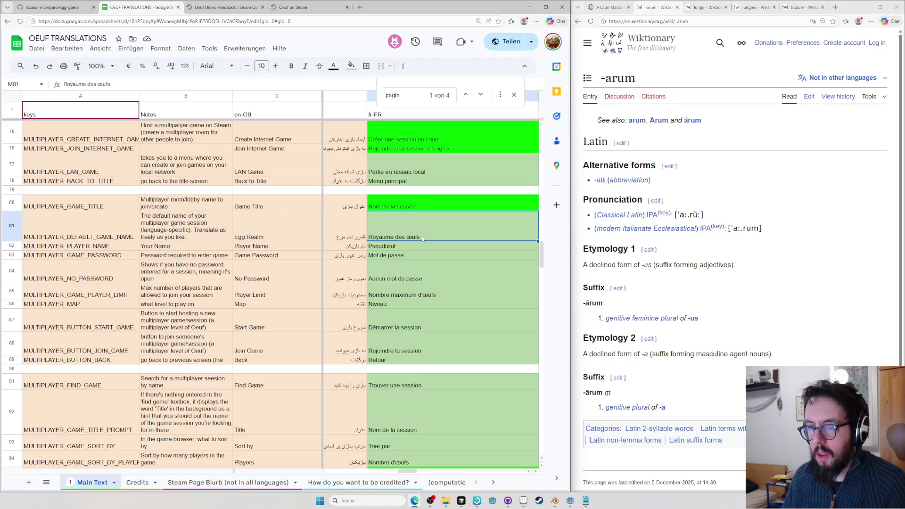
pyautogui.press('Right')
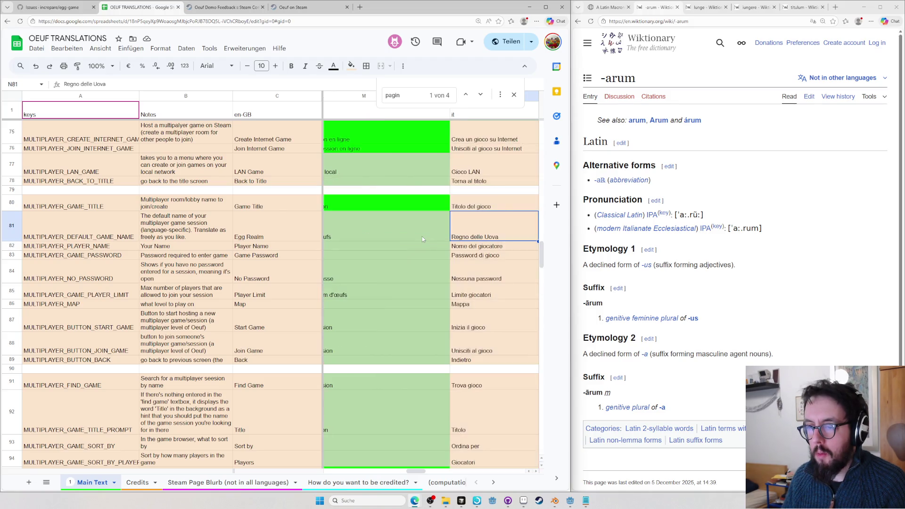
pyautogui.press('Left')
pyautogui.press('Left')
pyautogui.press('Left')
pyautogui.press('Left')
pyautogui.press('Left')
pyautogui.press('Left')
pyautogui.press('Left')
pyautogui.press('Left')
pyautogui.press('Left')
pyautogui.press('Left')
pyautogui.press('Right')
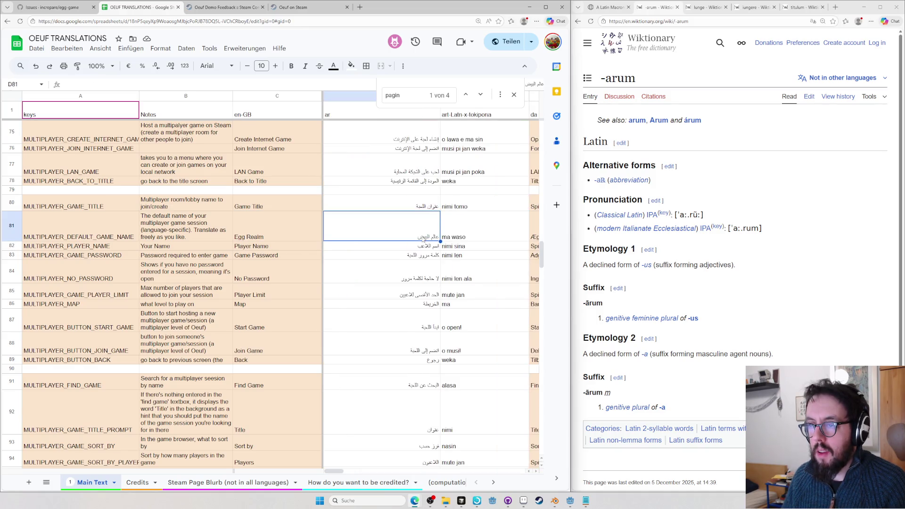
pyautogui.press('Right')
pyautogui.press('Right')
pyautogui.press('Right')
pyautogui.press('Right')
pyautogui.press('Right')
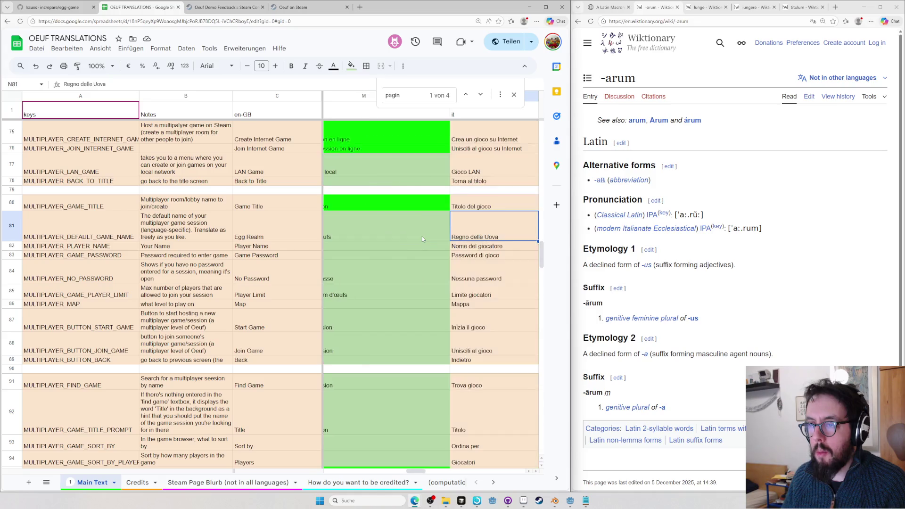
pyautogui.press('Right')
pyautogui.press('Right')
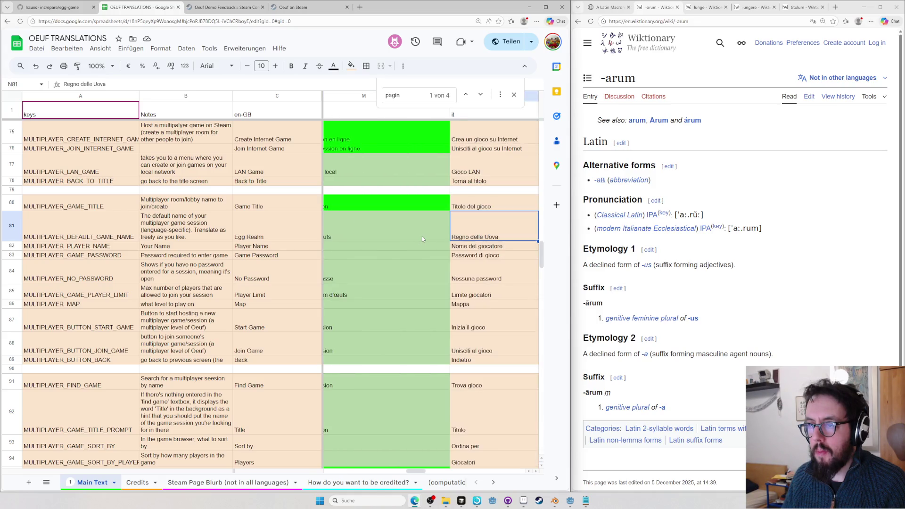
pyautogui.press('Left')
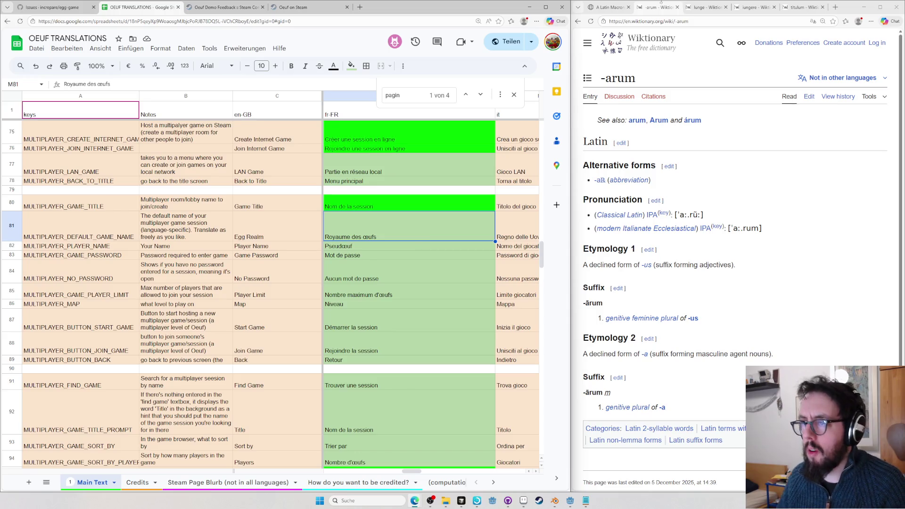
pyautogui.press('Left')
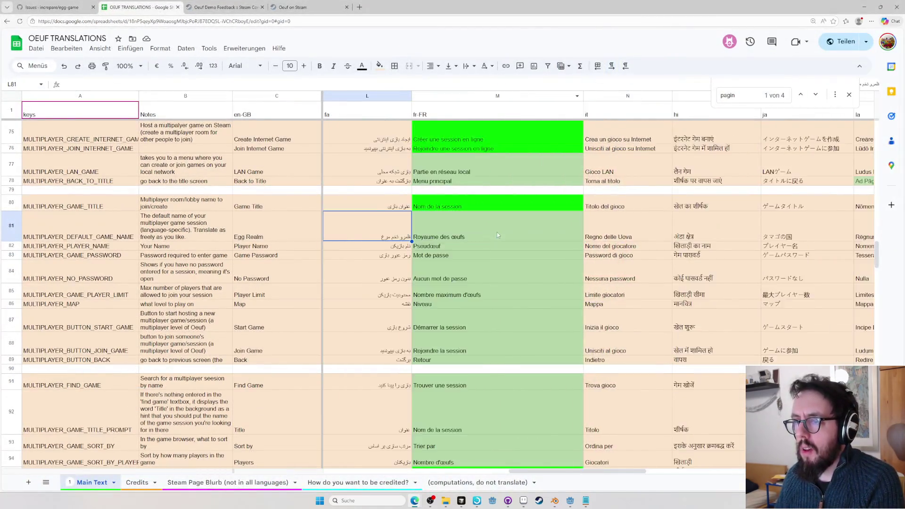
pyautogui.press('Left')
pyautogui.press('Left')
pyautogui.press('Left')
pyautogui.press('Left')
pyautogui.press('Left')
pyautogui.press('Left')
pyautogui.press('Left')
pyautogui.press('Right')
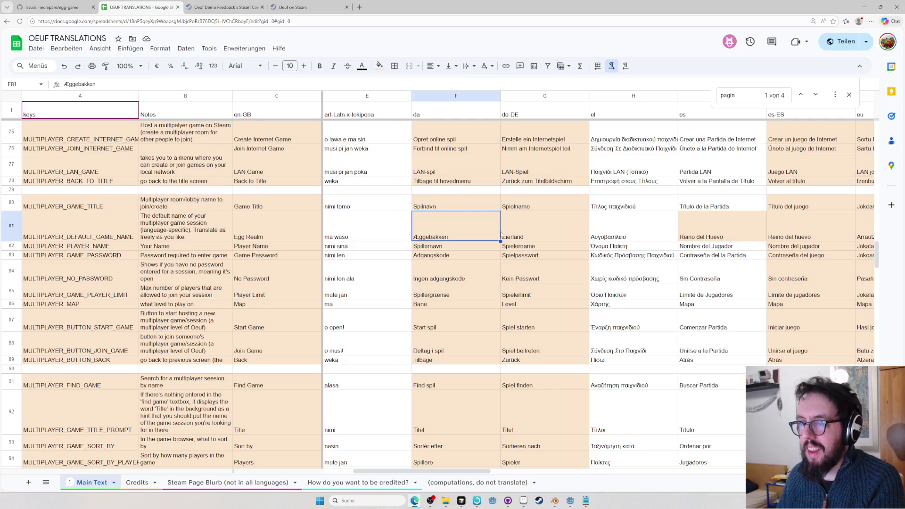
pyautogui.press('Right')
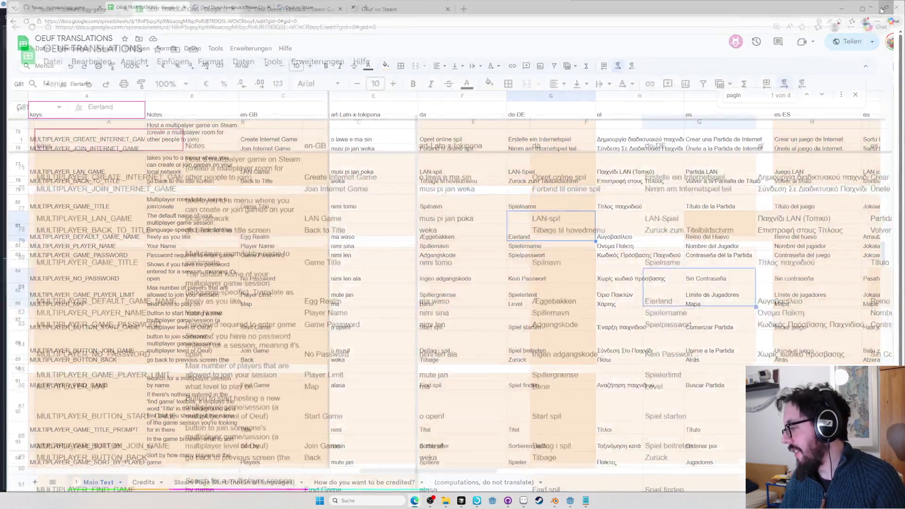
# Snap the sheet beside the dictionary page and move to the Latin Rēgnum Ovi entry
pyautogui.press('super+Left')
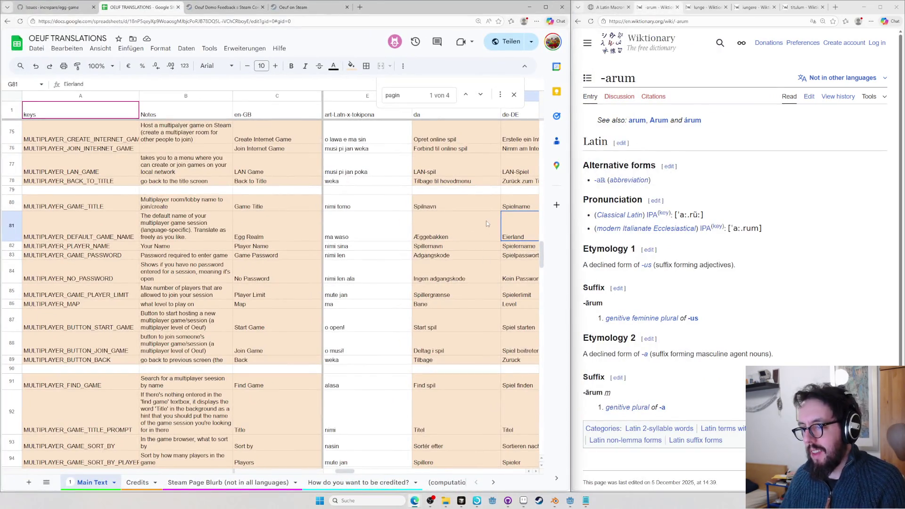
pyautogui.press('Right')
pyautogui.press('Right')
pyautogui.press('Right')
pyautogui.press('Right')
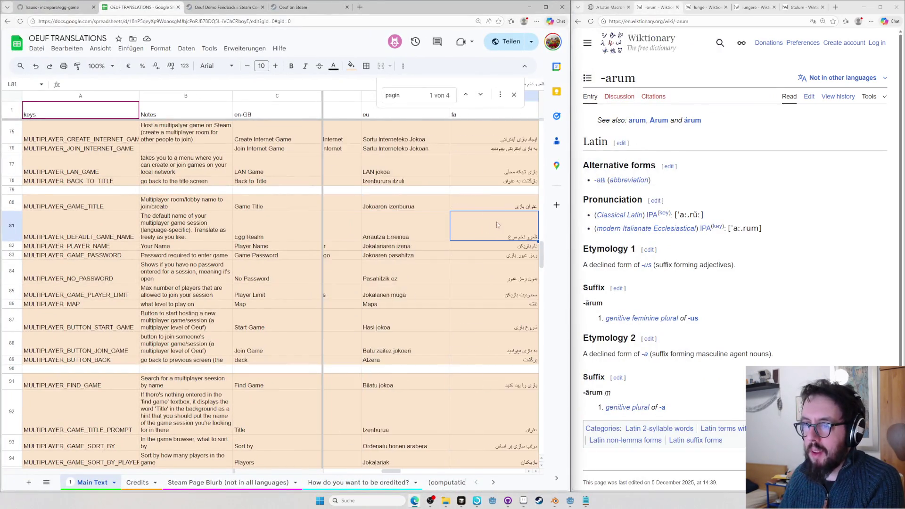
pyautogui.press('Right')
pyautogui.press('Right')
pyautogui.press('Right')
pyautogui.press('Right')
pyautogui.press('Right')
pyautogui.press('Right')
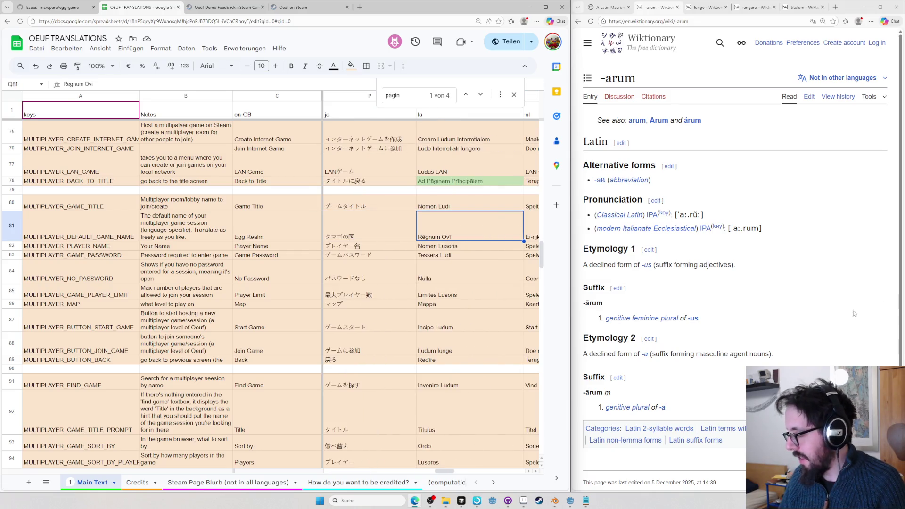
# Load the Wiktionary regnum entry, search 'underworld in latin' and close those results
pyautogui.hotkey('ctrl', 'l')
pyautogui.write('en.wiktionary.org/wiki/regnum#Latin')
pyautogui.press('Return')
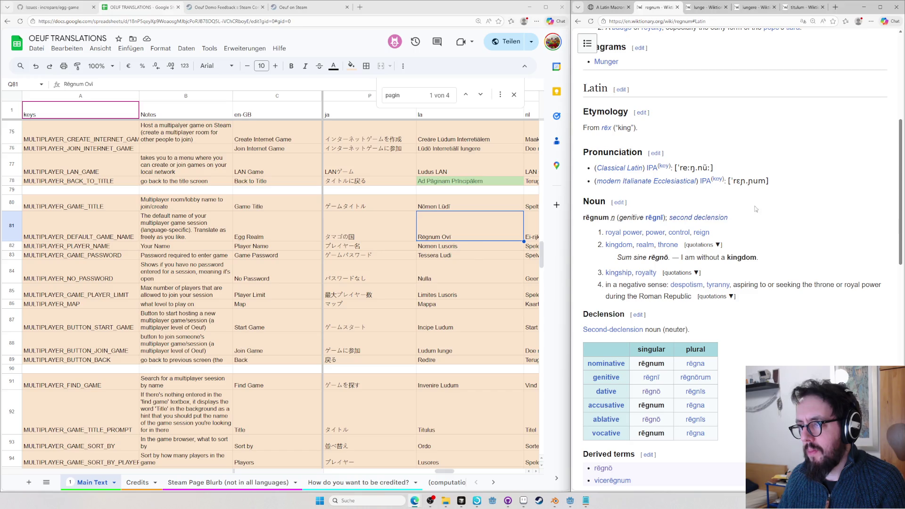
pyautogui.click(696, 7)
pyautogui.hotkey('ctrl', 'l')
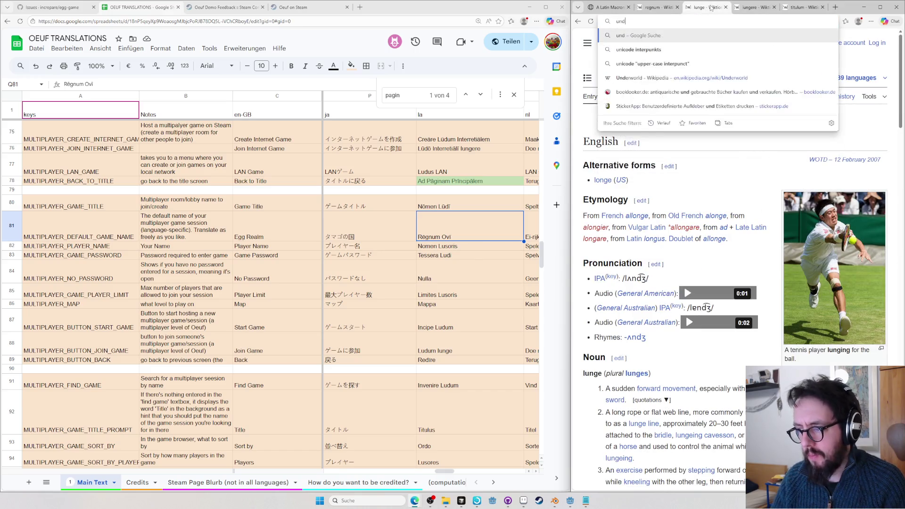
pyautogui.write('underworld in latin')
pyautogui.press('Return')
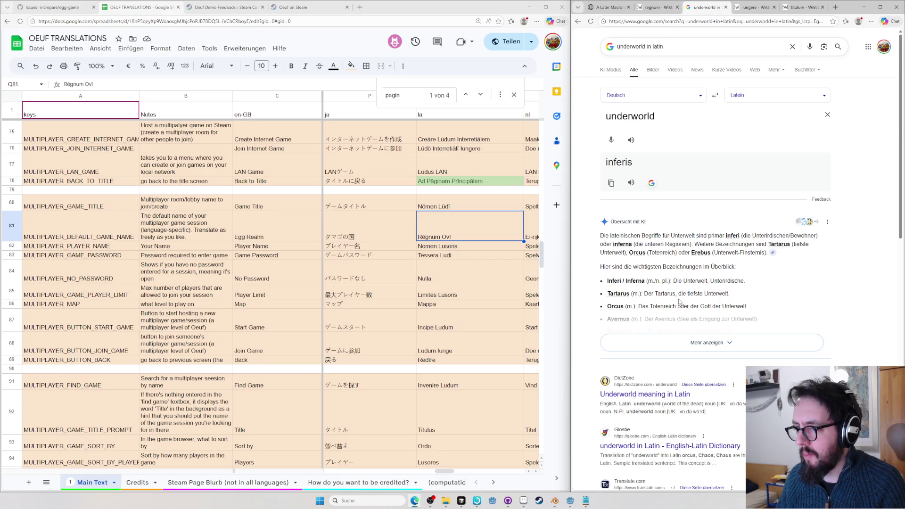
pyautogui.hotkey('ctrl', 'w')
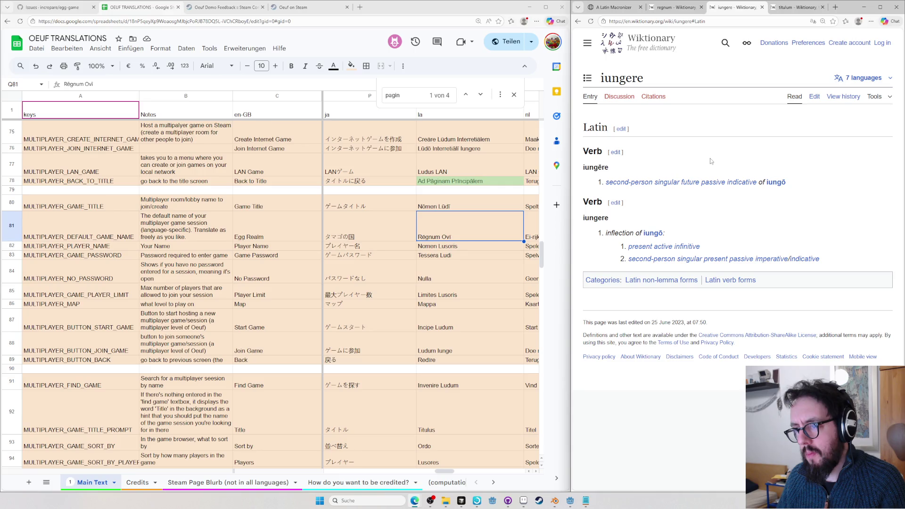
# Search the web for ovarium
pyautogui.hotkey('ctrl', 'l')
pyautogui.write('"ovarium"')
pyautogui.hotkey('ctrl', 'a')
pyautogui.press('Return')
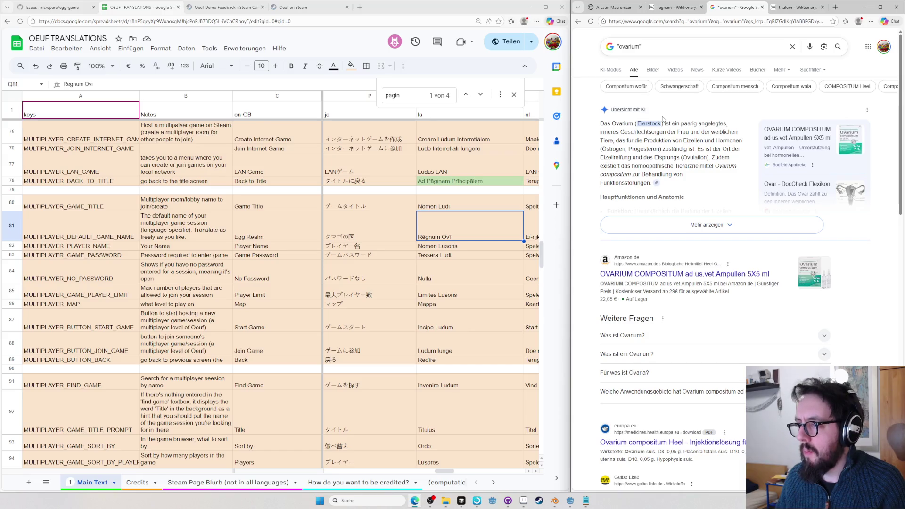
# Glance at ovarium image results, then look up ovarium in Logeion
pyautogui.click(652, 71)
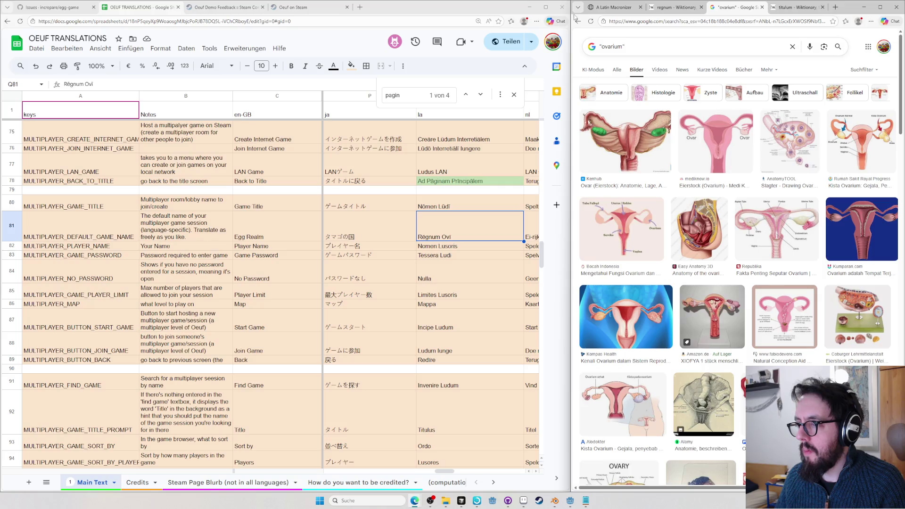
pyautogui.click(578, 21)
pyautogui.scroll(-2, 632, 286)
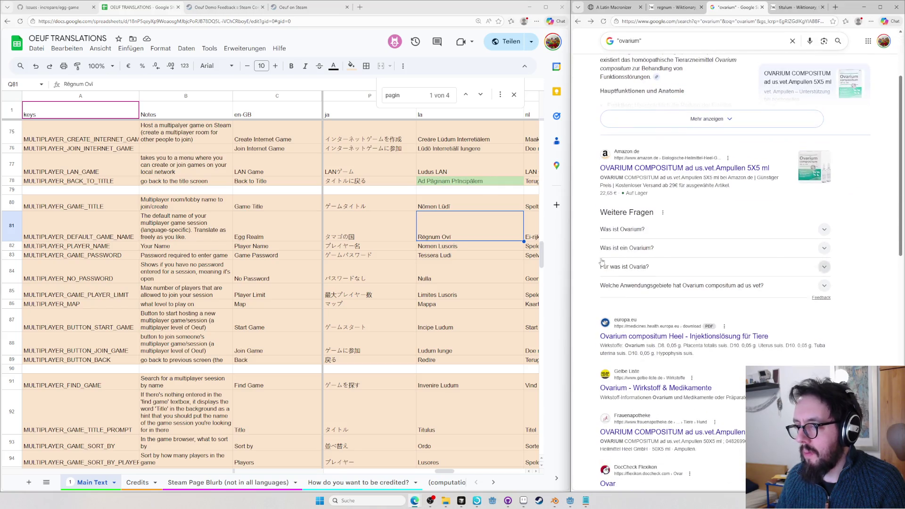
pyautogui.scroll(-3, 699, 196)
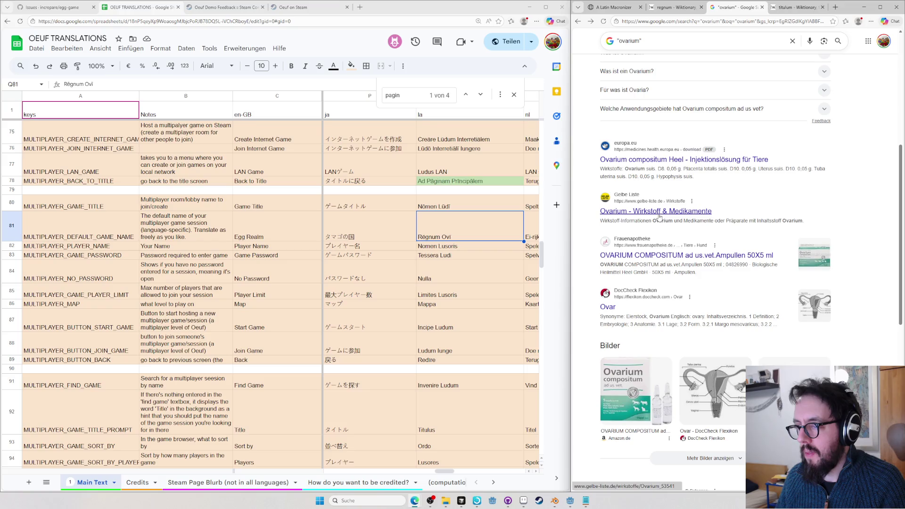
pyautogui.hotkey('ctrl', 'l')
pyautogui.write('logeion')
pyautogui.press('Tab')
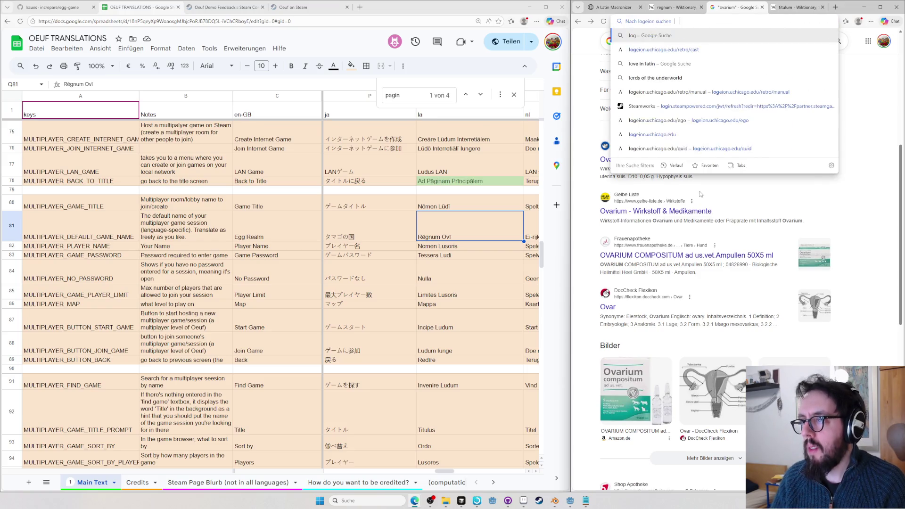
pyautogui.write('ovarium')
pyautogui.press('Return')
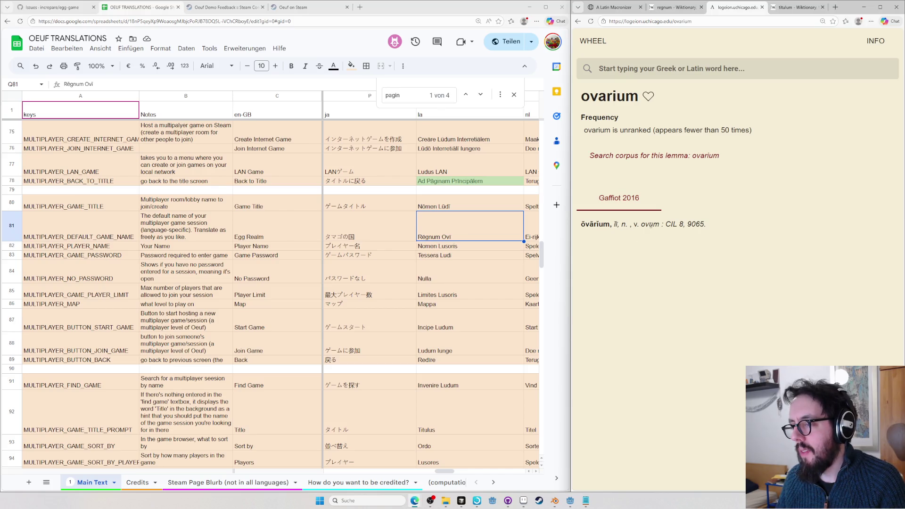
# Open the Wiktionary entry for the suffix -arium in a new tab
pyautogui.hotkey('ctrl', 't')
pyautogui.write('wiktionary')
pyautogui.press('Tab')
pyautogui.write('-arium')
pyautogui.press('Return')
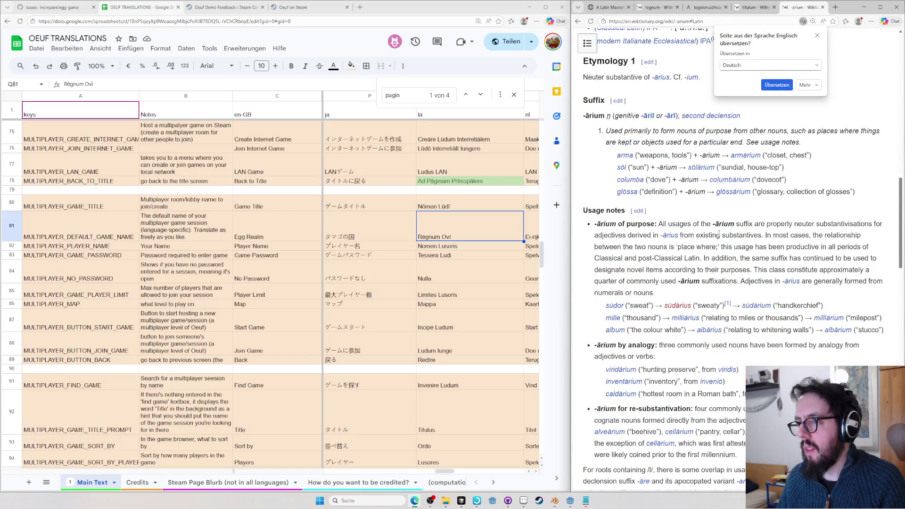
pyautogui.scroll(2, 721, 239)
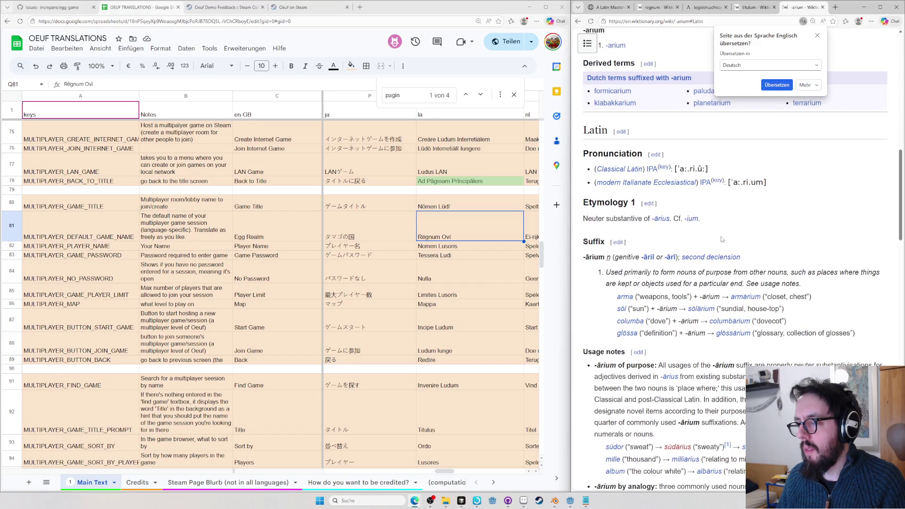
# Edit Q81 to Ov plus the pasted -ārium and commit Ovārium
pyautogui.doubleClick(434, 228)
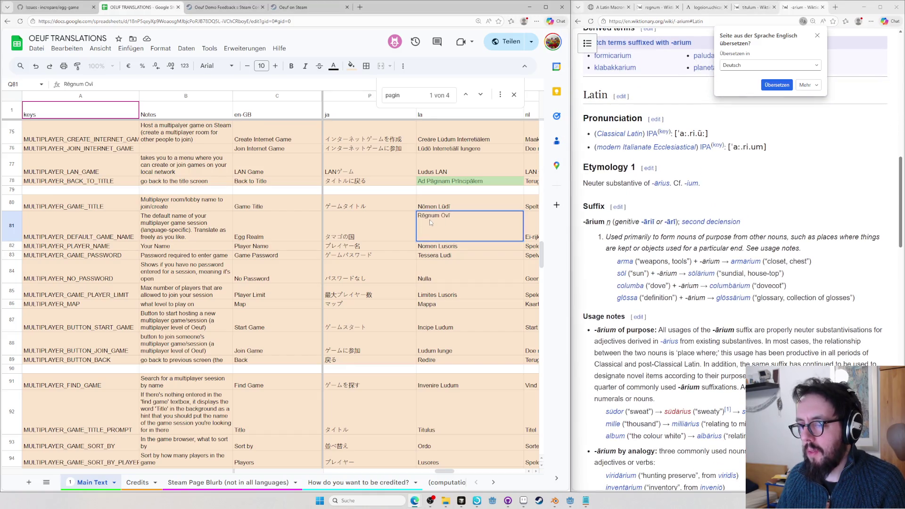
pyautogui.write('Ov')
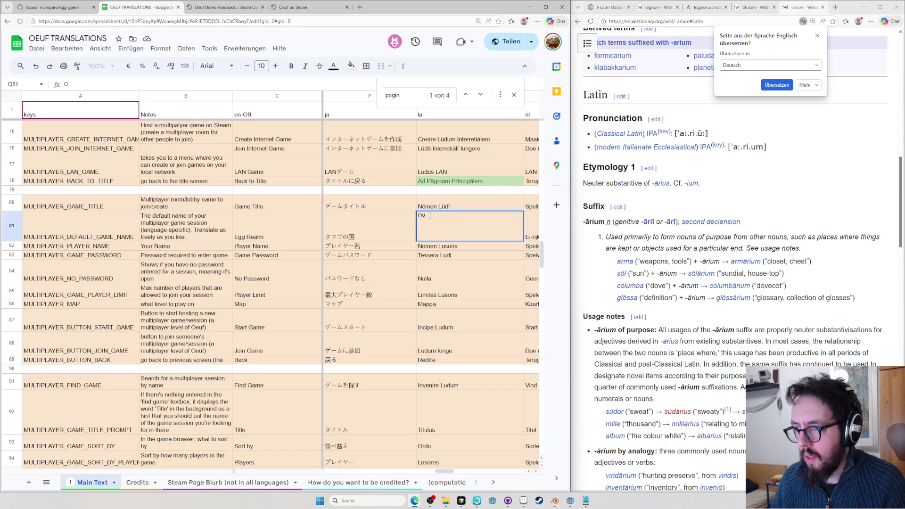
pyautogui.moveTo(583, 224); pyautogui.dragTo(605, 222)
pyautogui.hotkey('ctrl', 'c')
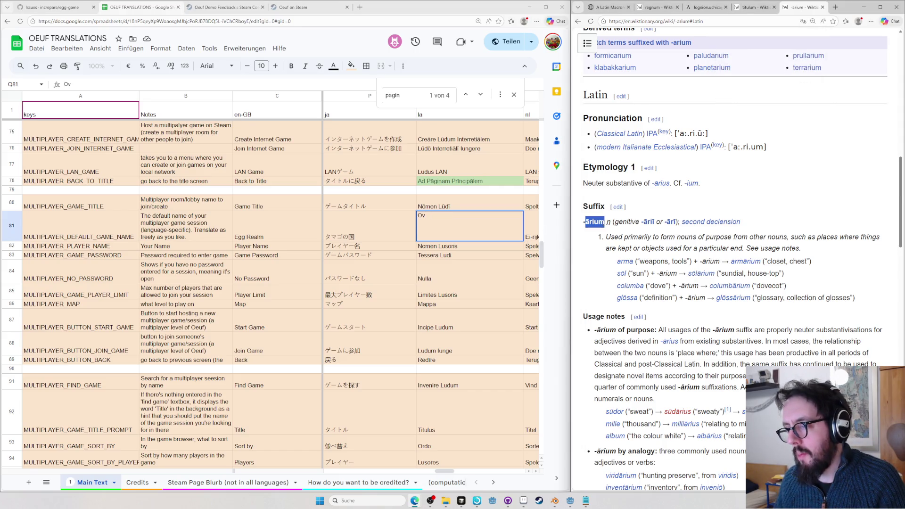
pyautogui.click(450, 218)
pyautogui.hotkey('ctrl', 'v')
pyautogui.press('Return')
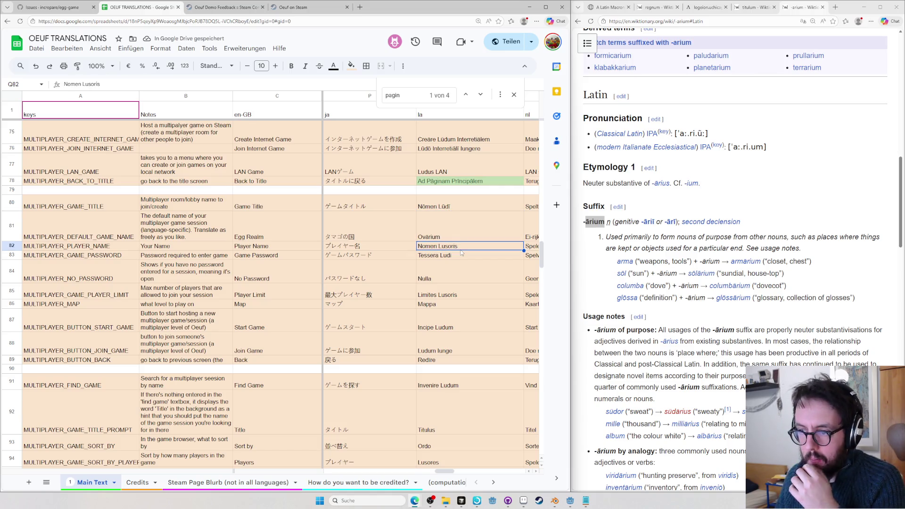
# Consult the macronizer so row 82 reads Nōmen Lusoris, then open a new browser tab
pyautogui.click(608, 7)
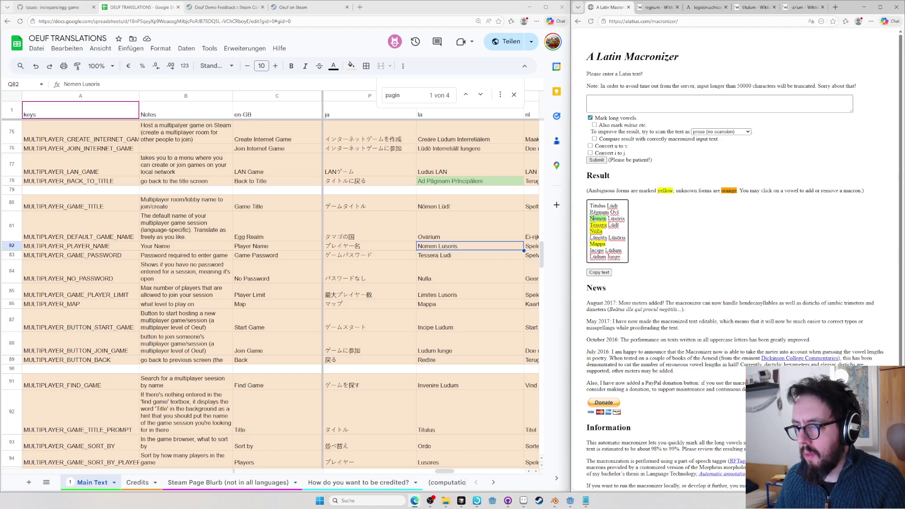
pyautogui.doubleClick(437, 246)
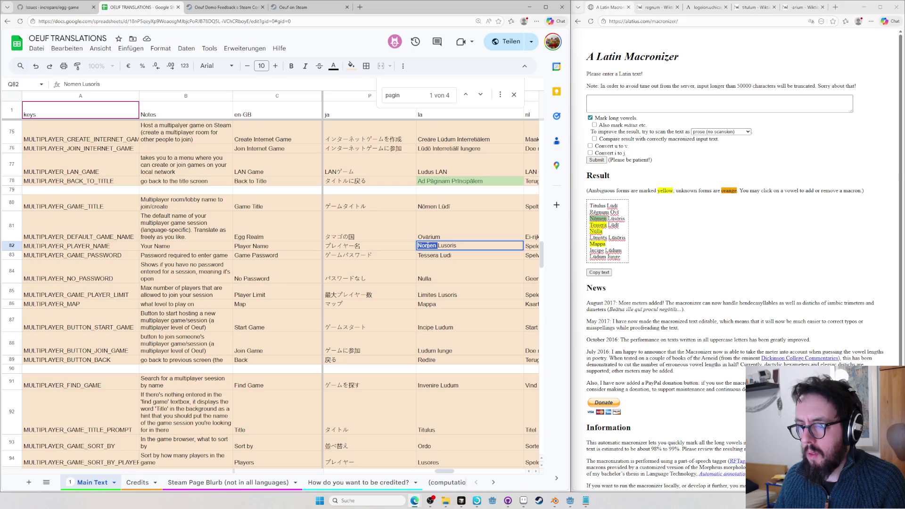
pyautogui.click(701, 280)
pyautogui.hotkey('ctrl', 't')
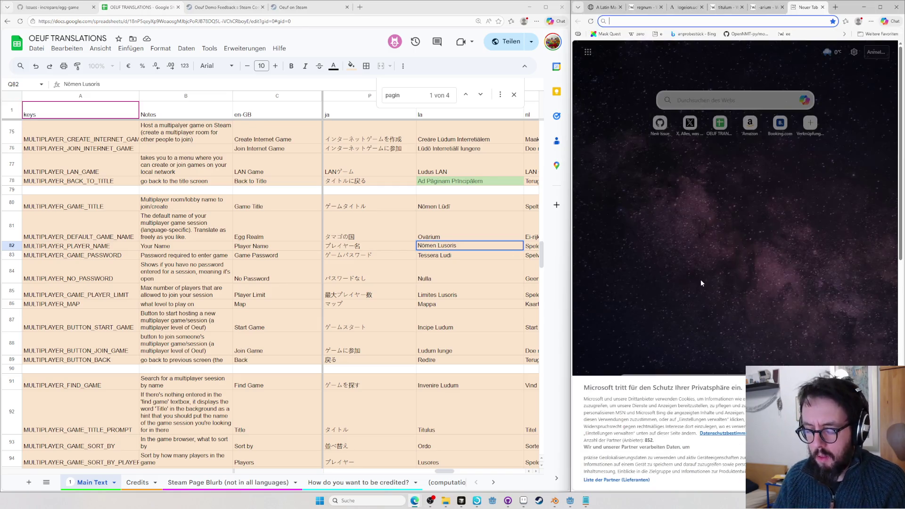
pyautogui.write('nomen')
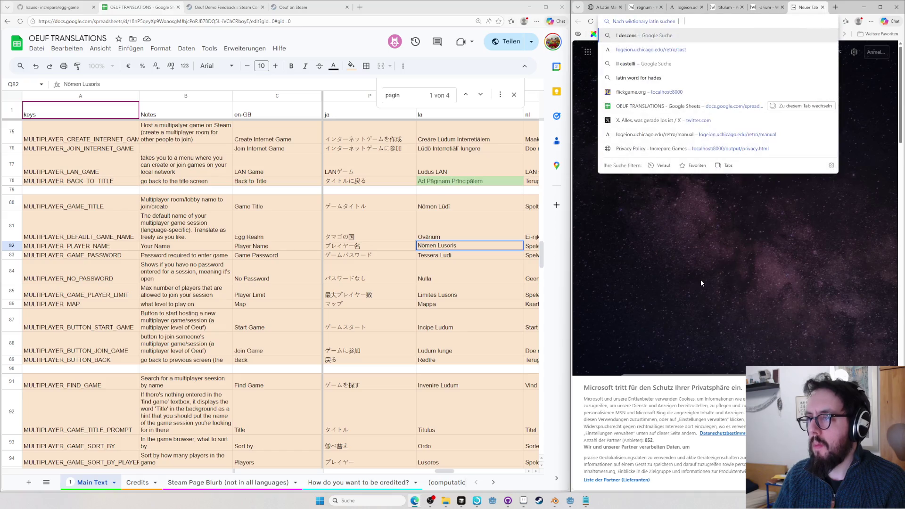
# Check Wiktionary's nōmen entry and commit the player-name cell as 'Nōmen Tuum'
pyautogui.press('Return')
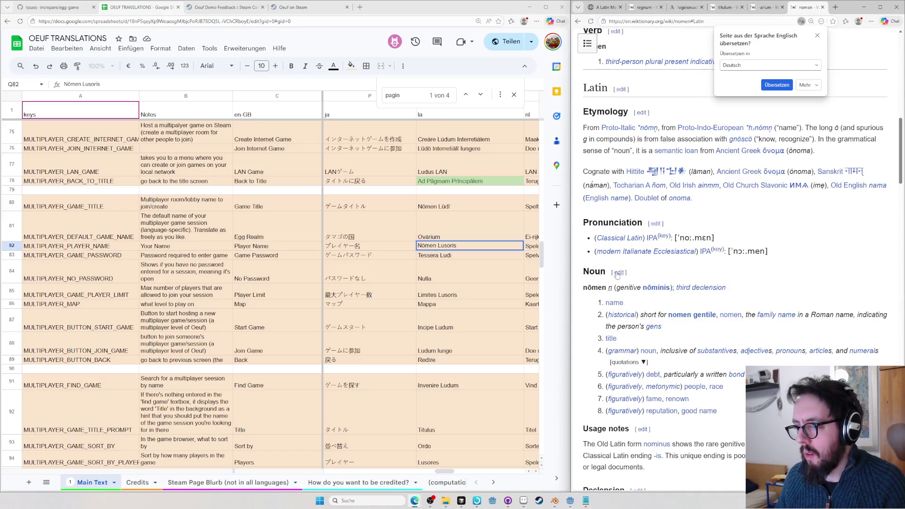
pyautogui.click(478, 245)
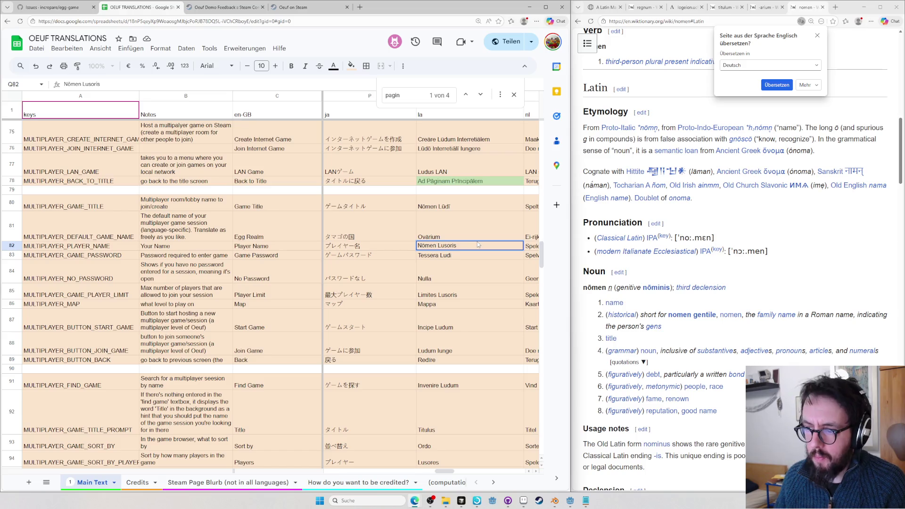
pyautogui.write('Tuum')
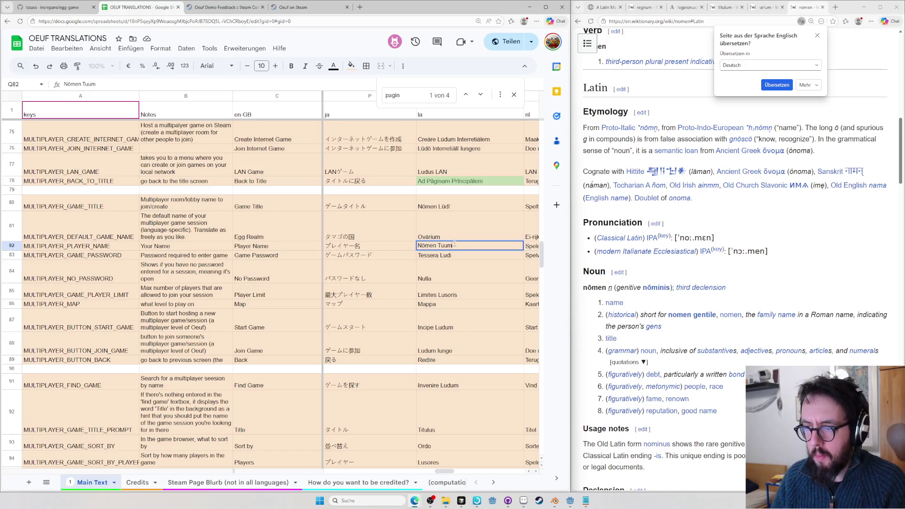
pyautogui.press('Return')
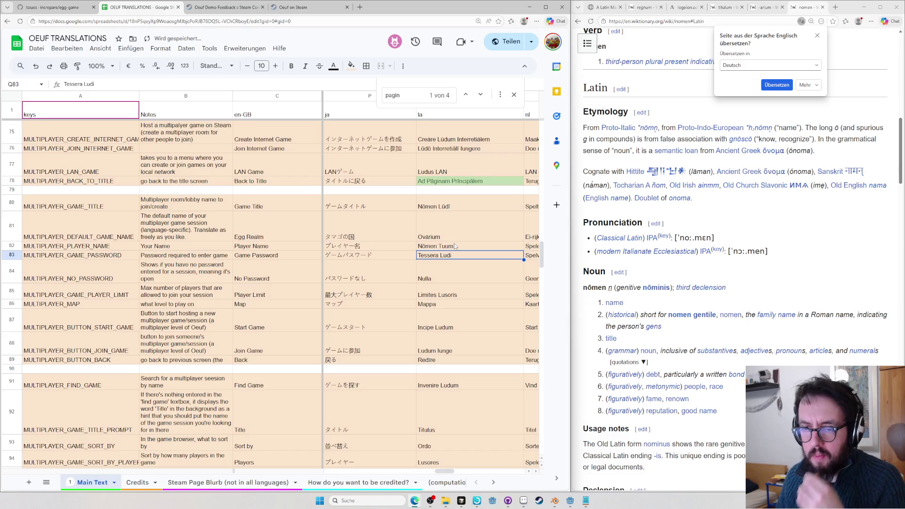
# Begin editing the Tessera password entry in row 83 and start a new web lookup
pyautogui.press('Return')
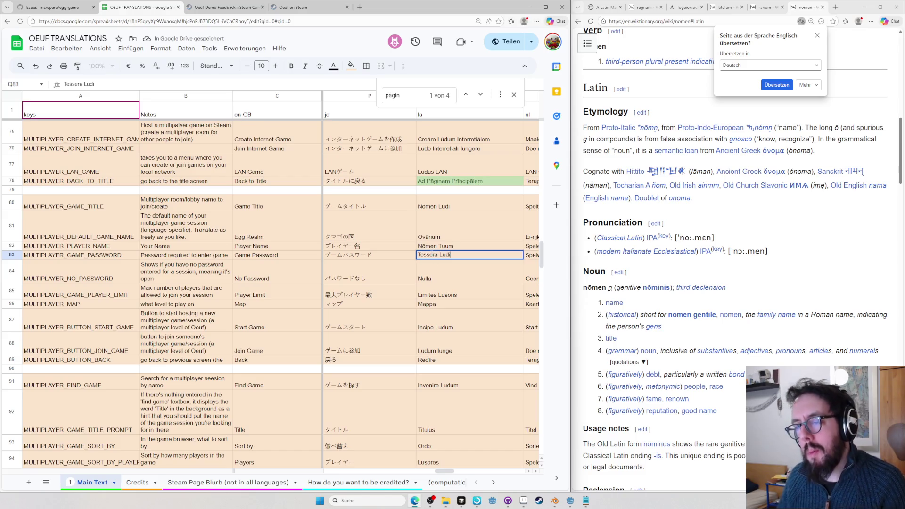
pyautogui.doubleClick(428, 255)
pyautogui.click(838, 285)
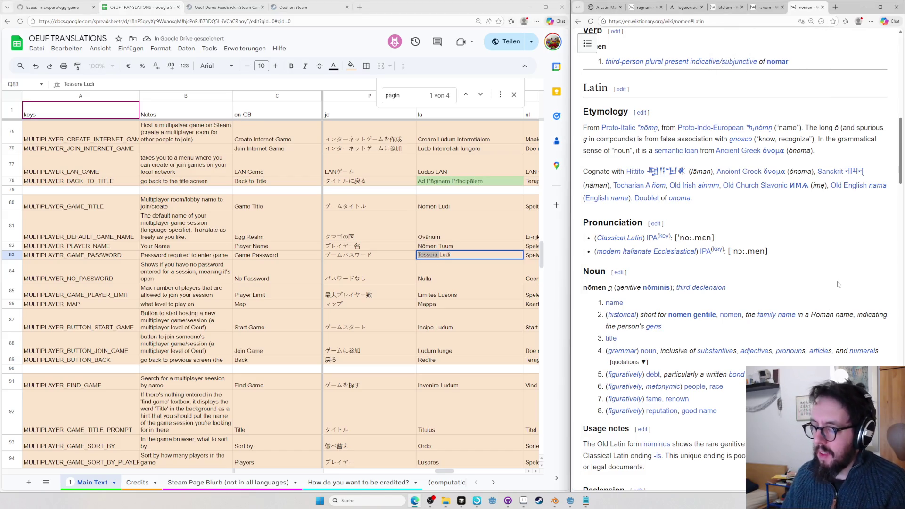
pyautogui.hotkey('ctrl', 'l')
pyautogui.write('retro')
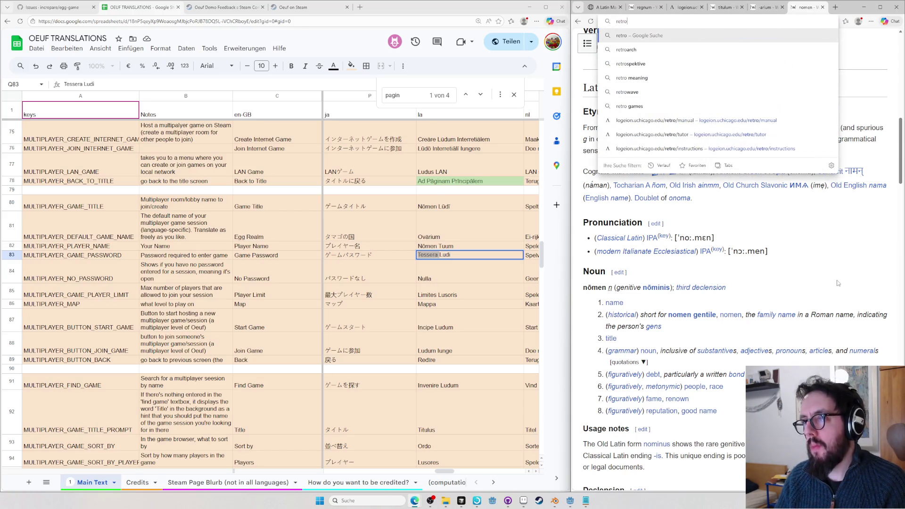
pyautogui.write('wave')
# Load Logeion's retro lookup for the English word password
pyautogui.press('BackSpace')
pyautogui.press('BackSpace')
pyautogui.press('BackSpace')
pyautogui.write('/tut')
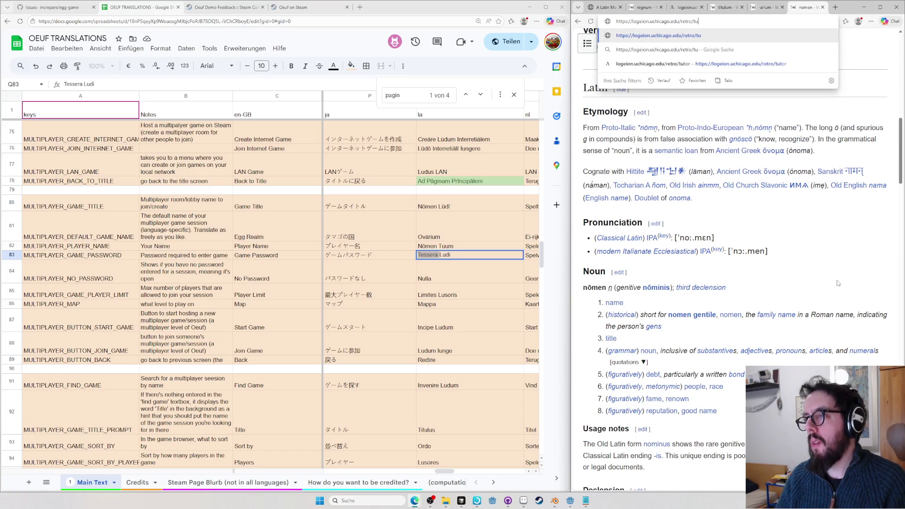
pyautogui.press('BackSpace')
pyautogui.write('password')
pyautogui.press('Return')
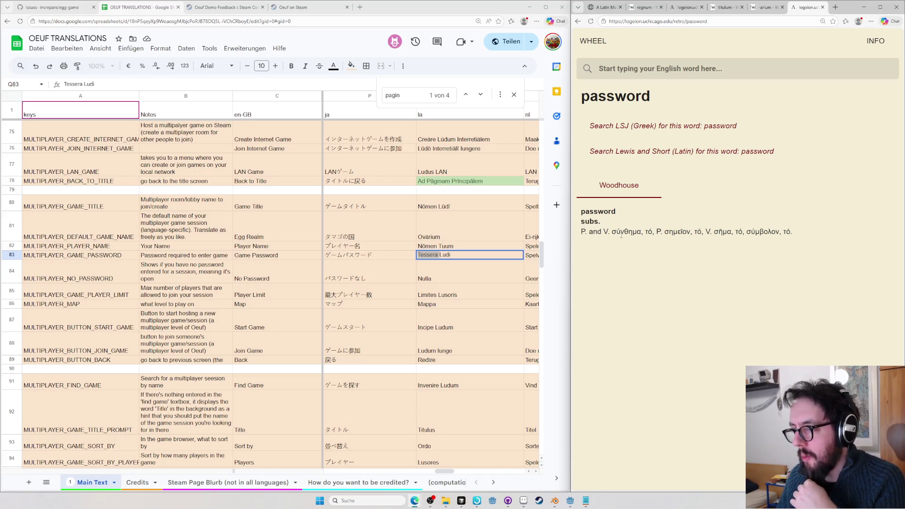
# Search Logeion for codeword and view the Riddle-Arnold entry for code
pyautogui.click(655, 71)
pyautogui.write('codeword')
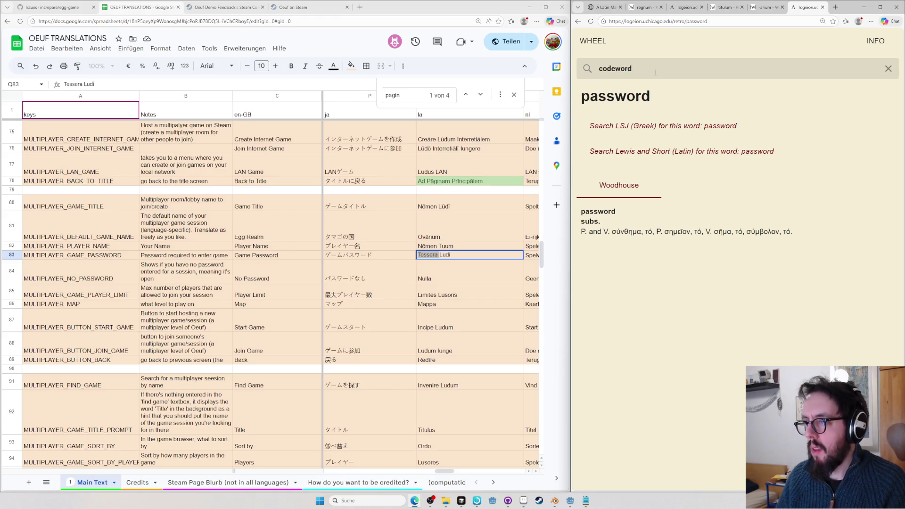
pyautogui.press('Return')
pyautogui.click(704, 211)
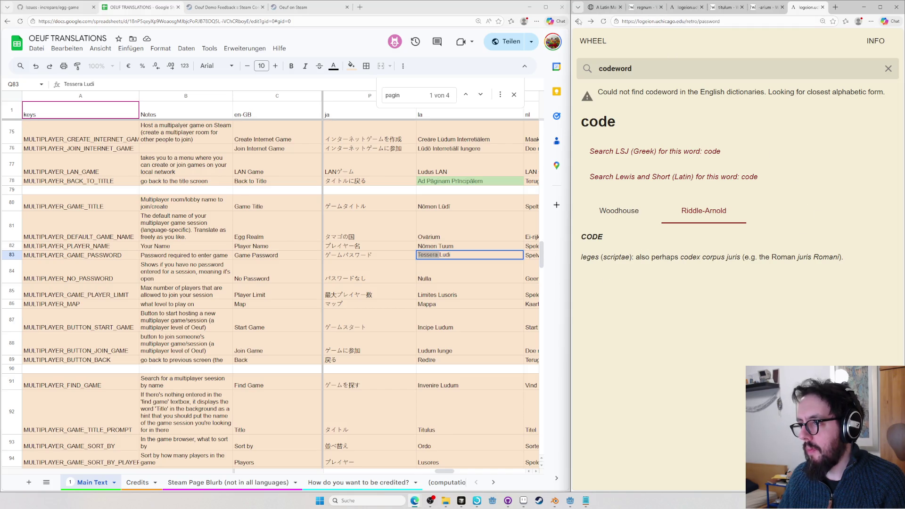
# Bring up ChatGPT in a new tab and add another blank tab for a lookup
pyautogui.hotkey('ctrl', 't')
pyautogui.write('chat')
pyautogui.press('Return')
pyautogui.hotkey('ctrl', 't')
pyautogui.write('tessera')
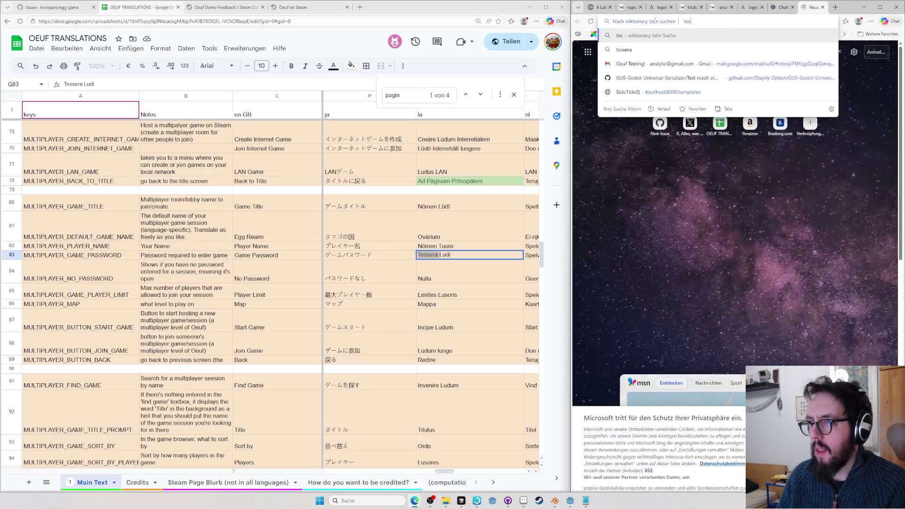
# Look up tessera on Wiktionary, checking its watchword sense and the English entry
pyautogui.press('Return')
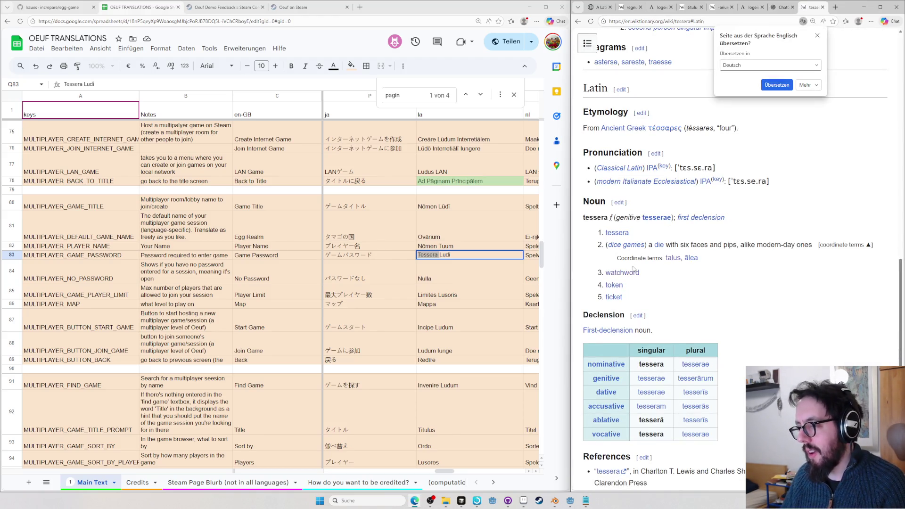
pyautogui.click(626, 273)
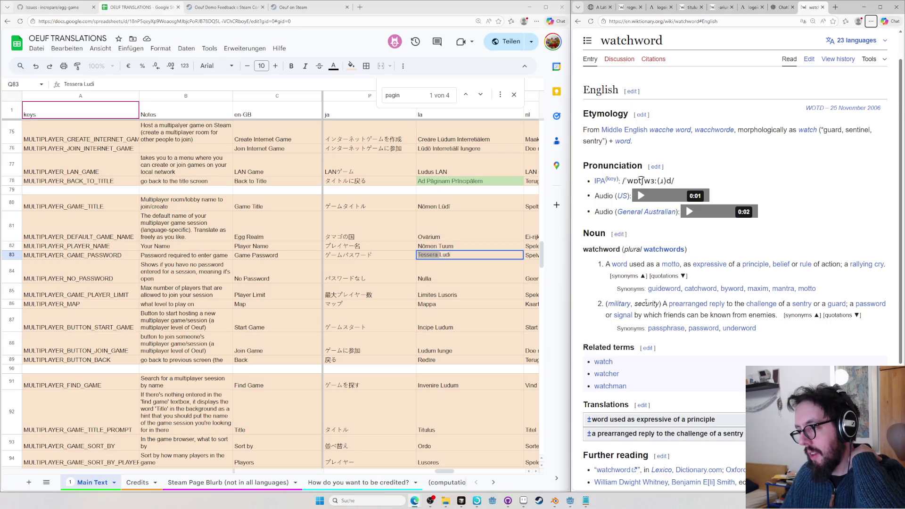
pyautogui.hotkey('alt', 'Left')
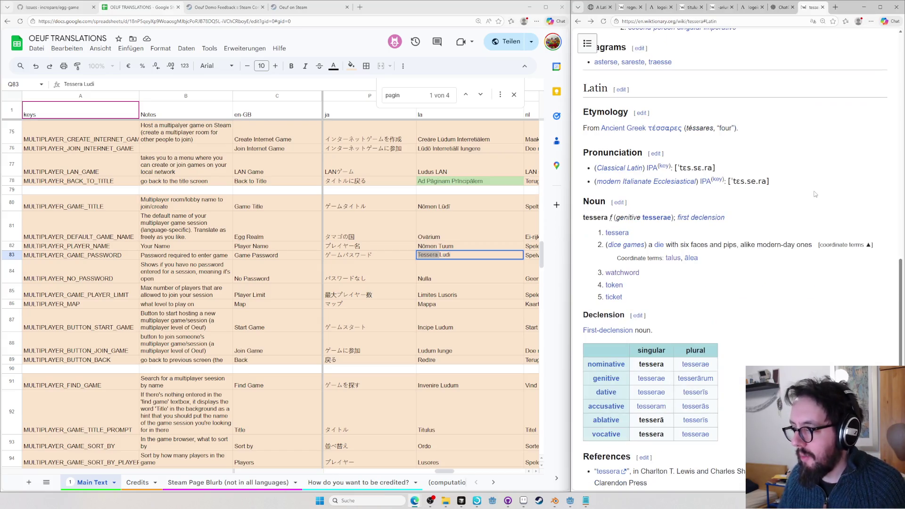
pyautogui.click(627, 232)
pyautogui.hotkey('alt', 'Left')
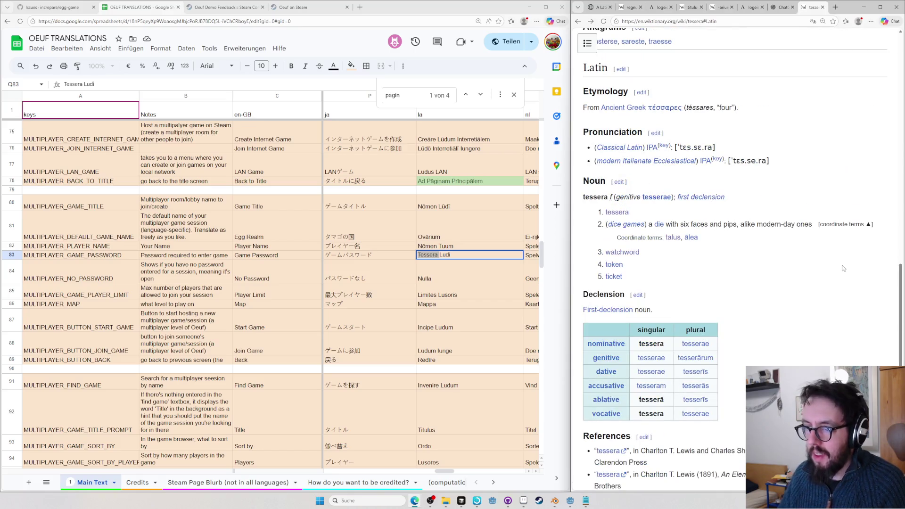
# Copy the macronized 'Tessera Lūdī' from the Macronizer into the password cell
pyautogui.click(456, 254)
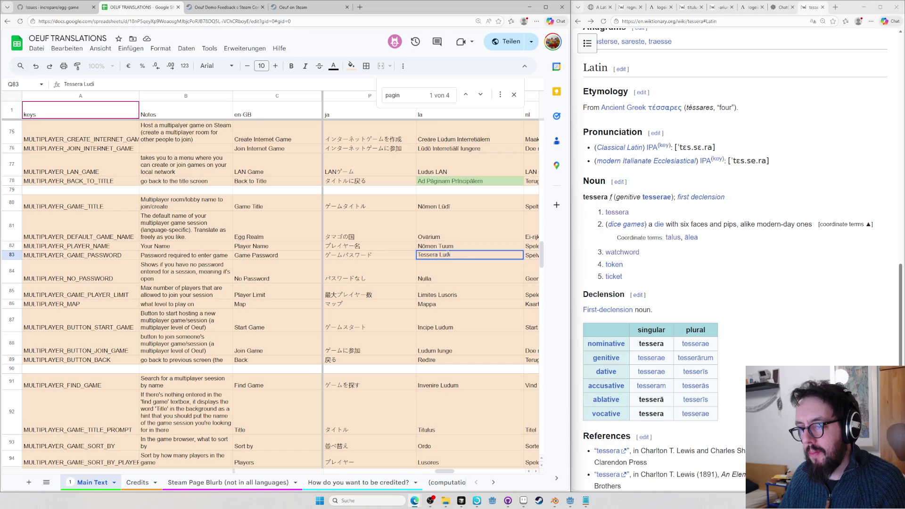
pyautogui.click(594, 13)
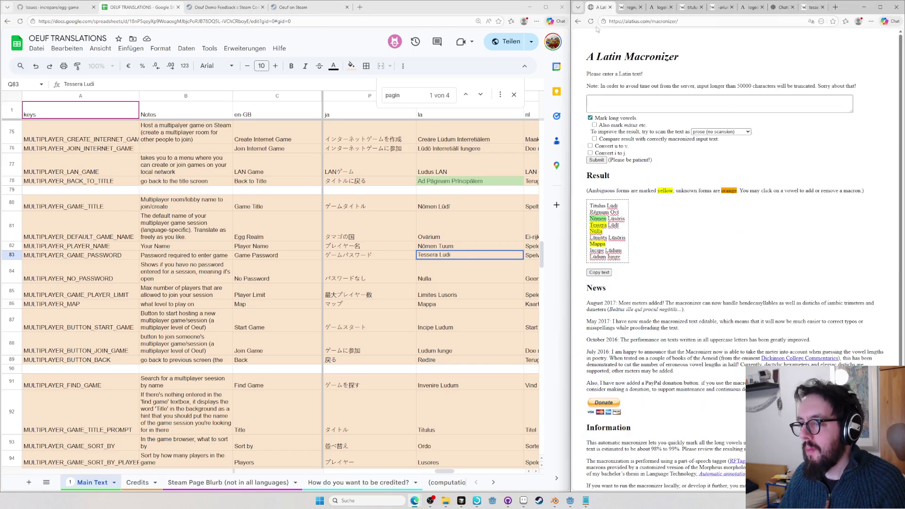
pyautogui.tripleClick(604, 225)
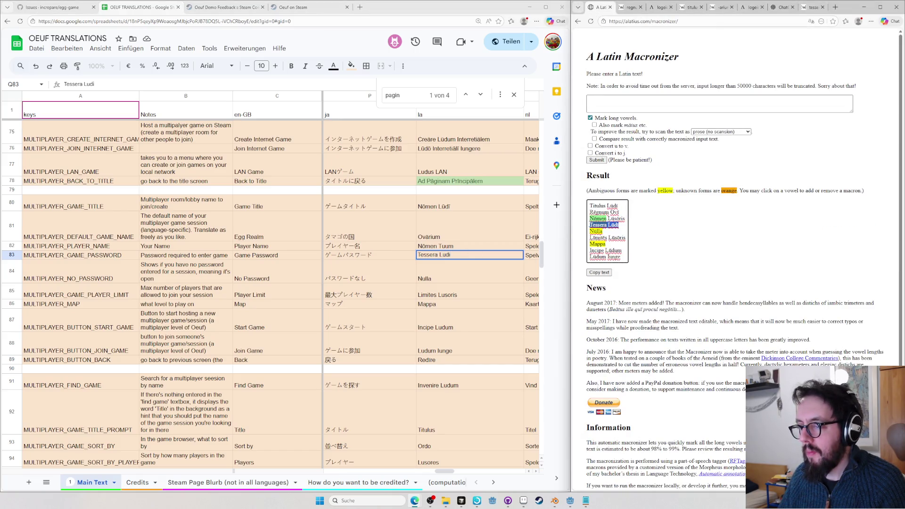
pyautogui.hotkey('ctrl', 'c')
pyautogui.tripleClick(460, 256)
pyautogui.hotkey('ctrl', 'v')
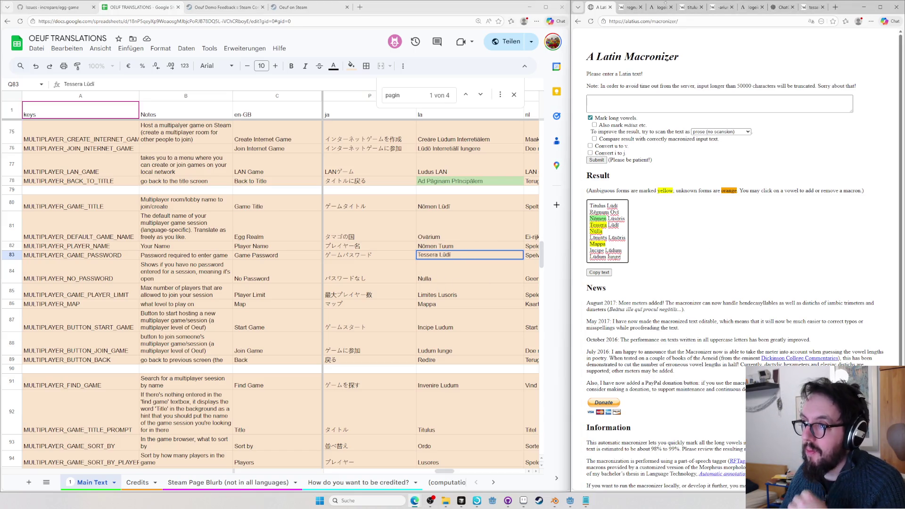
# Return to the Wiktionary page to start another search
pyautogui.click(631, 9)
pyautogui.click(642, 21)
pyautogui.write('admission')
# Look up admission on Wiktionary and expand its Translations boxes
pyautogui.press('Return')
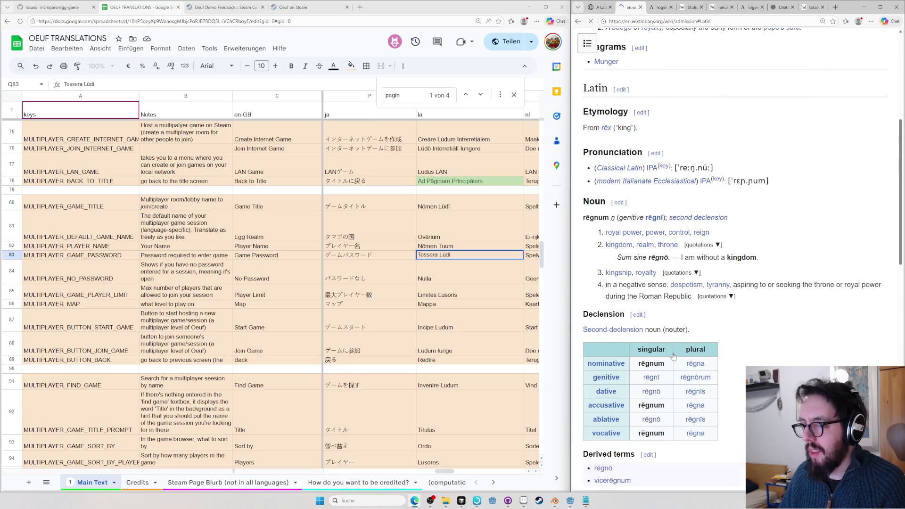
pyautogui.scroll(-5, 670, 299)
pyautogui.scroll(-2, 658, 213)
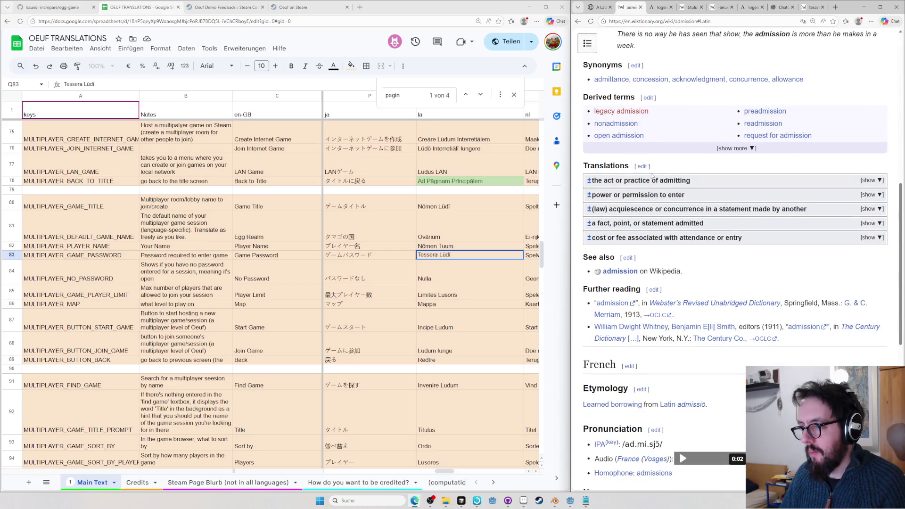
pyautogui.click(667, 181)
pyautogui.scroll(-2, 667, 183)
pyautogui.click(616, 347)
pyautogui.scroll(-3, 615, 348)
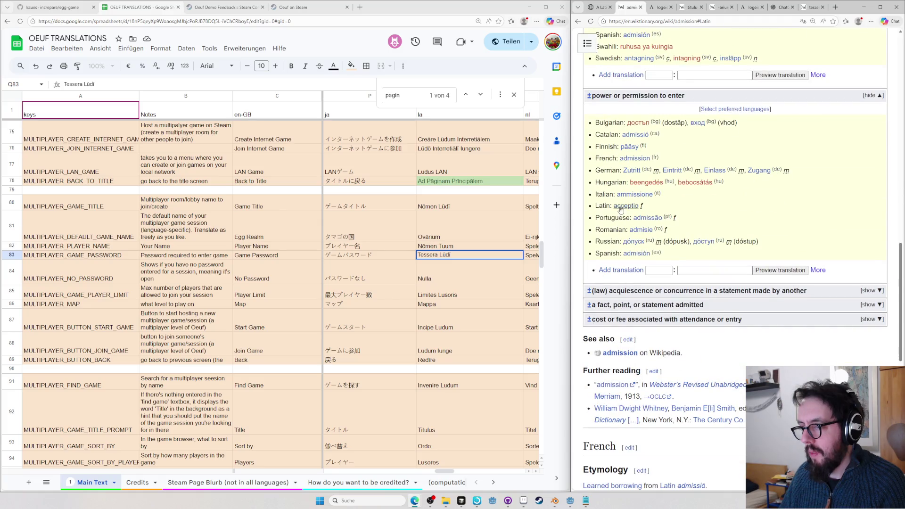
pyautogui.scroll(1, 621, 209)
pyautogui.scroll(2, 637, 206)
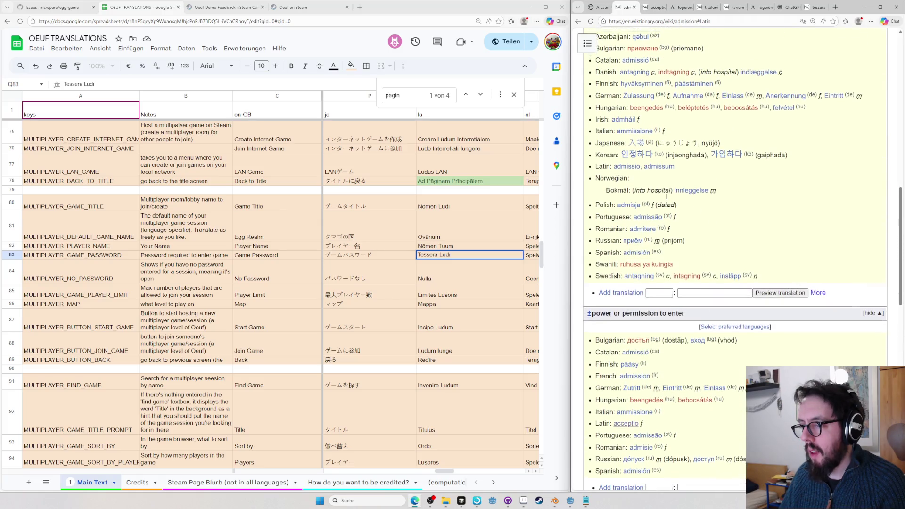
pyautogui.scroll(1, 667, 197)
# Check the Latin acceptiō entry in its own tab, then return to admissiō
pyautogui.middleClick(634, 233)
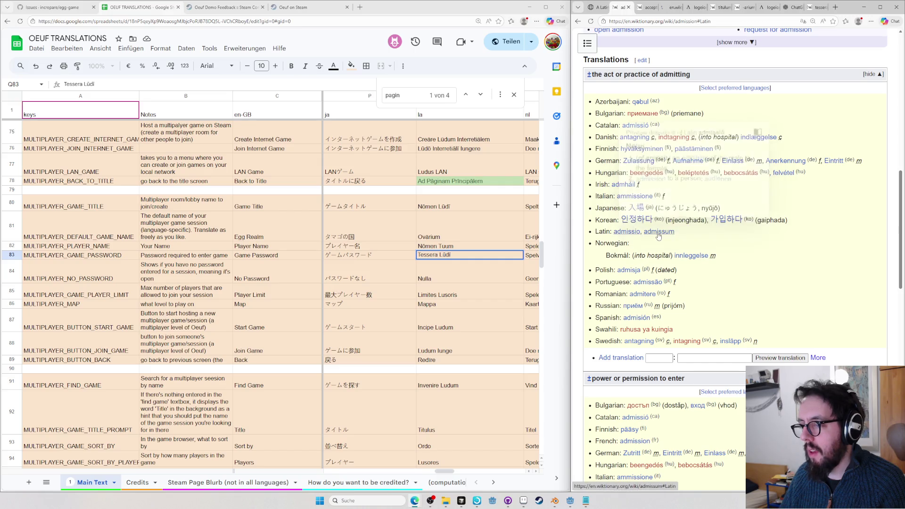
pyautogui.hotkey('ctrl', 'w')
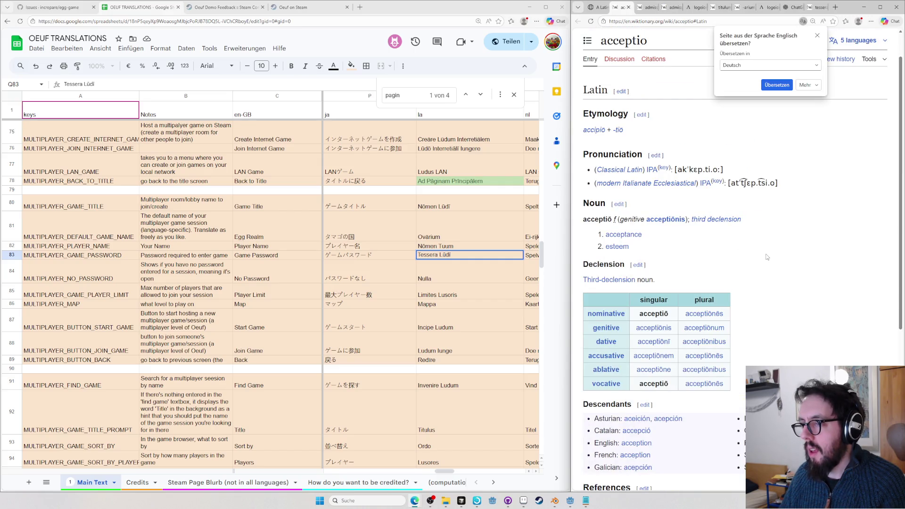
pyautogui.scroll(-2, 767, 257)
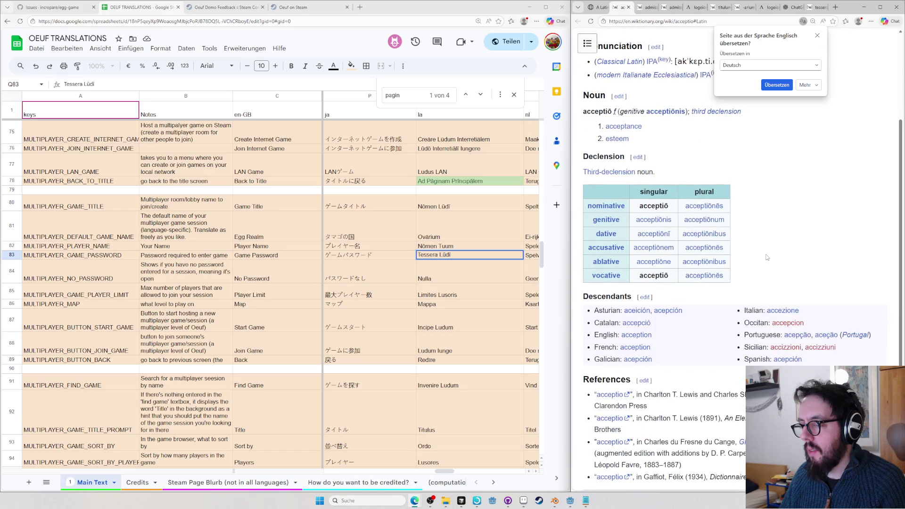
pyautogui.hotkey('ctrl', 'w')
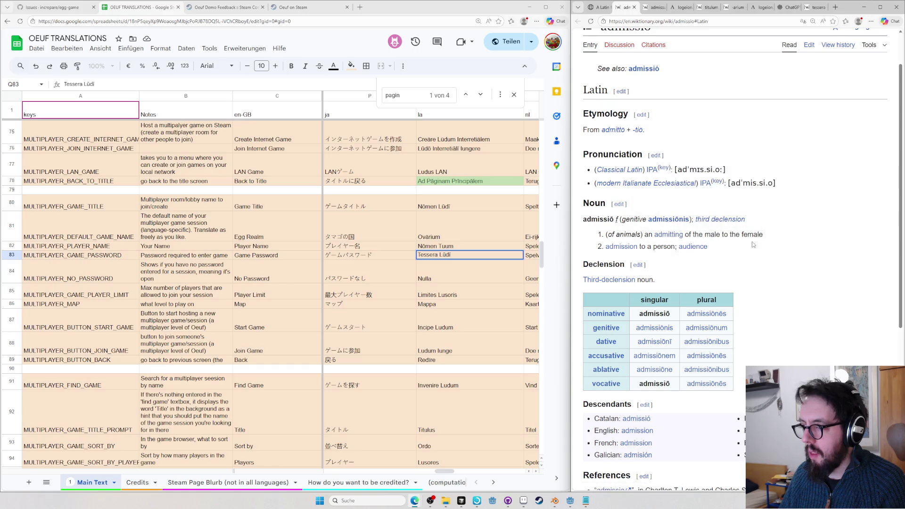
pyautogui.scroll(-2, 760, 247)
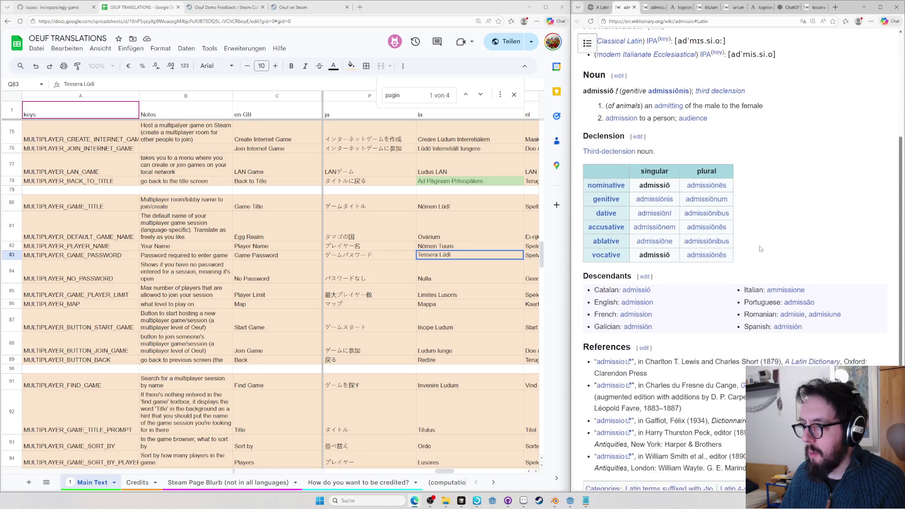
pyautogui.scroll(1, 690, 224)
pyautogui.scroll(1, 690, 225)
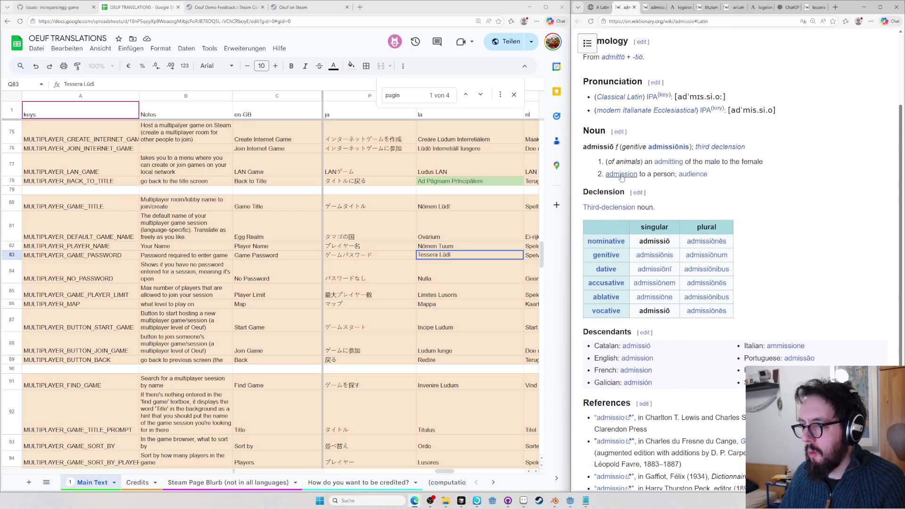
# Copy the genitive admissiōnis from the declension table and paste it over Lūdī in P83
pyautogui.click(452, 256)
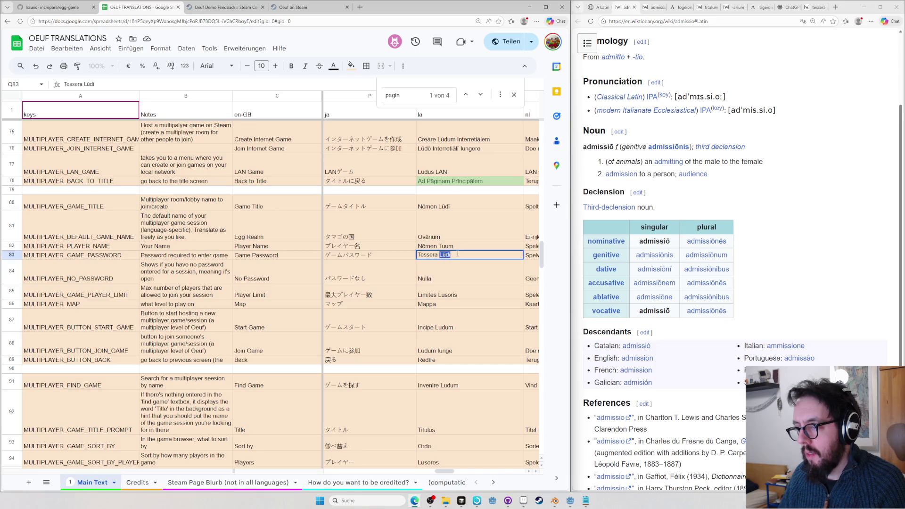
pyautogui.moveTo(678, 260); pyautogui.dragTo(672, 272)
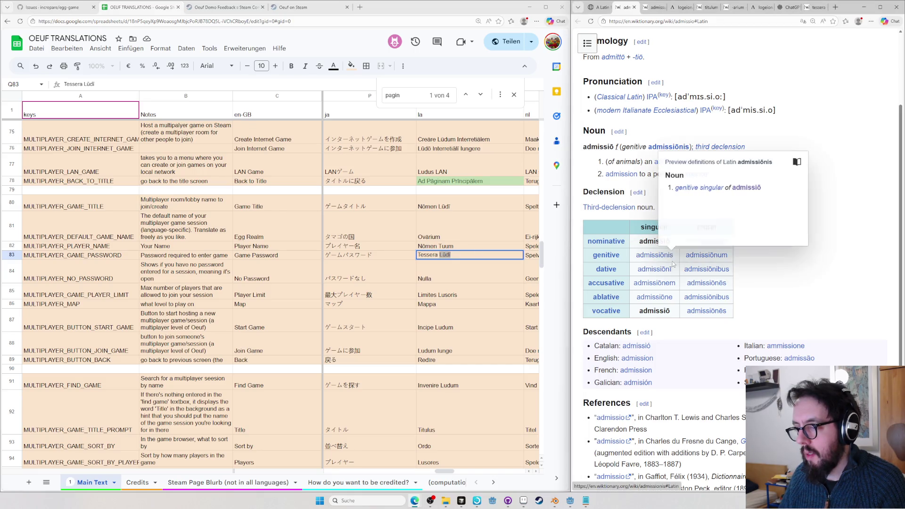
pyautogui.doubleClick(658, 256)
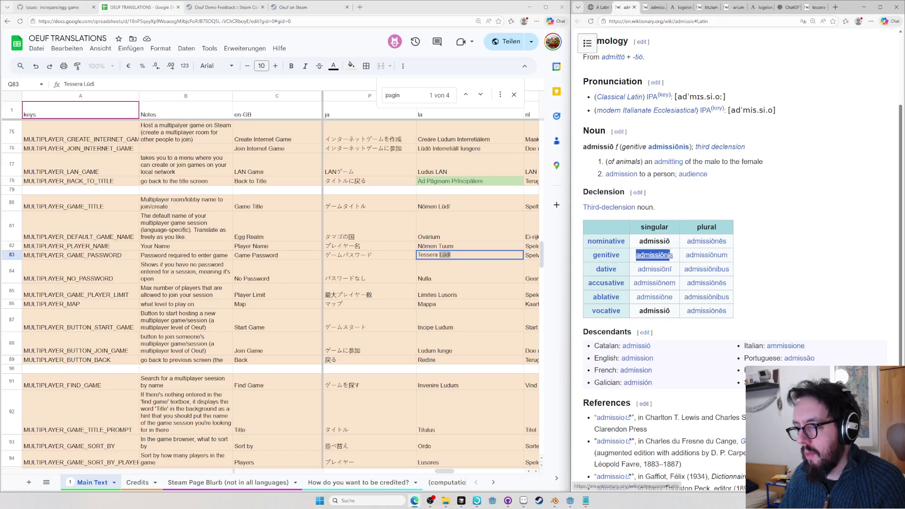
pyautogui.hotkey('alt', 'Tab')
pyautogui.hotkey('ctrl', 'v')
# Capitalise to 'Tessera Admissiōnis', commit it, and undo/redo to compare with the old entry
pyautogui.click(441, 255)
pyautogui.press('BackSpace')
pyautogui.write('A')
pyautogui.press('Return')
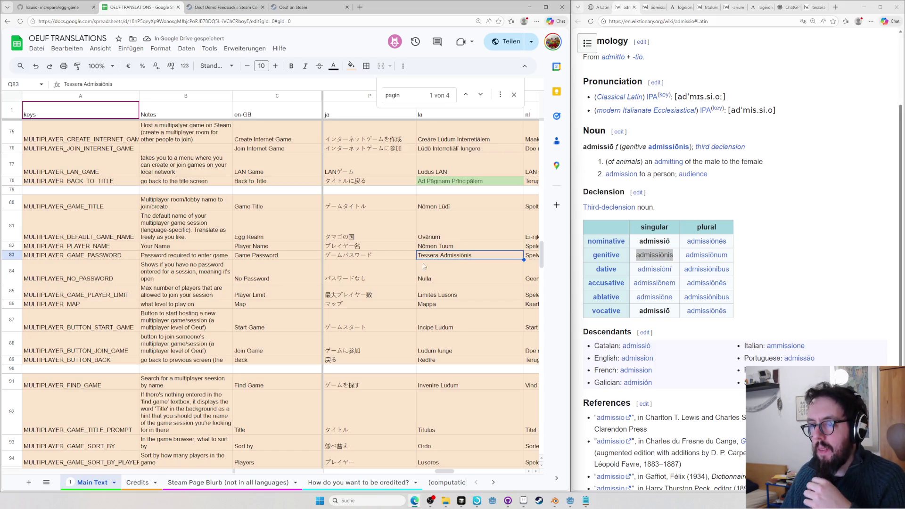
pyautogui.hotkey('ctrl', 'z')
pyautogui.hotkey('ctrl', 'z')
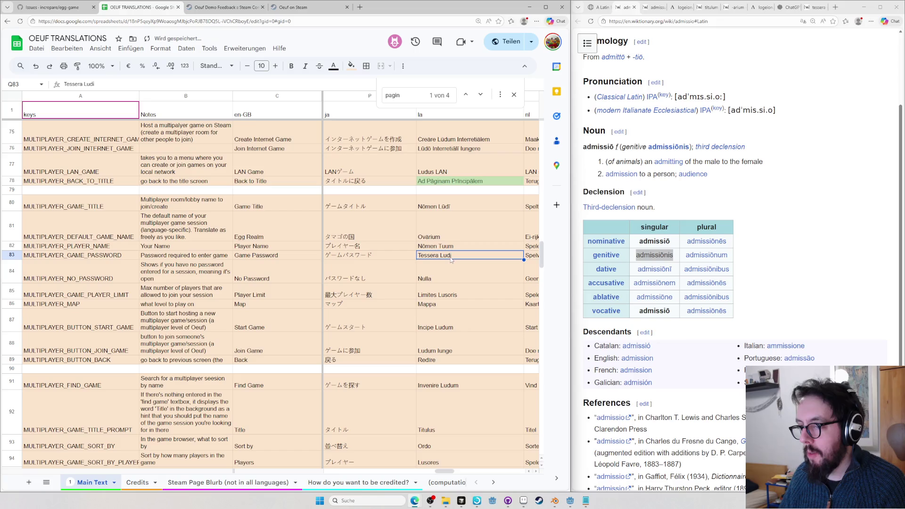
pyautogui.hotkey('ctrl', 'y')
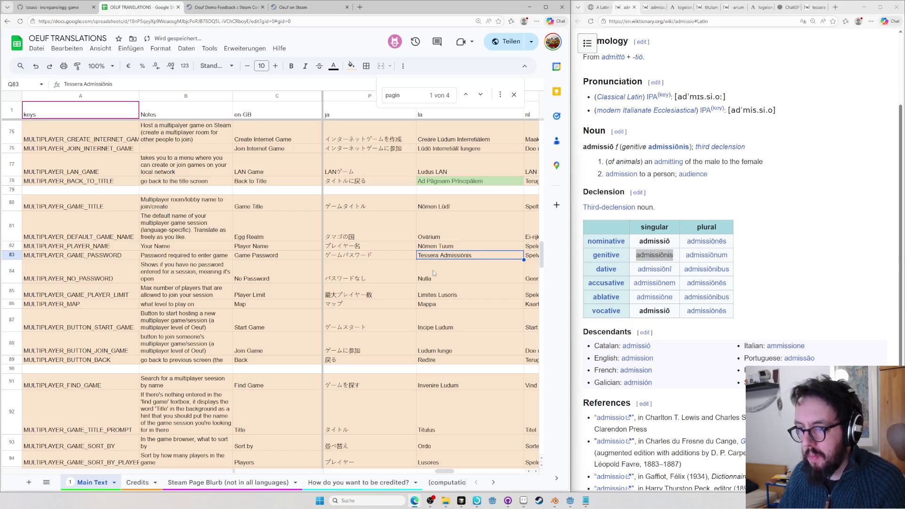
pyautogui.click(600, 7)
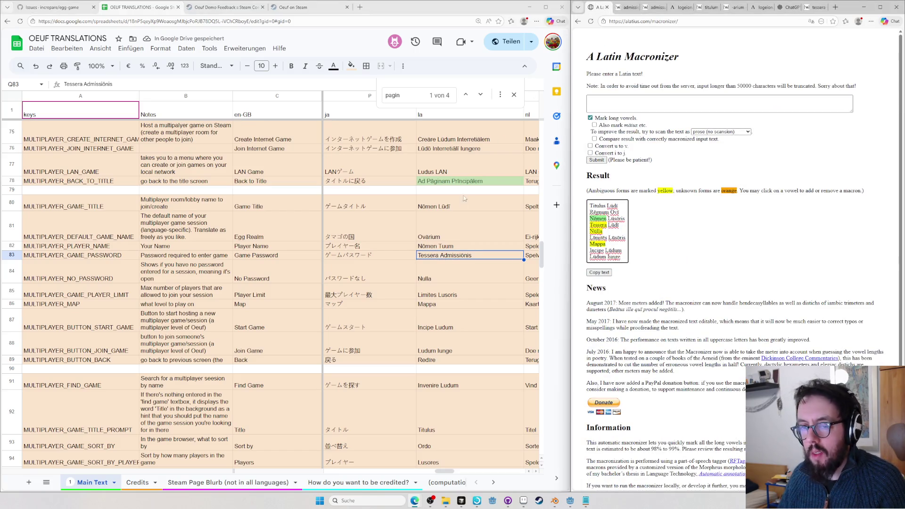
# Select the Nulla cell P84 and do a quick Wiktionary tessera check from the macronizer window
pyautogui.click(460, 282)
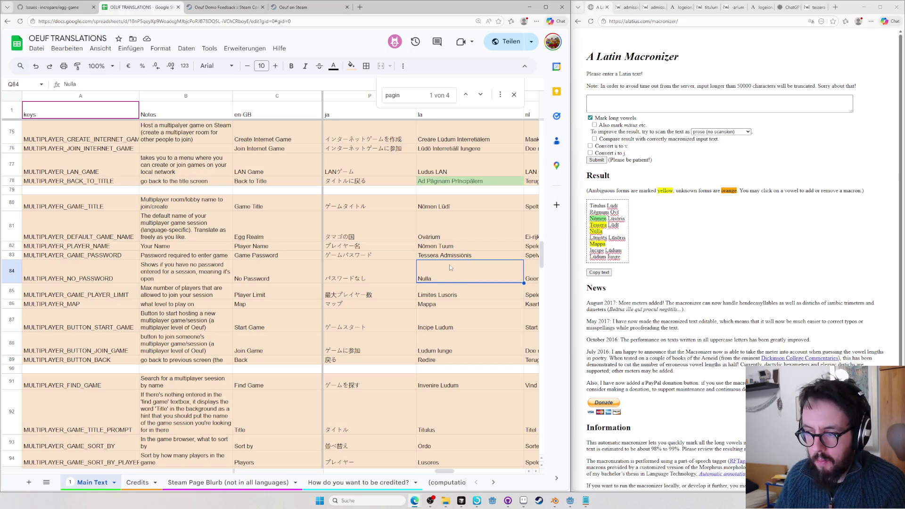
pyautogui.click(735, 268)
pyautogui.hotkey('ctrl', 't')
pyautogui.write('te')
pyautogui.press('Return')
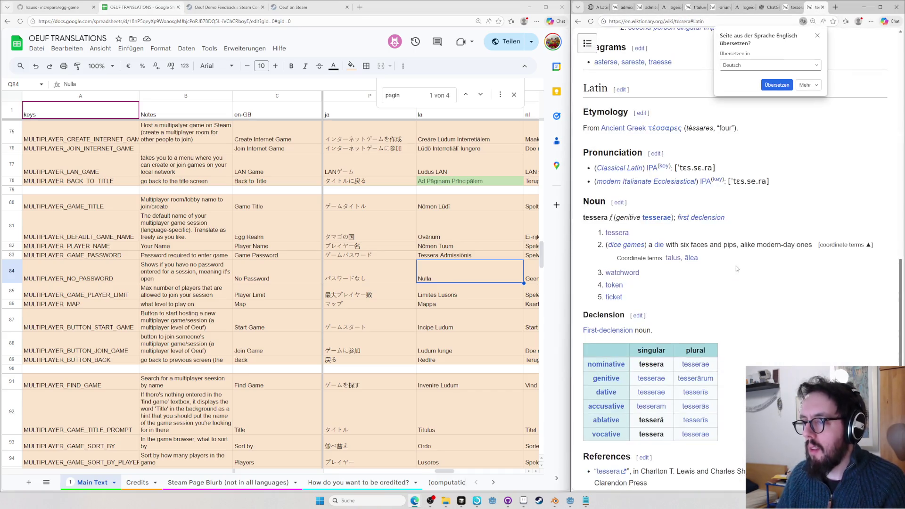
pyautogui.hotkey('ctrl', 'w')
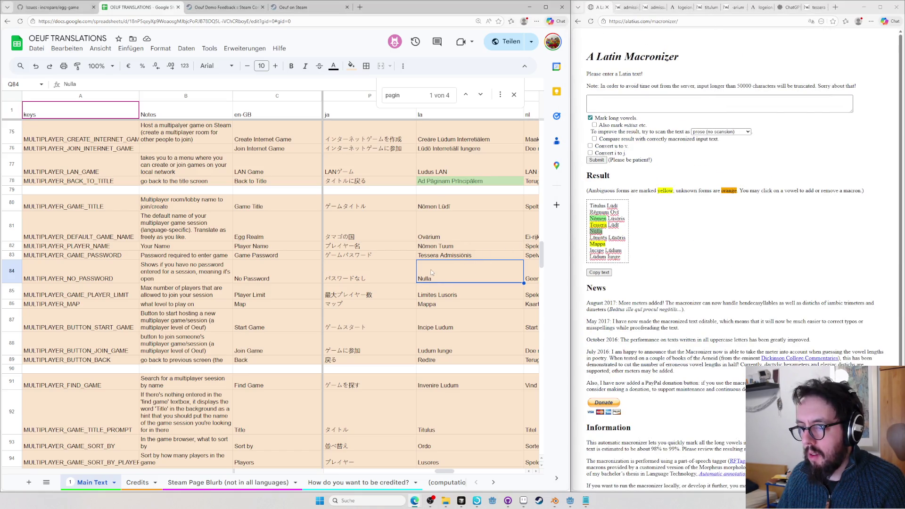
# Paste the macronized 'Nūlla' into P84 as values only, then move to P85
pyautogui.hotkey('ctrl', 'v')
pyautogui.hotkey('ctrl', 'z')
pyautogui.hotkey('ctrl', 'shift', 'v')
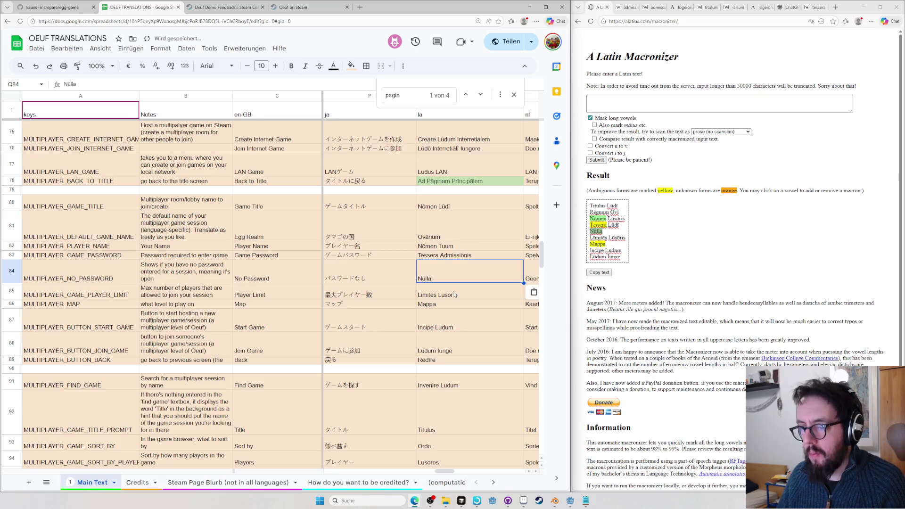
pyautogui.click(456, 296)
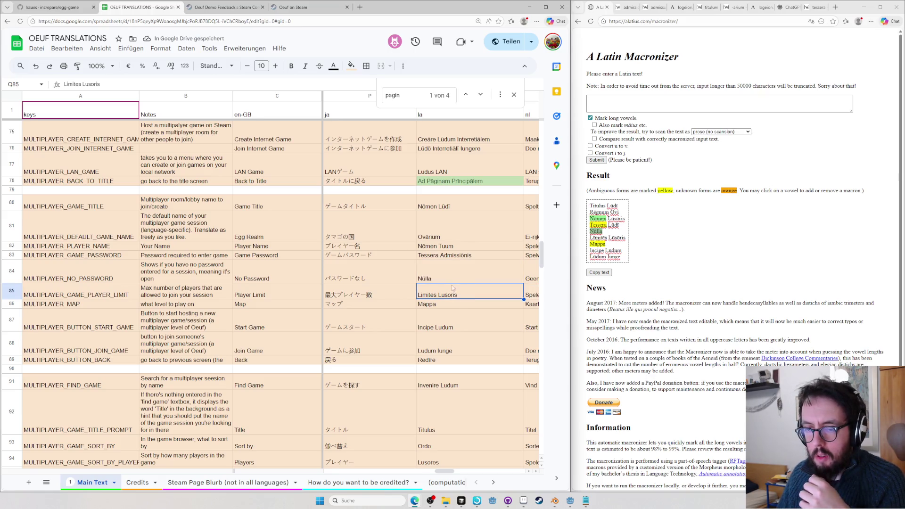
# Select Limites in P85 and look up maximi on Wiktionary
pyautogui.doubleClick(426, 295)
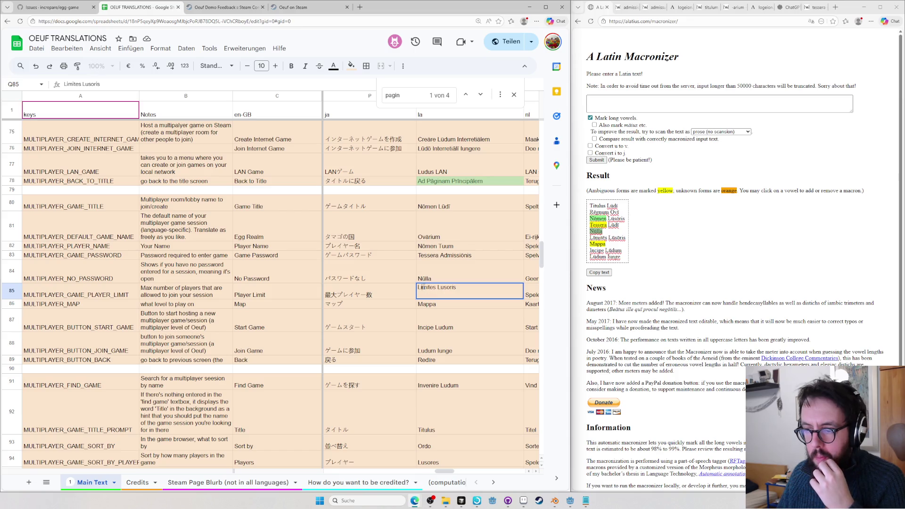
pyautogui.doubleClick(427, 288)
pyautogui.click(718, 244)
pyautogui.hotkey('ctrl', 't')
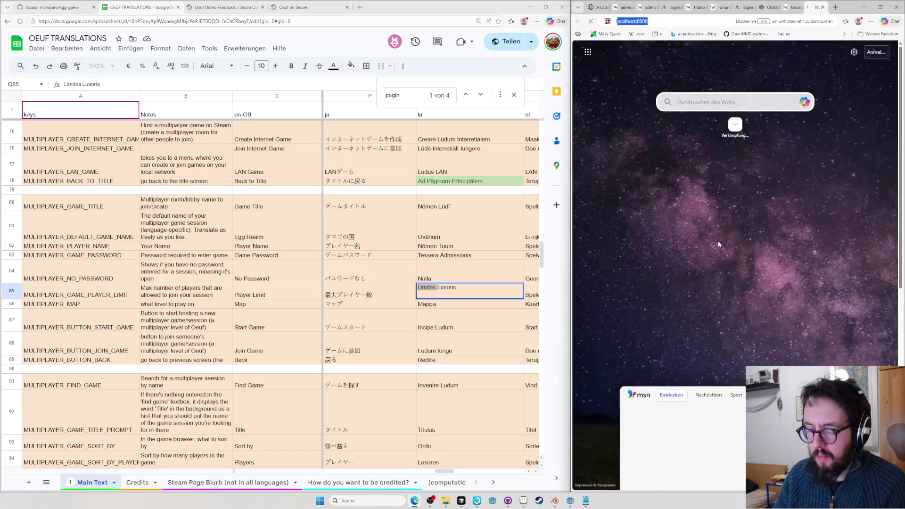
pyautogui.write('maximi#Latin')
pyautogui.press('Return')
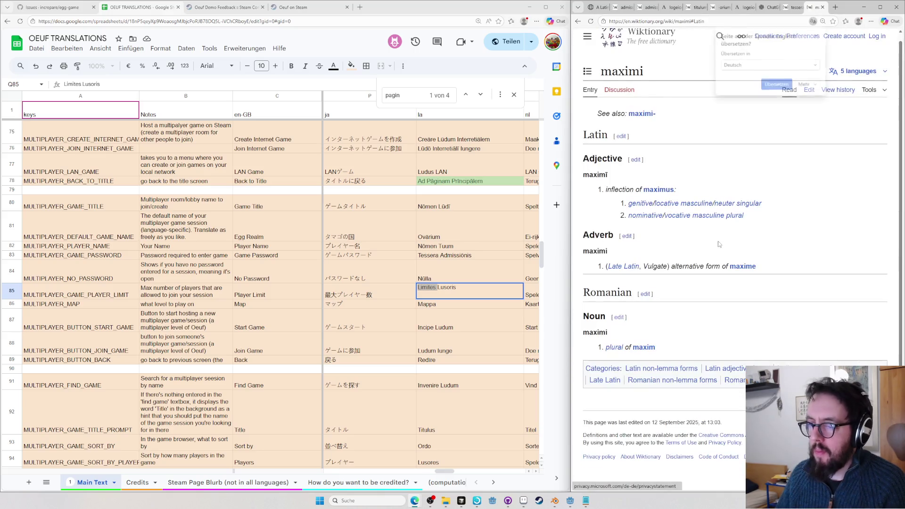
pyautogui.doubleClick(594, 175)
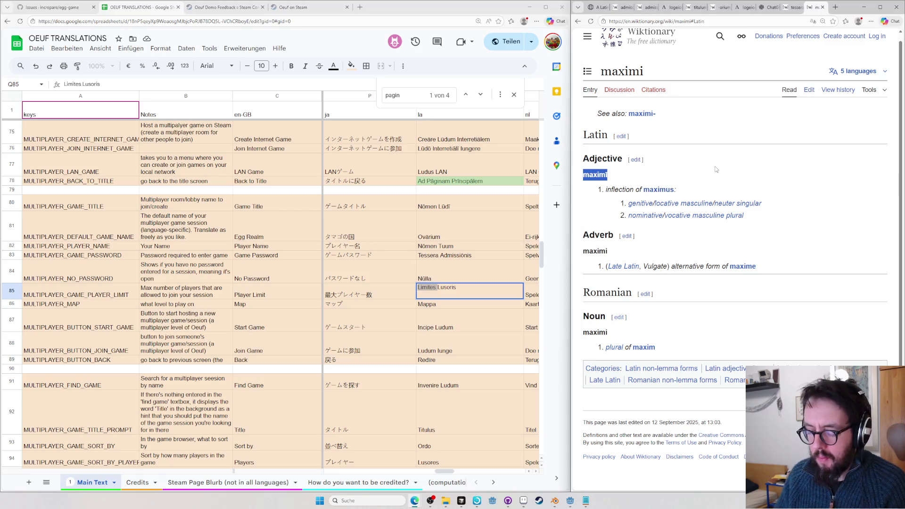
# Load Logeion's retro lookup for maximum
pyautogui.hotkey('ctrl', 'l')
pyautogui.write('retro games')
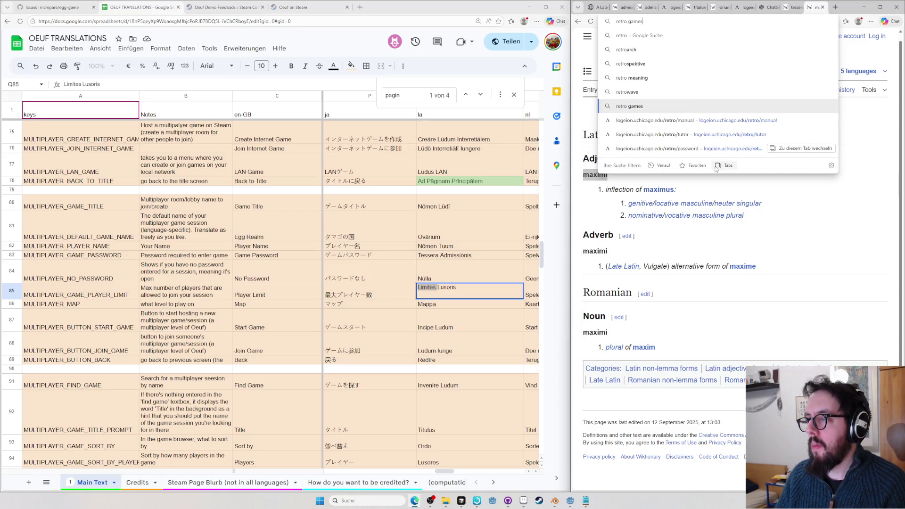
pyautogui.press('Down')
pyautogui.press('Down')
pyautogui.press('Down')
pyautogui.press('BackSpace')
pyautogui.press('BackSpace')
pyautogui.press('BackSpace')
pyautogui.write('maximum')
pyautogui.press('Return')
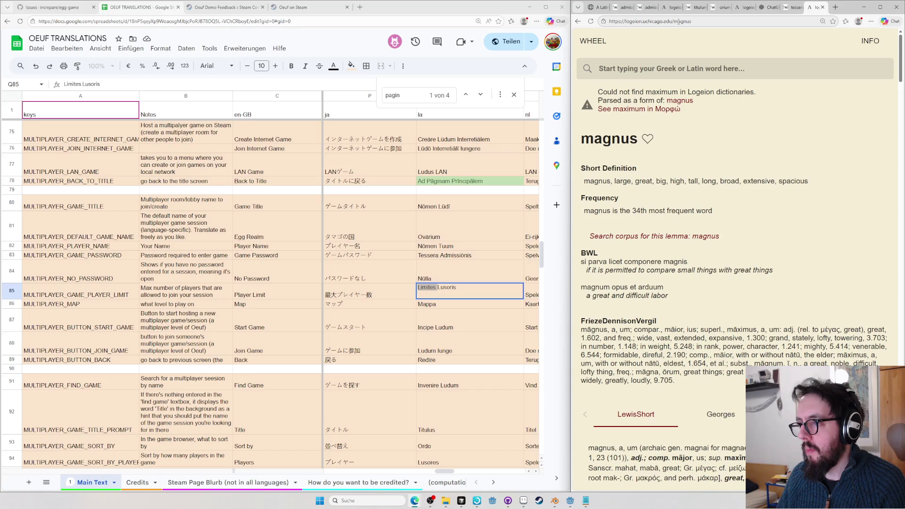
# Correct the Logeion address to retro/maximum and read the magnus entry
pyautogui.click(578, 21)
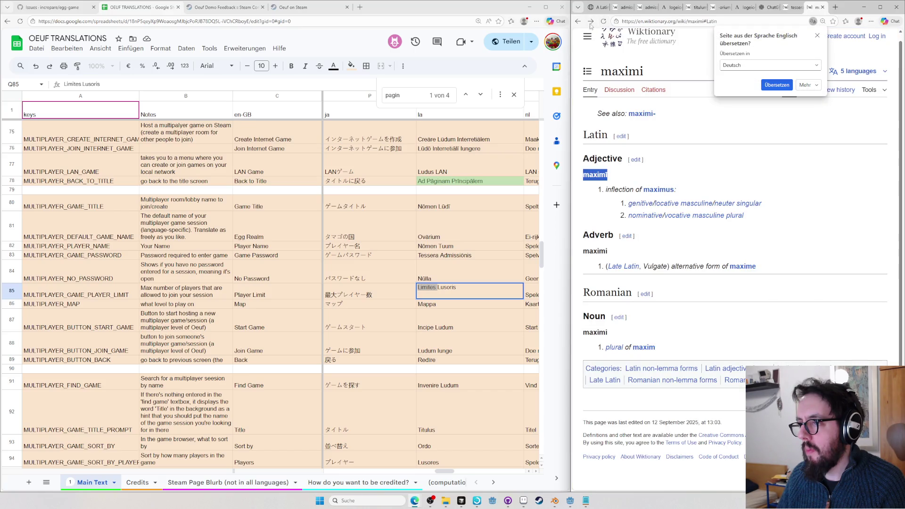
pyautogui.click(685, 27)
pyautogui.doubleClick(685, 27)
pyautogui.write('retr')
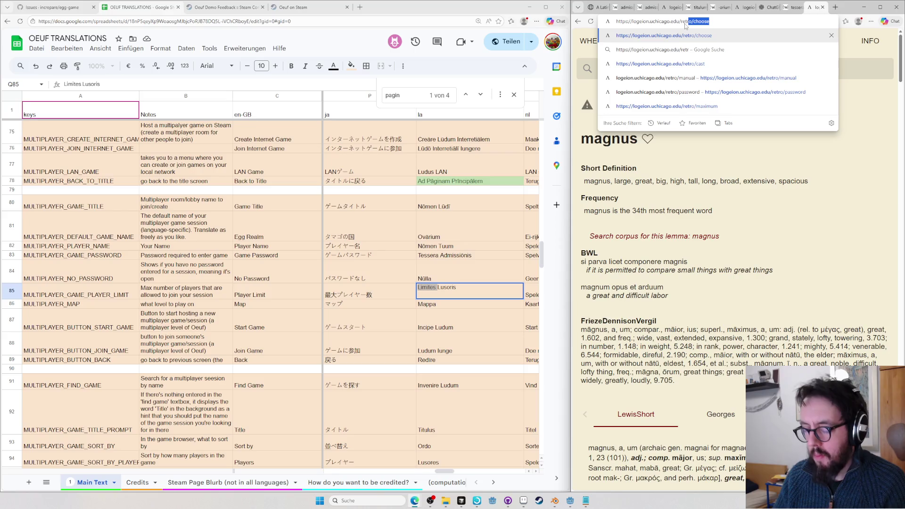
pyautogui.write('o/maximum')
pyautogui.press('Return')
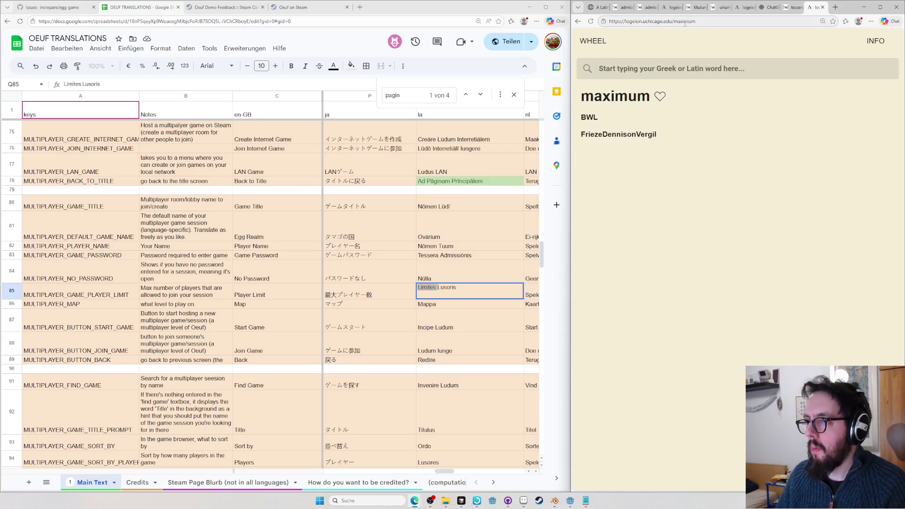
pyautogui.scroll(-3, 778, 235)
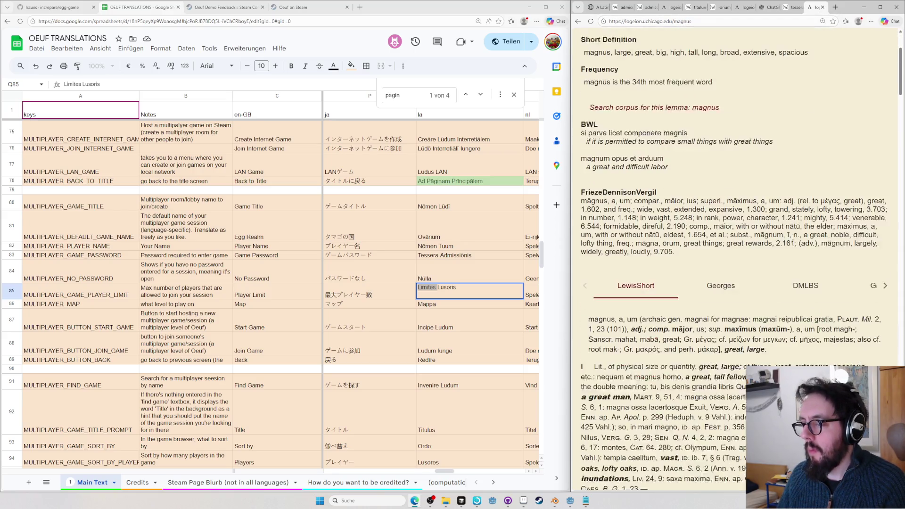
pyautogui.scroll(3, 659, 181)
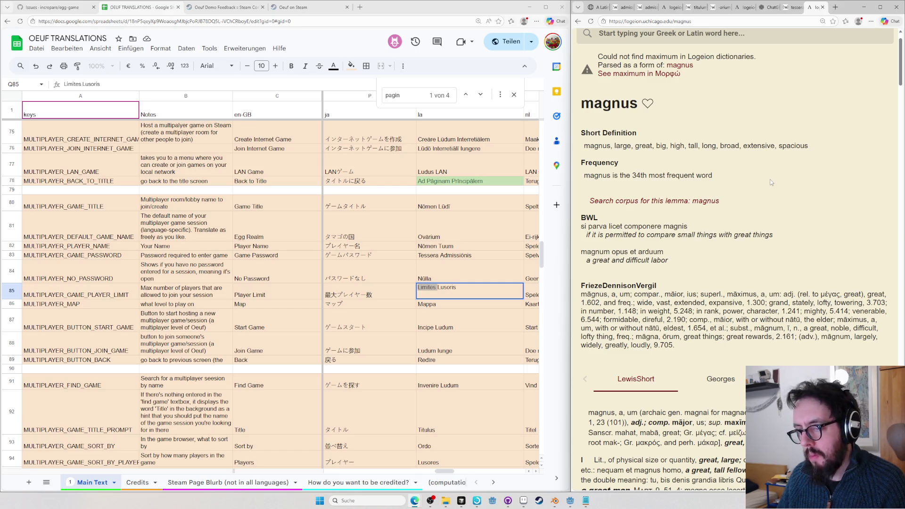
# Leave Logeion for a fresh ChatGPT chat
pyautogui.hotkey('ctrl', 'l')
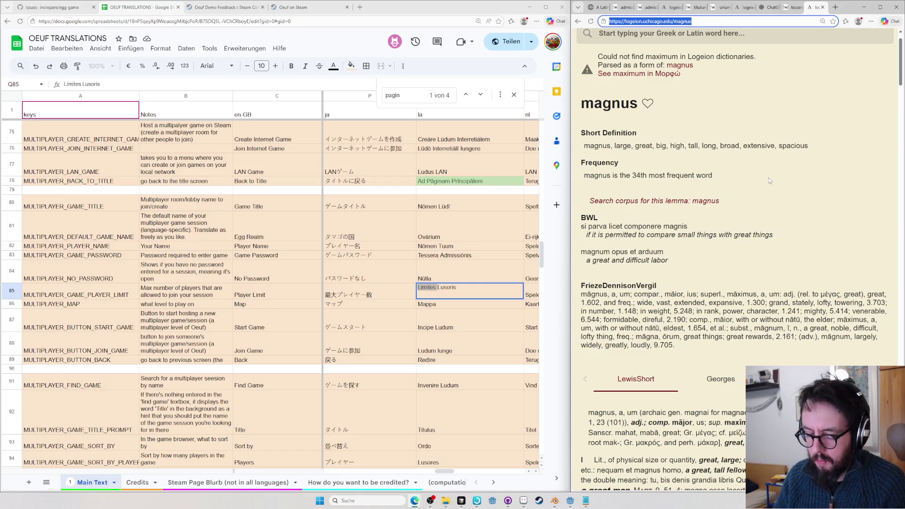
pyautogui.write('chatgpt.com')
pyautogui.press('Return')
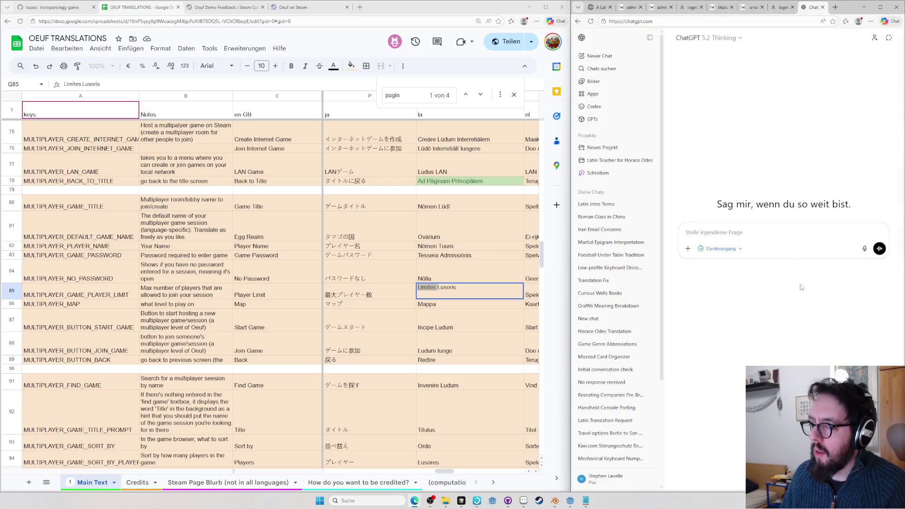
pyautogui.write('How to say in latin "the maximum number of players is 10')
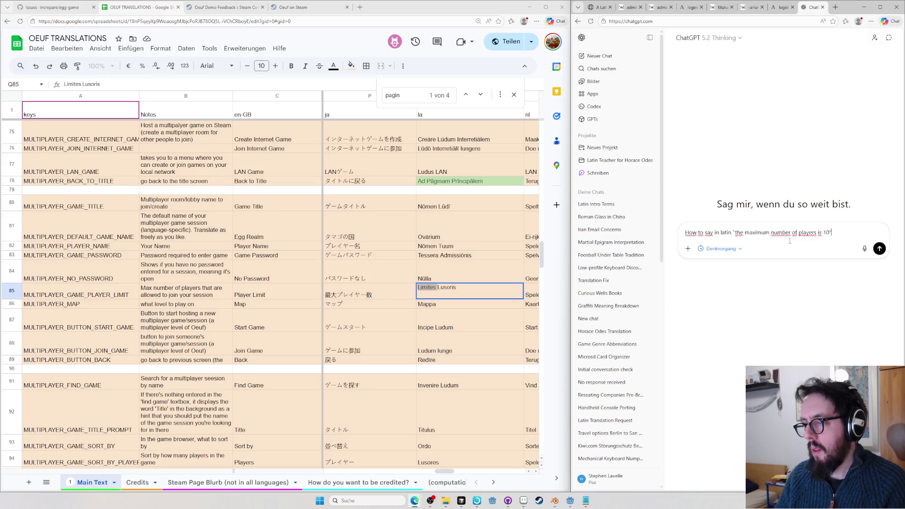
# Ask ChatGPT the translation question and select its answer 'maximus numerus ludentium'
pyautogui.press('Return')
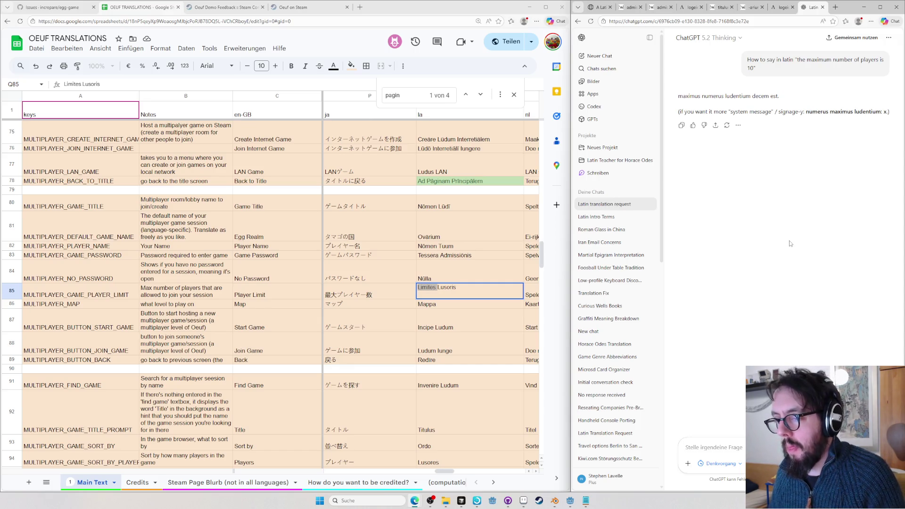
pyautogui.moveTo(729, 99)
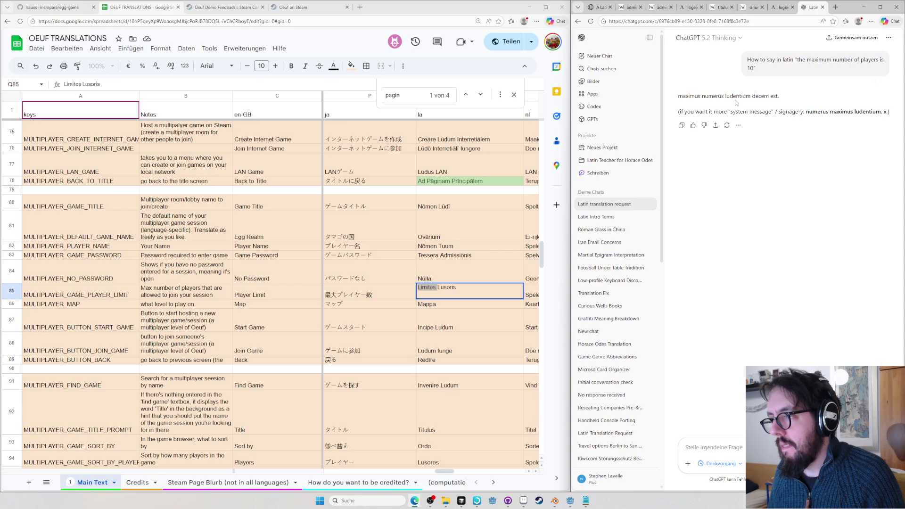
pyautogui.moveTo(750, 96)
pyautogui.mouseDown()
pyautogui.moveTo(677, 96)
pyautogui.moveTo(703, 96)
pyautogui.mouseUp()
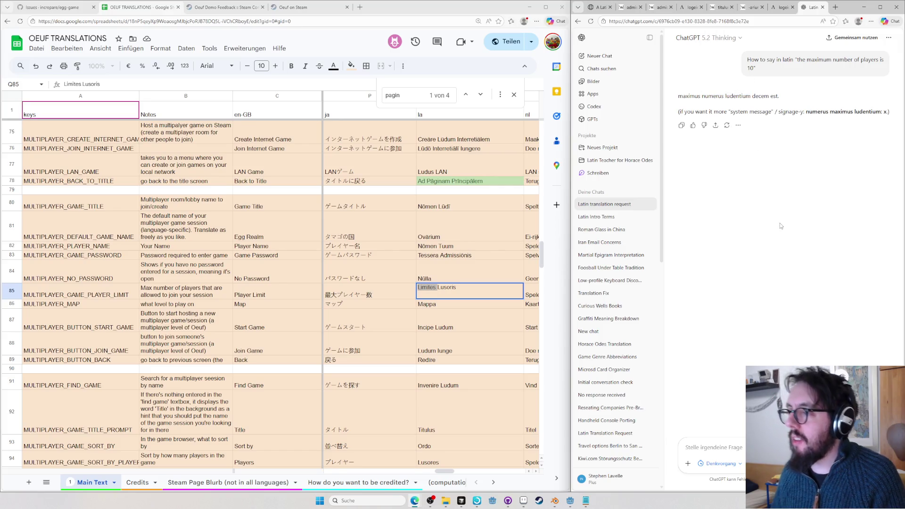
pyautogui.hotkey('ctrl', 't')
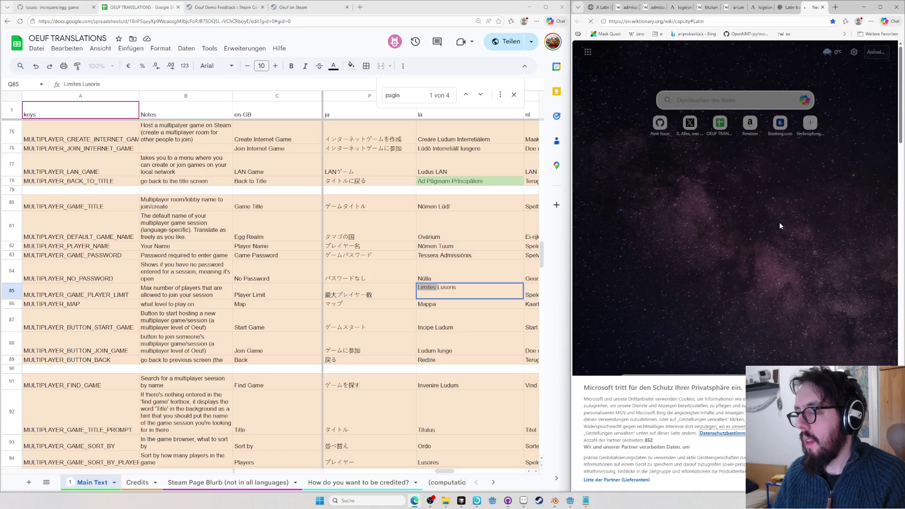
# Correct the Wiktionary search and load the English entry for capacity
pyautogui.press('Return')
pyautogui.hotkey('ctrl', 'l')
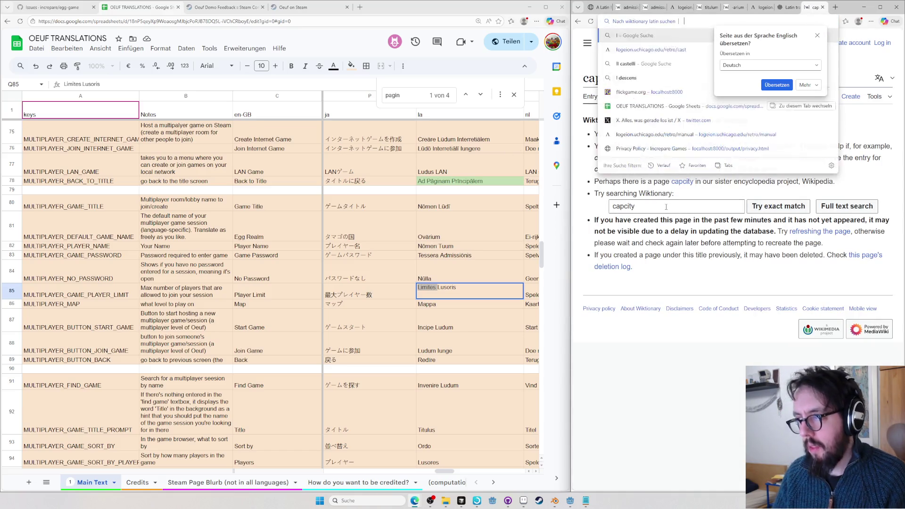
pyautogui.write('capac')
pyautogui.press('Return')
pyautogui.hotkey('ctrl', 'l')
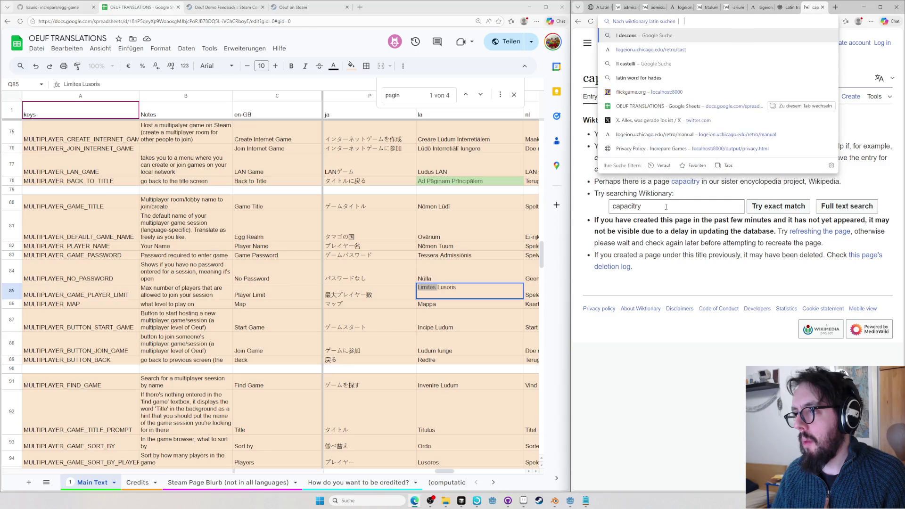
pyautogui.write('capacity')
pyautogui.press('Return')
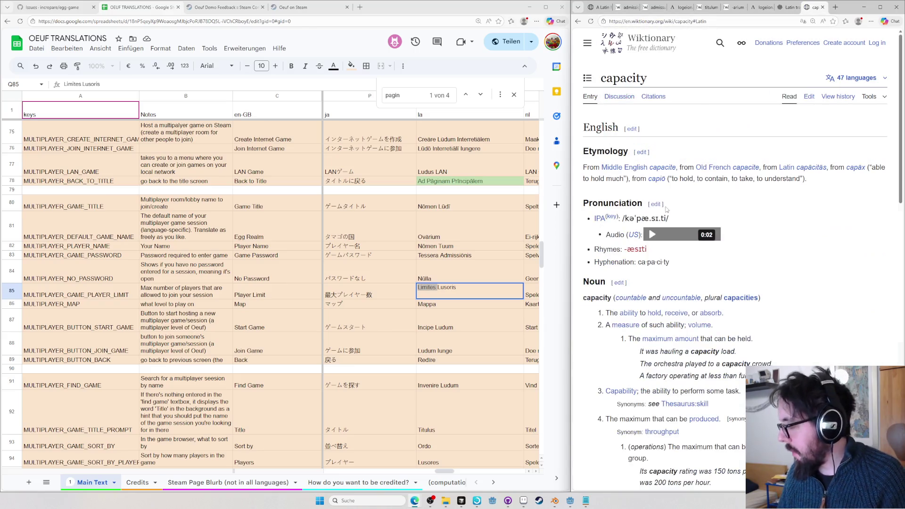
pyautogui.scroll(-5, 848, 259)
pyautogui.scroll(-3, 679, 387)
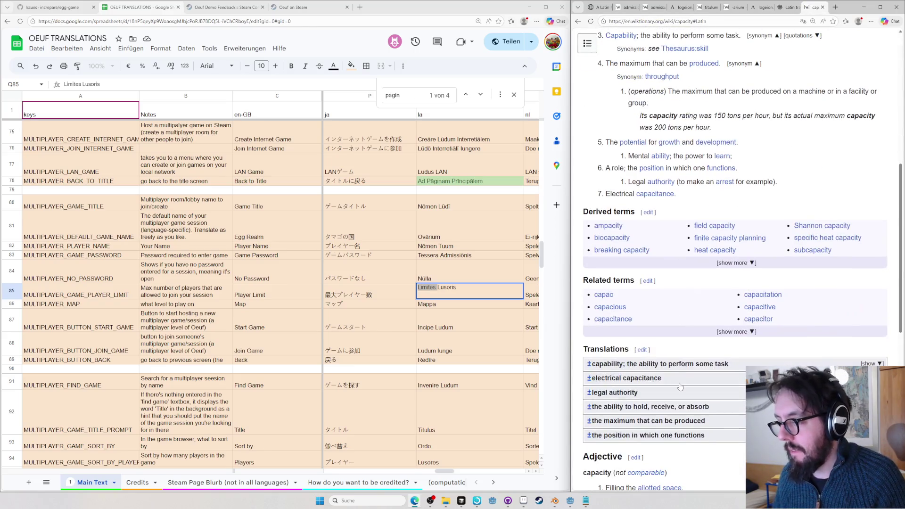
pyautogui.scroll(-1, 673, 366)
pyautogui.scroll(-2, 673, 365)
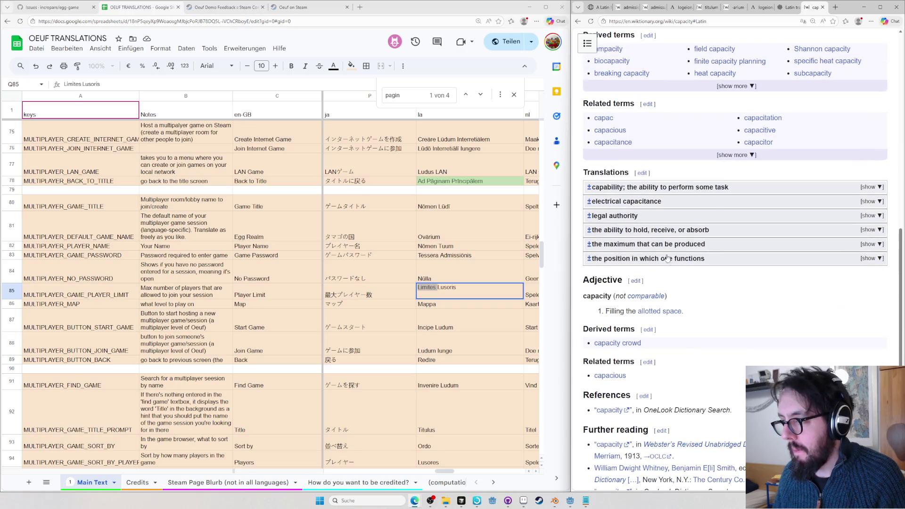
# Expand the 'maximum that can be produced' translations, then close the tab back to ChatGPT
pyautogui.doubleClick(659, 245)
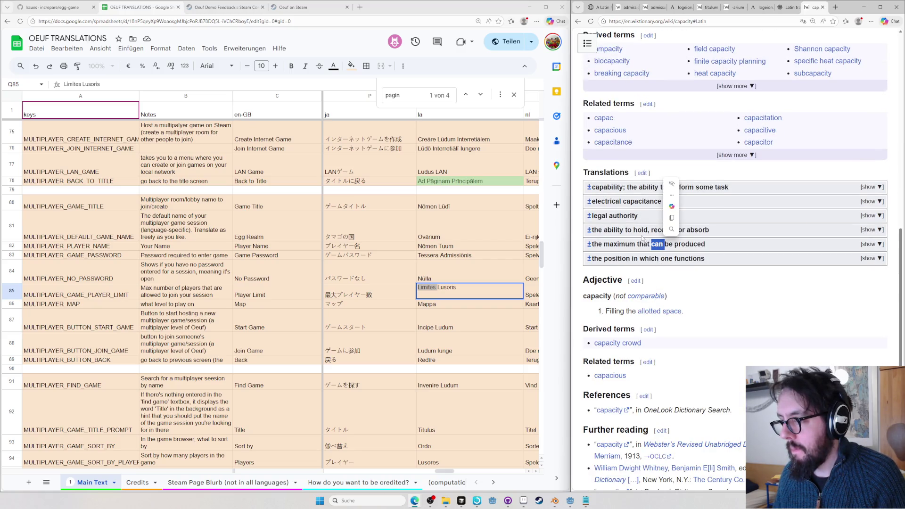
pyautogui.click(759, 319)
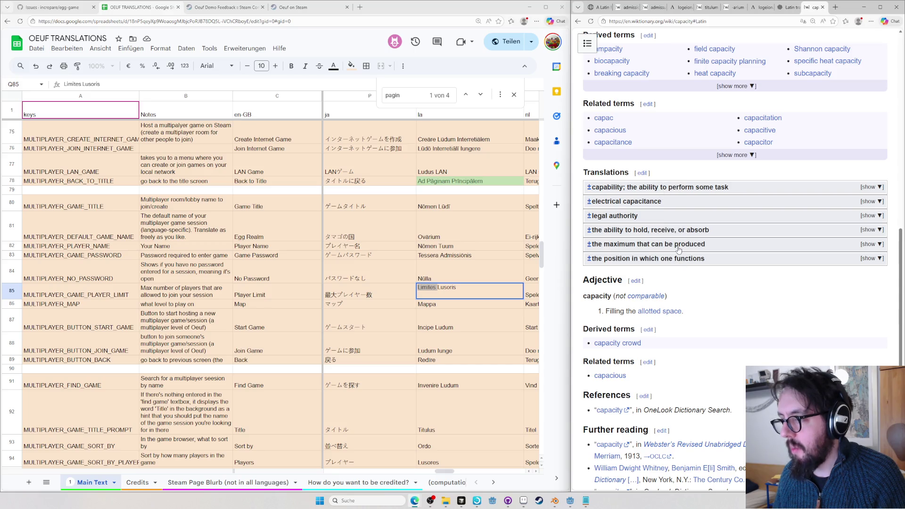
pyautogui.click(679, 248)
pyautogui.click(679, 248)
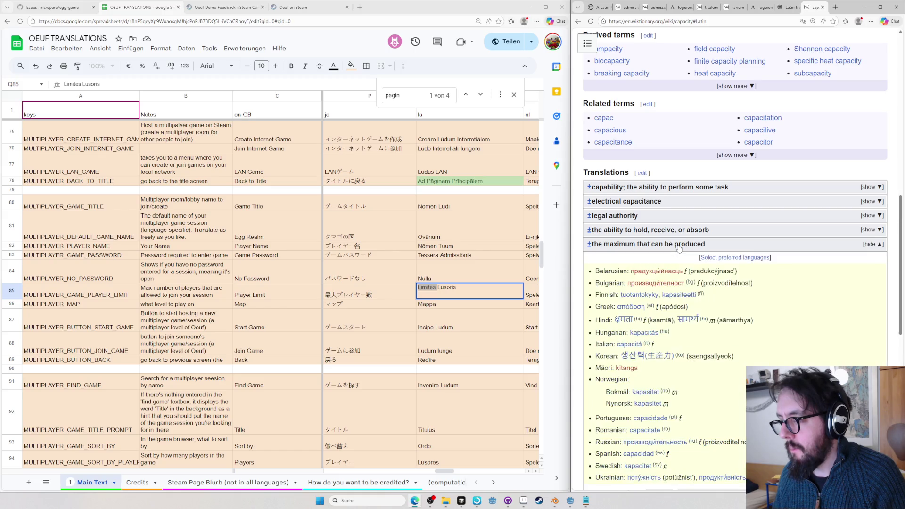
pyautogui.scroll(-3, 679, 248)
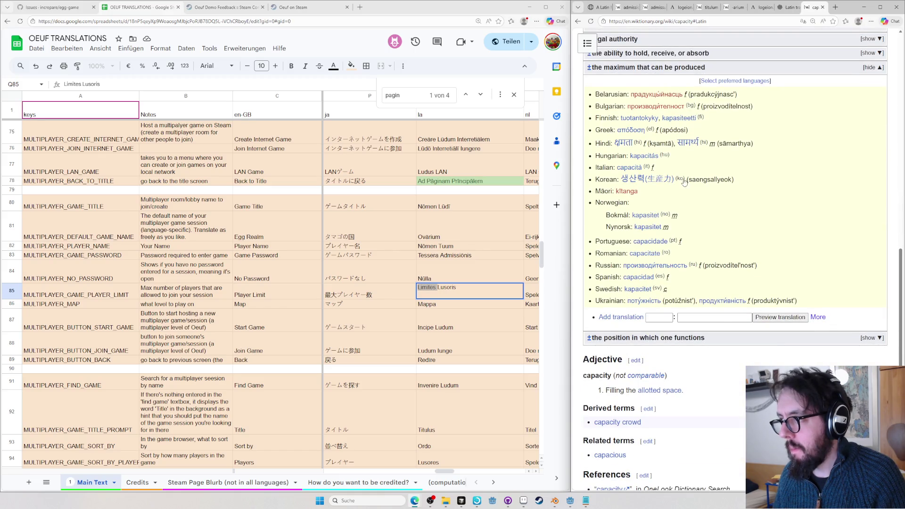
pyautogui.hotkey('ctrl', 'w')
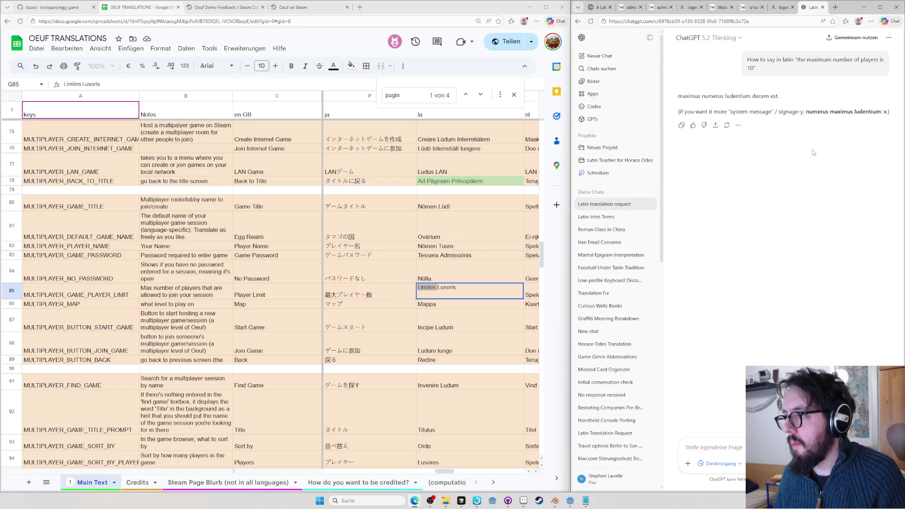
# Ask ChatGPT how to say the player capacity is 10 in Latin
pyautogui.click(724, 447)
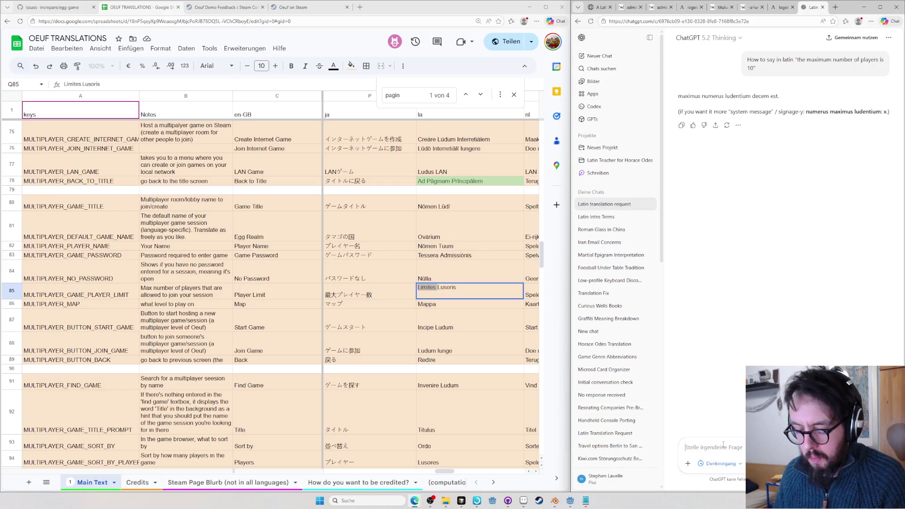
pyautogui.write('What about saying that')
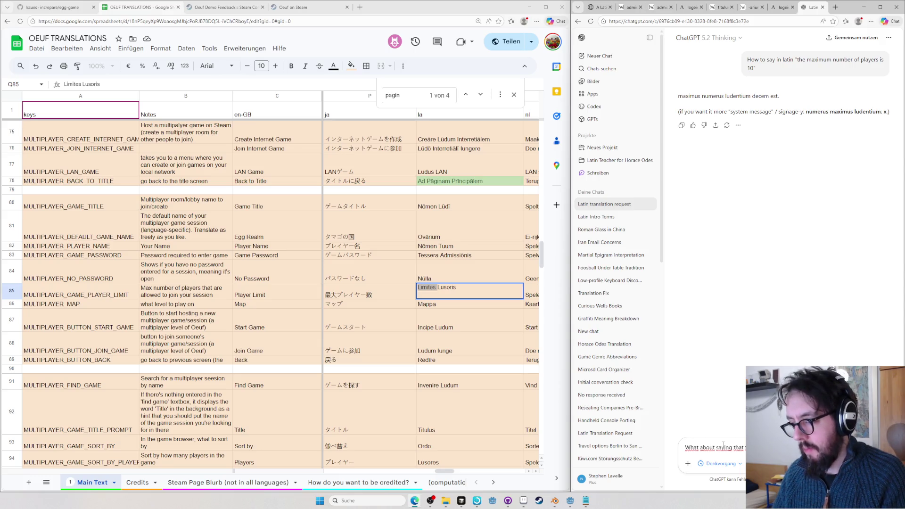
pyautogui.press('Return')
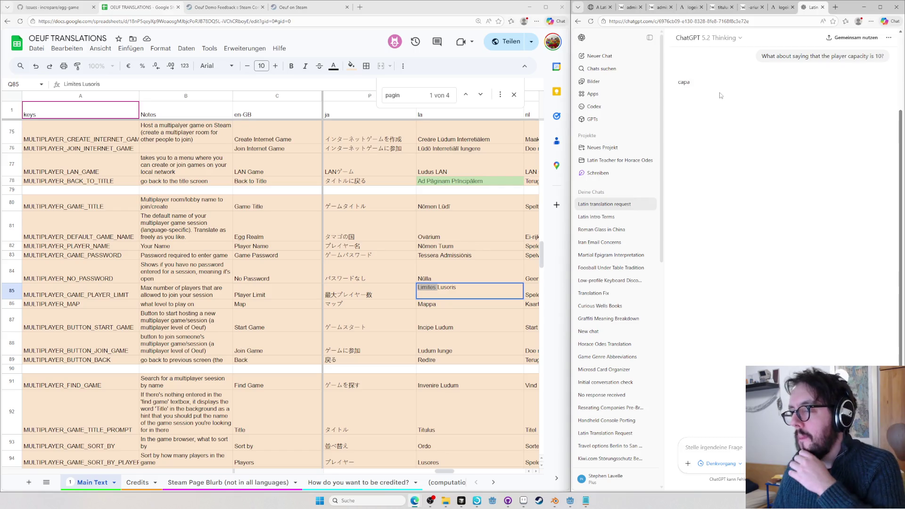
# Search capacitas on Google and Wiktionary, copying capācitās toward the Limites Lusoris entry
pyautogui.hotkey('ctrl', 't')
pyautogui.write('capacitas')
pyautogui.press('Return')
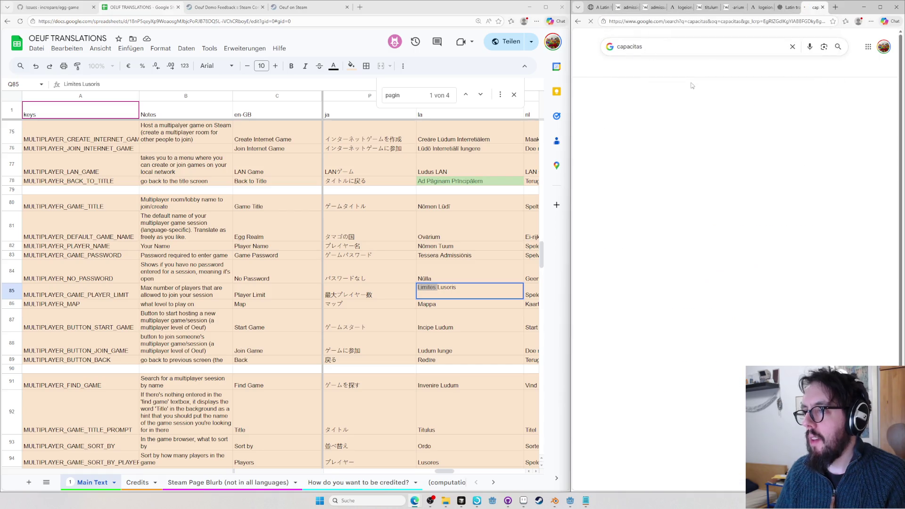
pyautogui.hotkey('ctrl', 'l')
pyautogui.write('wikt capacitas')
pyautogui.press('Return')
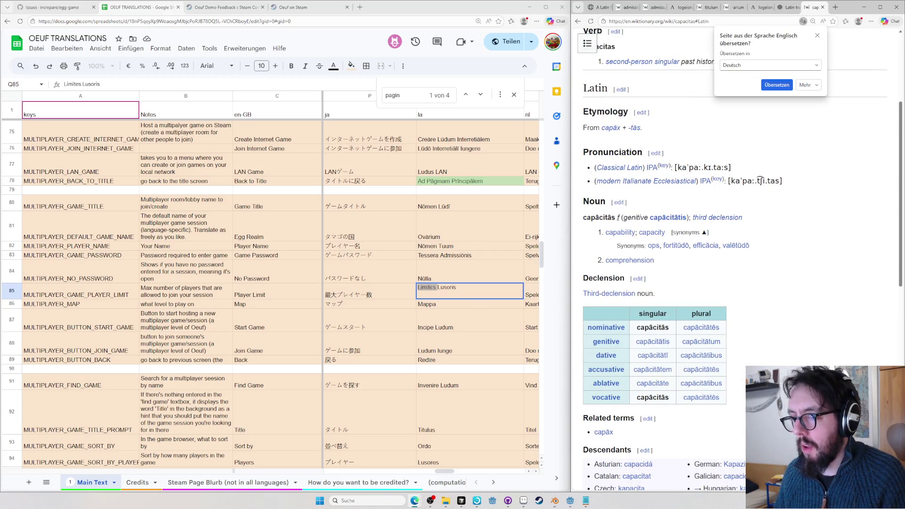
pyautogui.doubleClick(599, 218)
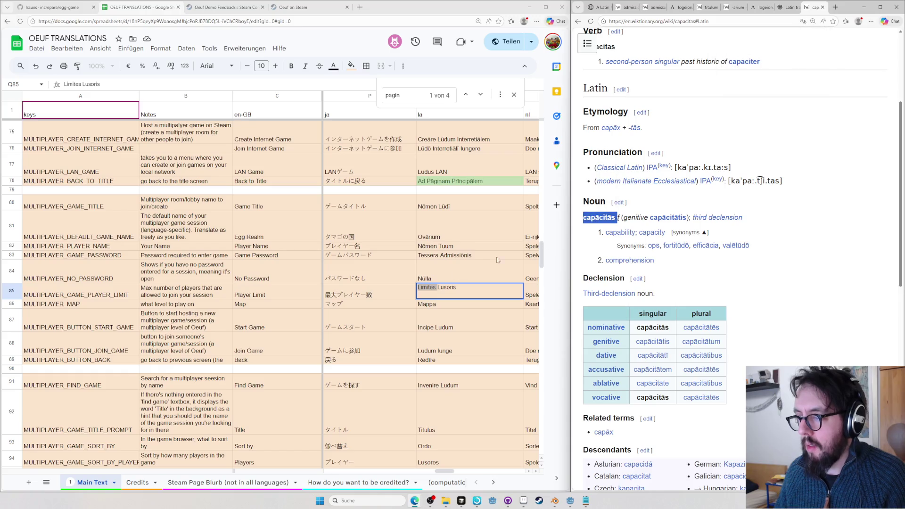
pyautogui.click(423, 292)
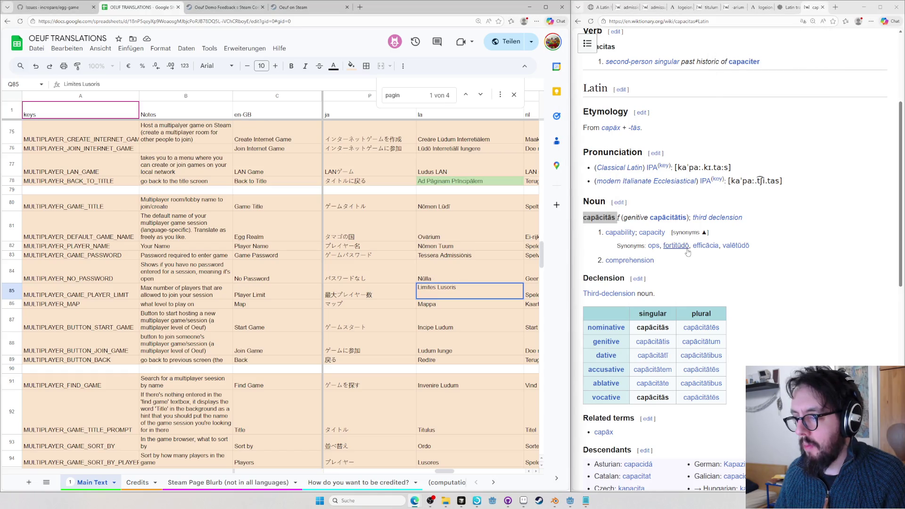
pyautogui.doubleClick(427, 287)
pyautogui.click(802, 271)
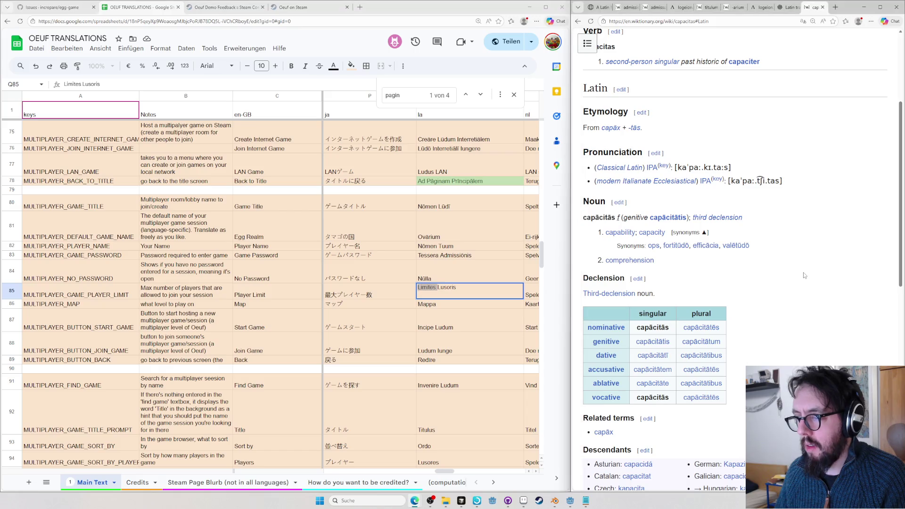
# Look up capacitas on Logeion and capax on Wiktionary, following on to capio
pyautogui.hotkey('ctrl', 't')
pyautogui.write('capac')
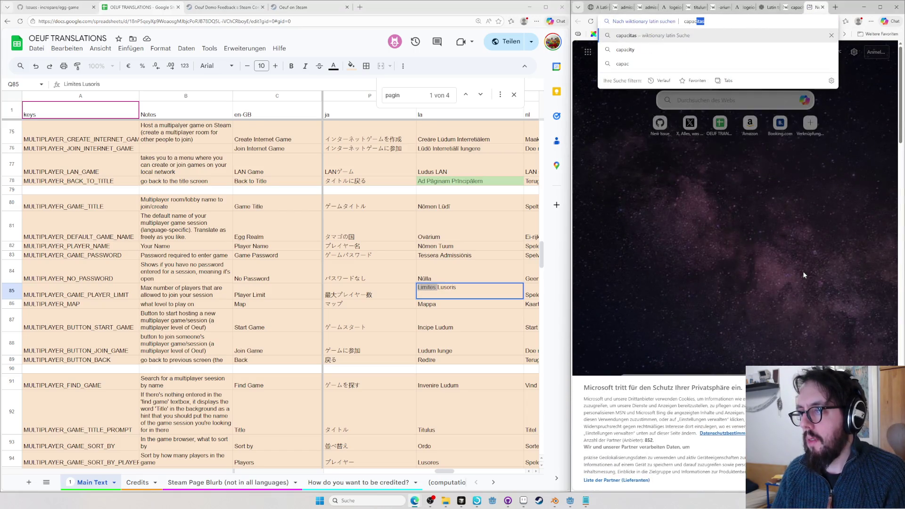
pyautogui.press('BackSpace')
pyautogui.press('BackSpace')
pyautogui.press('BackSpace')
pyautogui.write('log')
pyautogui.press('Tab')
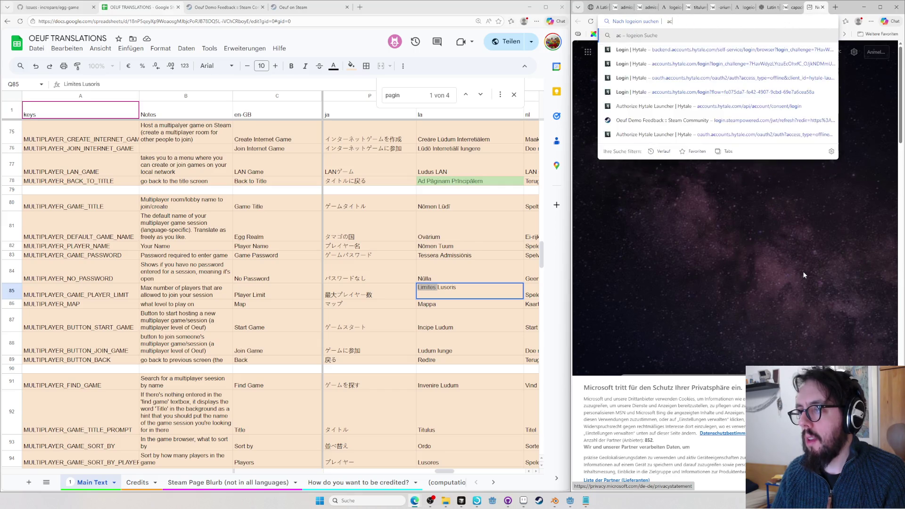
pyautogui.write('capacitas')
pyautogui.press('Return')
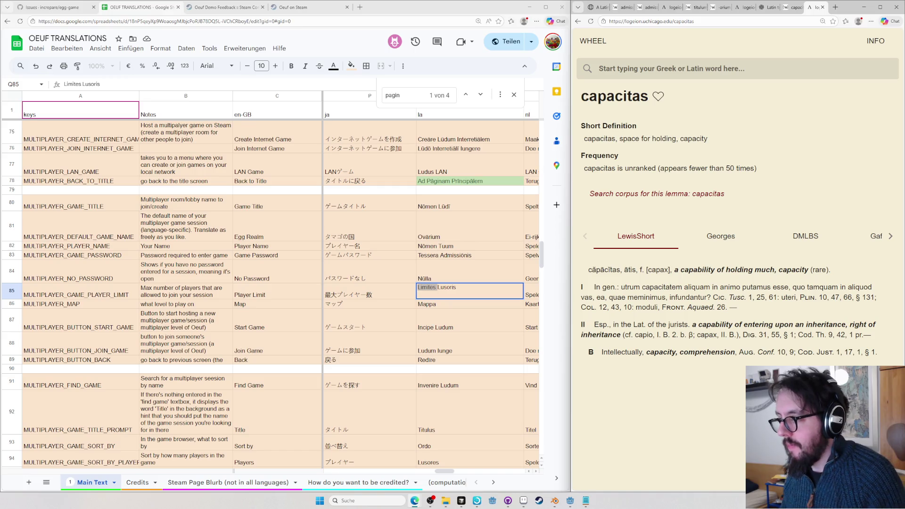
pyautogui.hotkey('ctrl', 't')
pyautogui.write('capax')
pyautogui.press('Return')
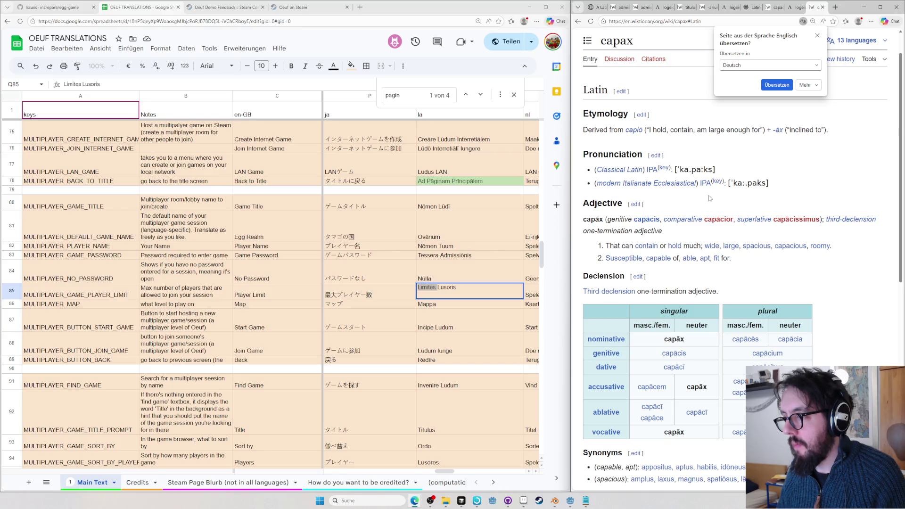
pyautogui.moveTo(633, 131)
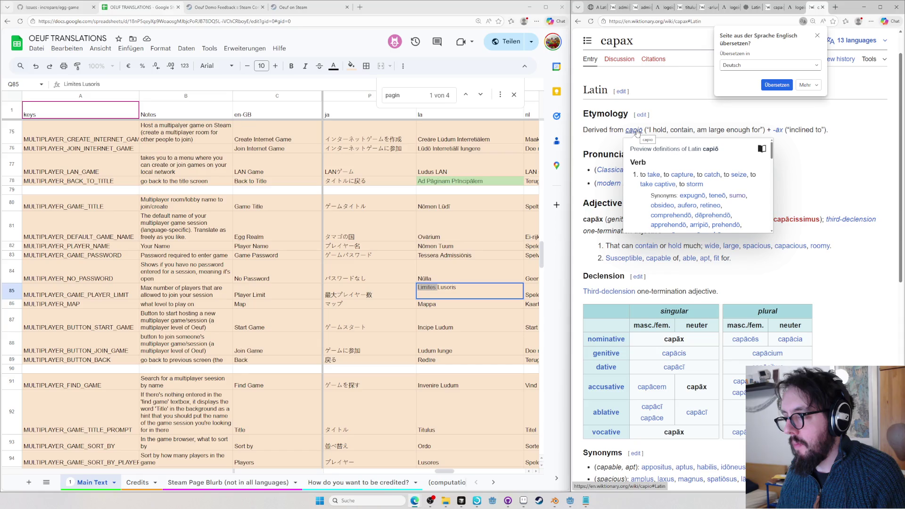
pyautogui.click(636, 132)
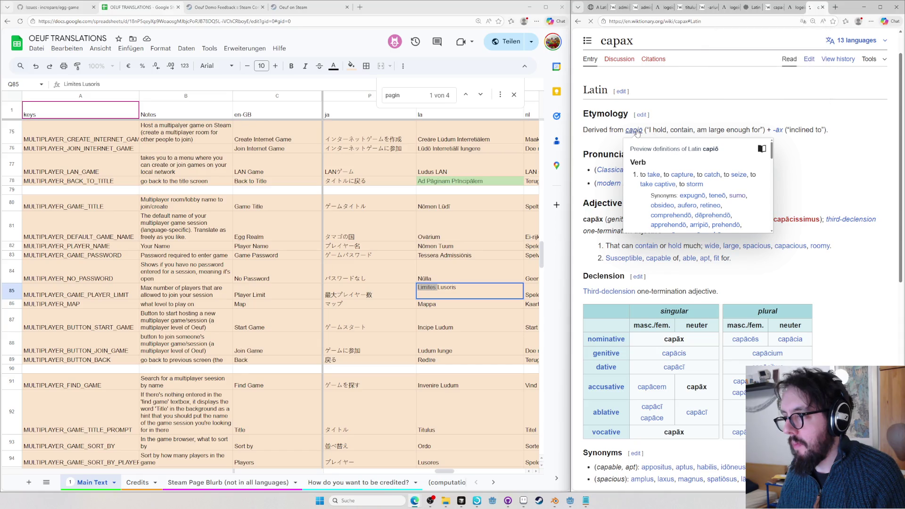
# Replace the Limites Lusoris entry in row 85 with the copied capiō and trim its leading letter
pyautogui.doubleClick(593, 303)
pyautogui.hotkey('ctrl', 'c')
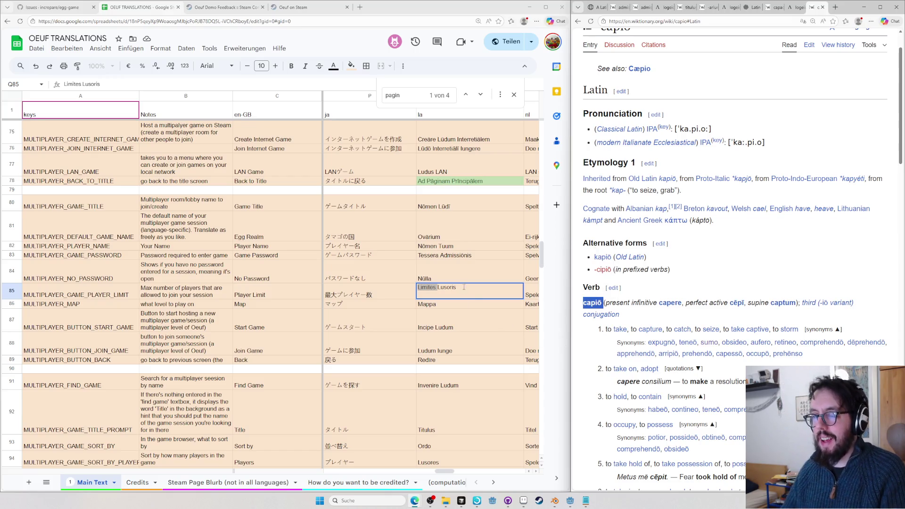
pyautogui.click(469, 286)
pyautogui.hotkey('ctrl', 'a')
pyautogui.hotkey('ctrl', 'v')
pyautogui.press('Home')
pyautogui.press('Delete')
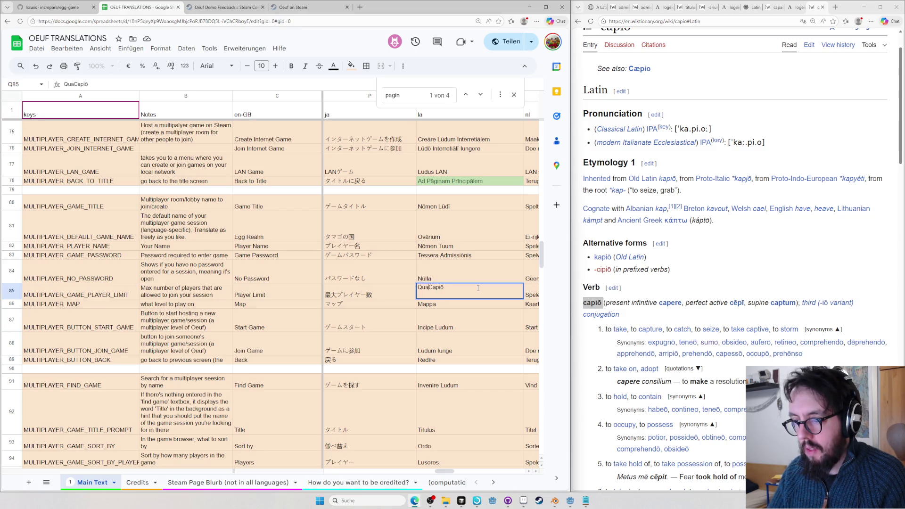
# Look up quantum and quantus on Wiktionary, expanding the first sense's quotations
pyautogui.click(761, 282)
pyautogui.hotkey('ctrl', 'l')
pyautogui.write('quantum')
pyautogui.press('Return')
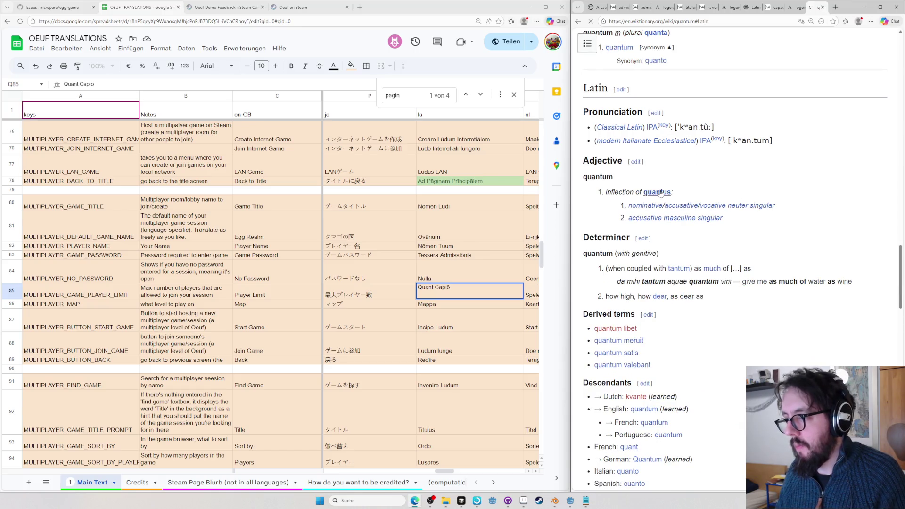
pyautogui.click(661, 193)
pyautogui.scroll(-3, 688, 302)
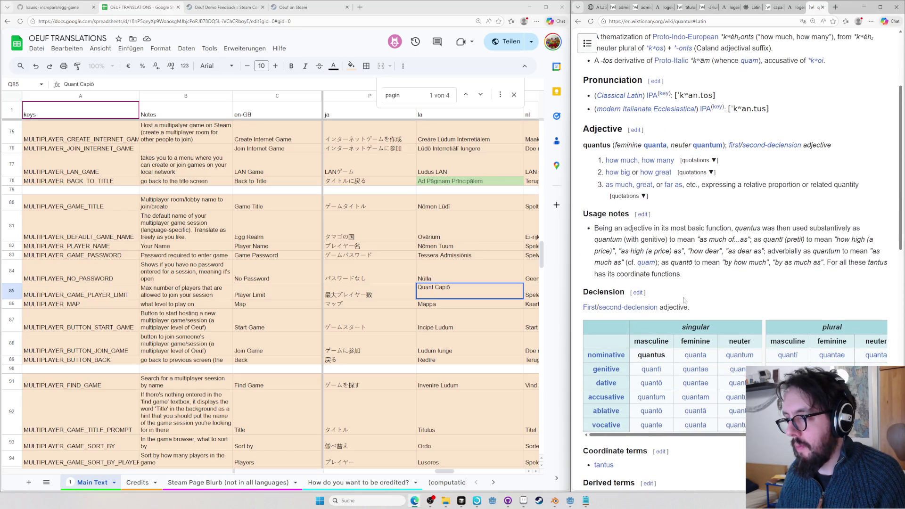
pyautogui.click(712, 160)
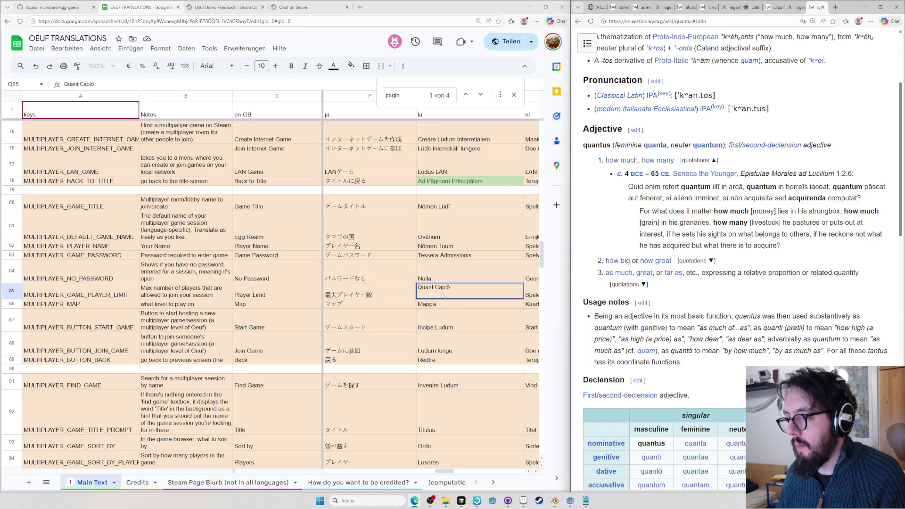
pyautogui.write('u')
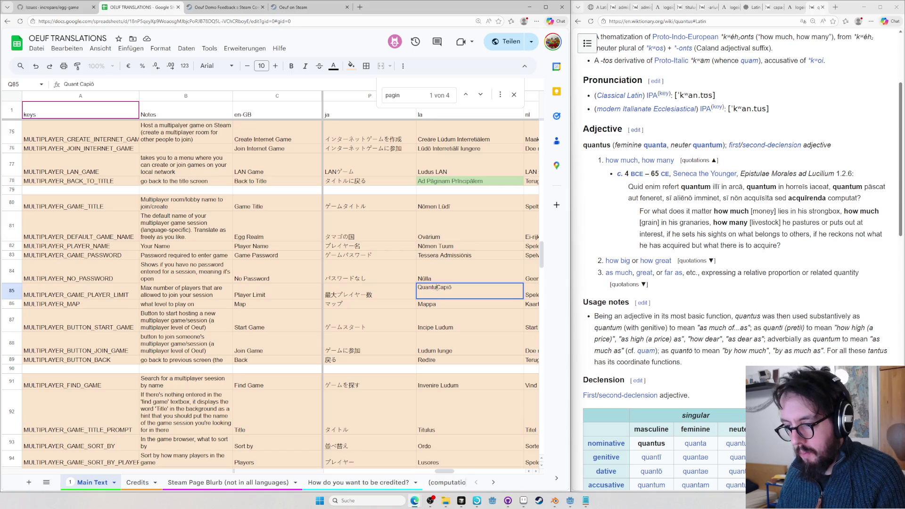
pyautogui.write('m')
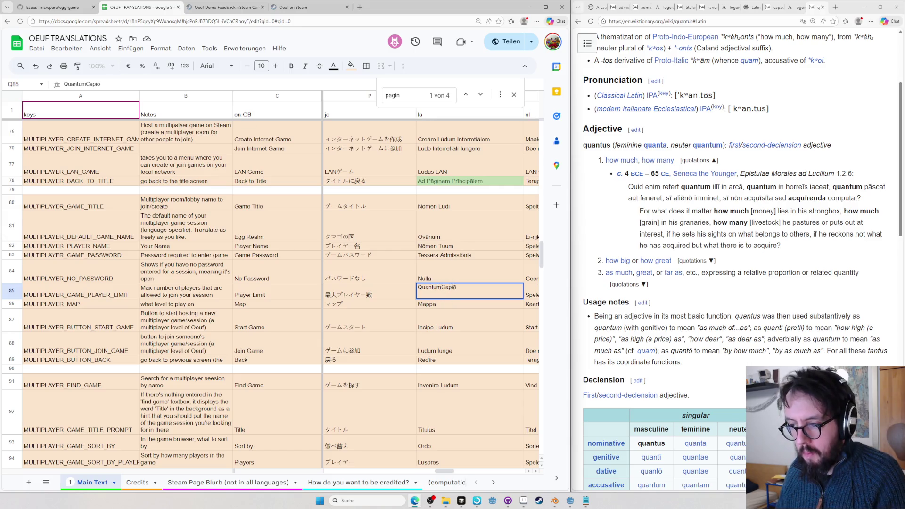
pyautogui.write('capit')
# Copy the revised entry Quantum capit and start a new ChatGPT message
pyautogui.hotkey('ctrl', 'a')
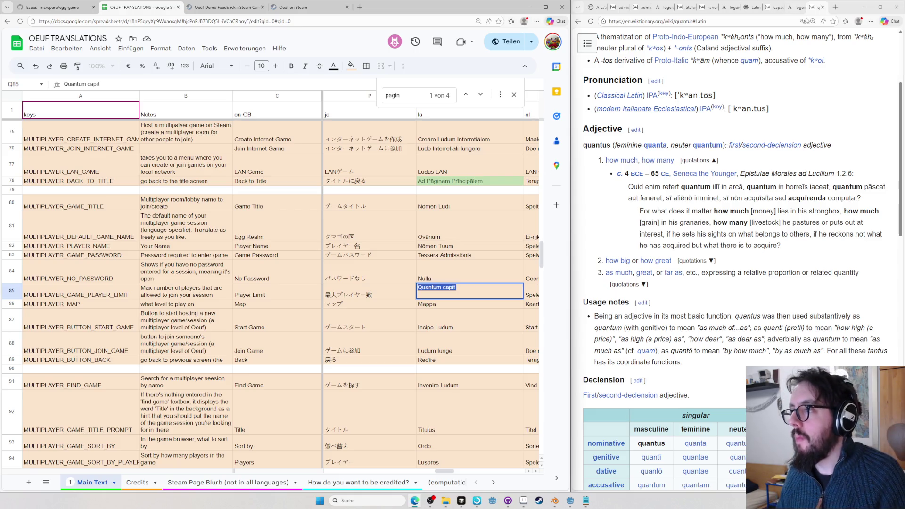
pyautogui.click(751, 8)
pyautogui.click(713, 448)
pyautogui.write('"Quantum capit"')
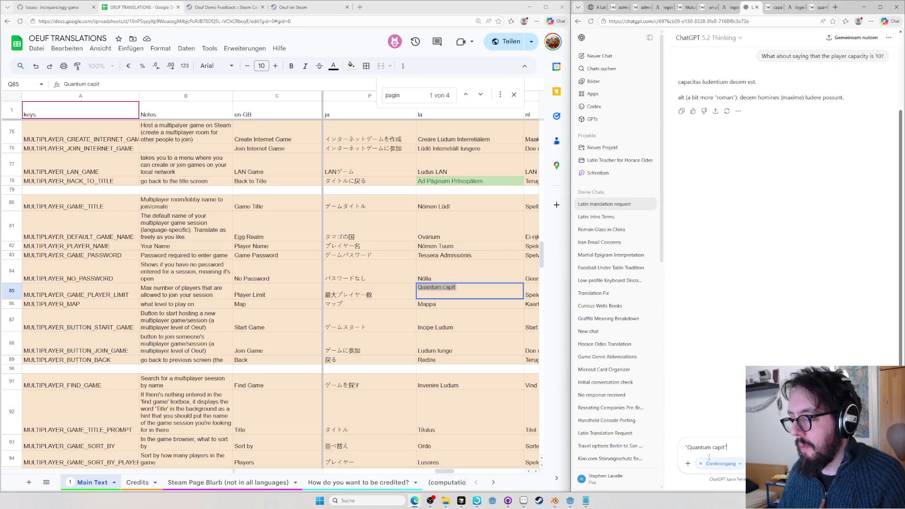
# Ask ChatGPT about Quantum capit and commit row 85's Latin entry as 'Quantum capit?'
pyautogui.press('Return')
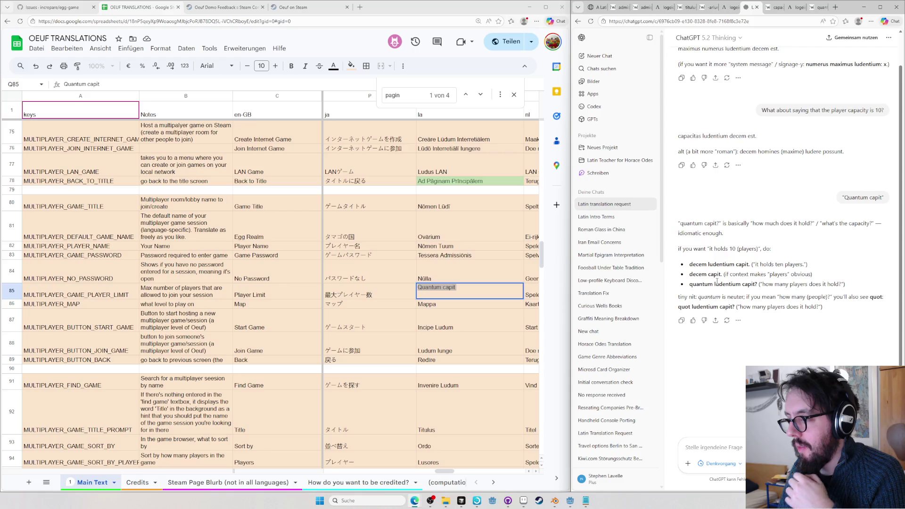
pyautogui.click(463, 286)
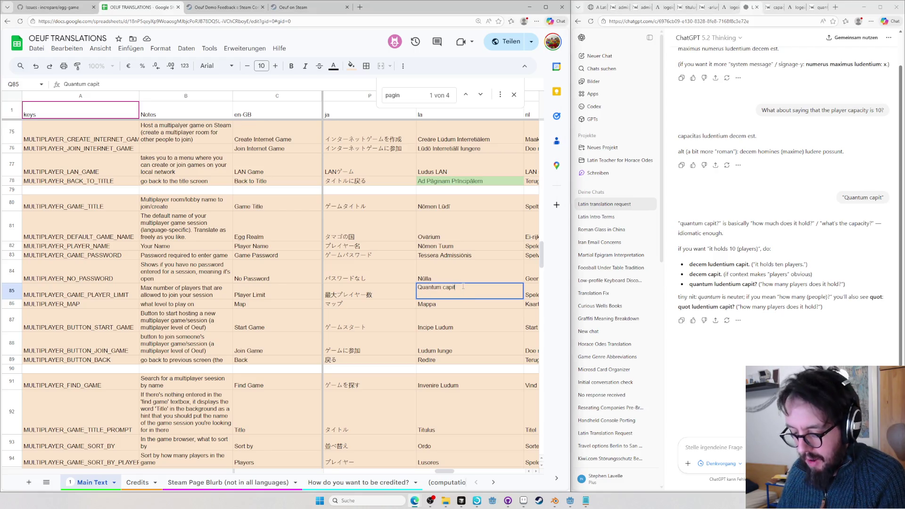
pyautogui.write('?#')
pyautogui.press('Return')
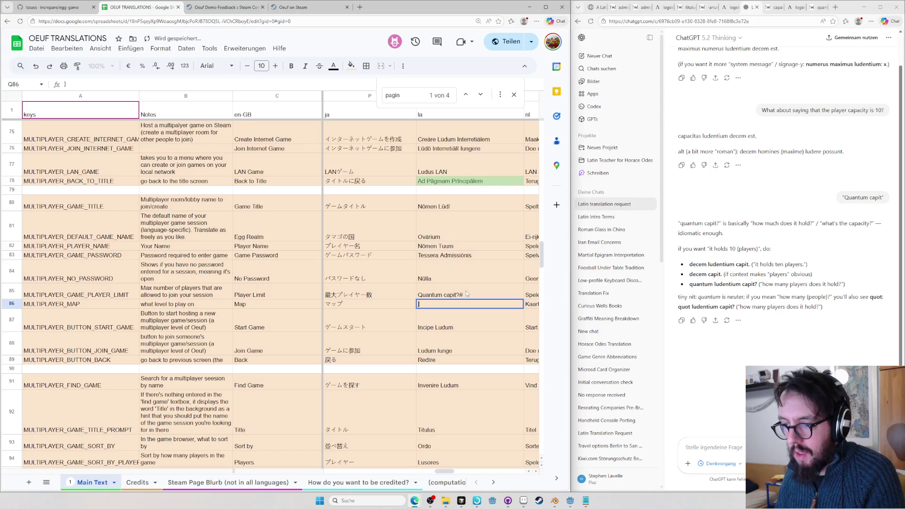
pyautogui.write('Mappa')
pyautogui.click(469, 297)
pyautogui.press('BackSpace')
pyautogui.press('Return')
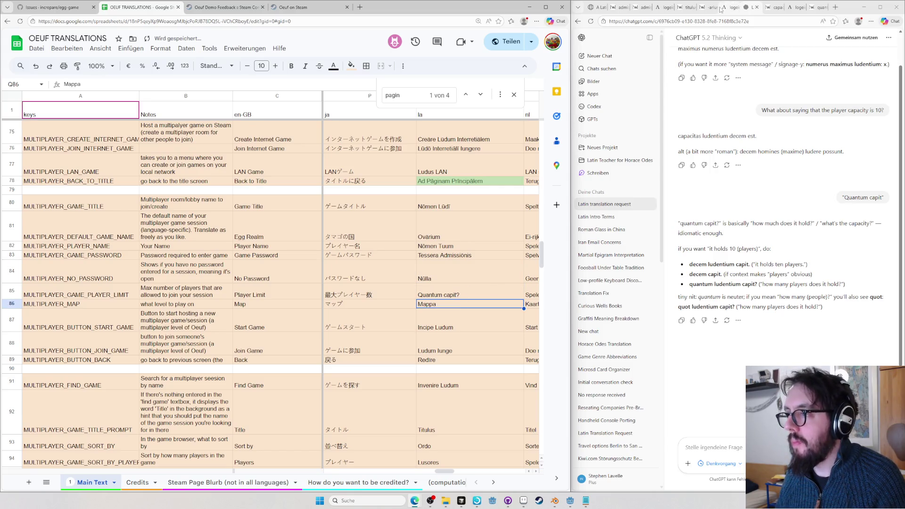
pyautogui.click(605, 7)
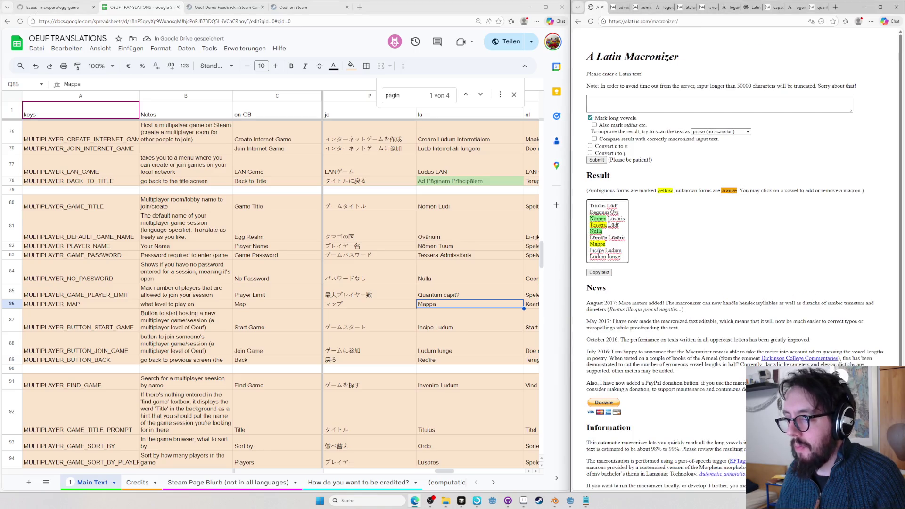
pyautogui.scroll(-1, 476, 289)
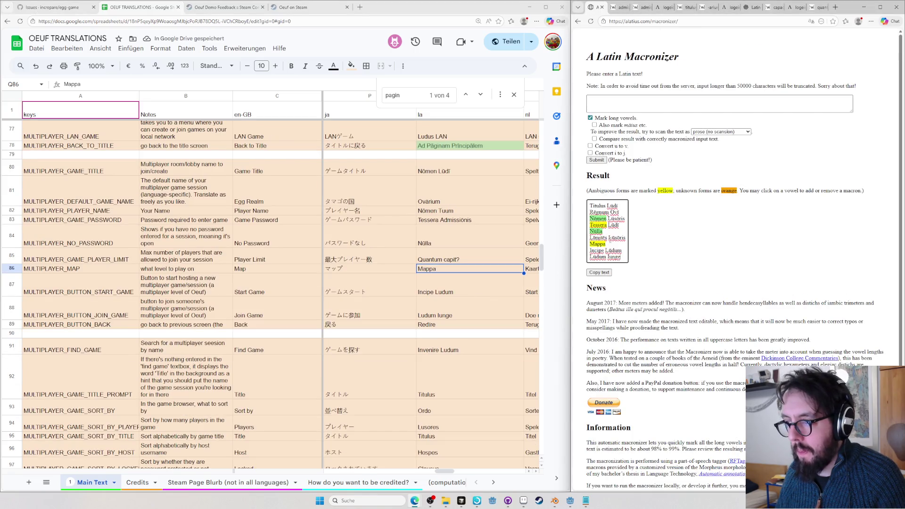
# Paste the macronized Incipe Lūdum into the start-game entry Q87
pyautogui.moveTo(623, 249); pyautogui.dragTo(591, 250)
pyautogui.hotkey('ctrl', 'c')
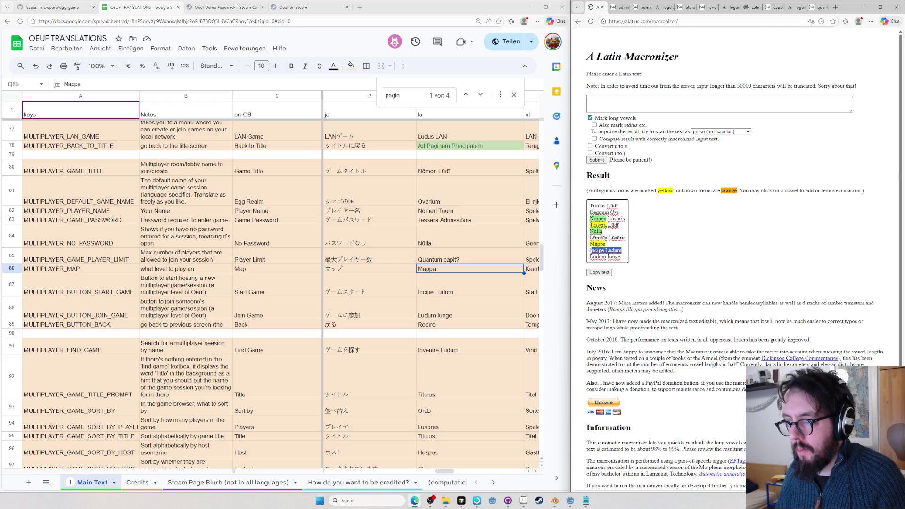
pyautogui.doubleClick(464, 295)
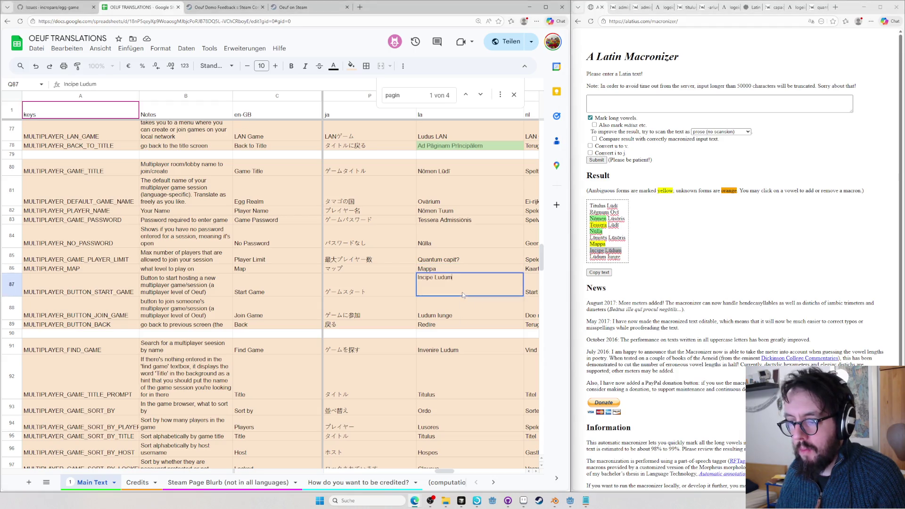
pyautogui.hotkey('ctrl', 'a')
pyautogui.hotkey('ctrl', 'v')
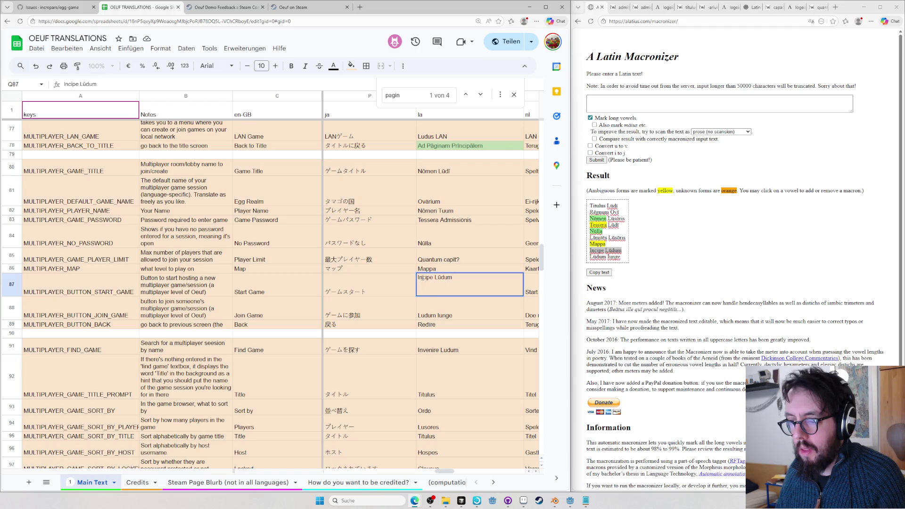
# Look up incipe on Wiktionary in a new tab
pyautogui.click(584, 276)
pyautogui.hotkey('ctrl', 't')
pyautogui.hotkey('ctrl', 'v')
pyautogui.press('Return')
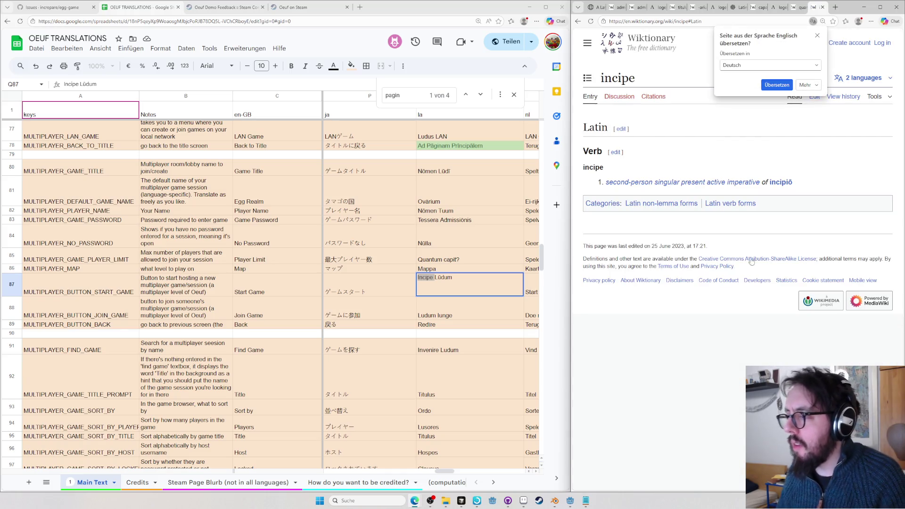
# Trace from incipio via begin and cominciare to Wiktionary's initiō entry and copy initiāre
pyautogui.click(781, 182)
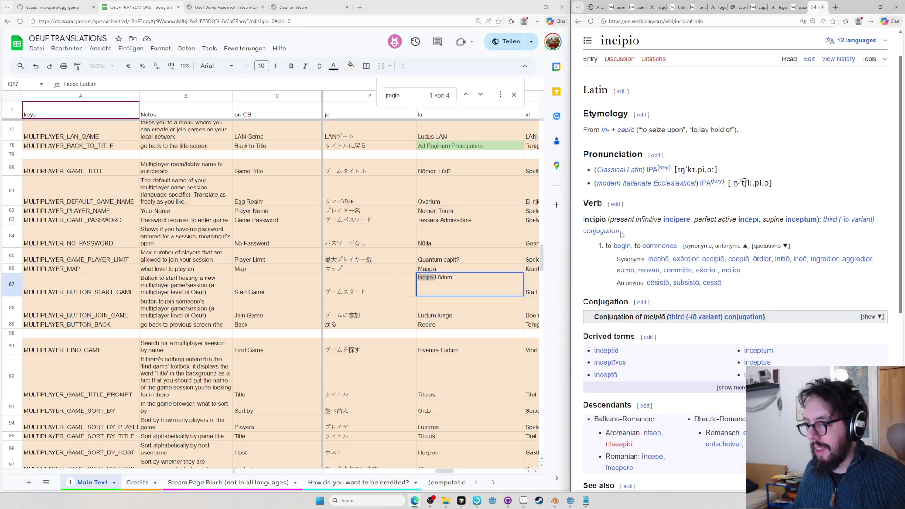
pyautogui.click(622, 245)
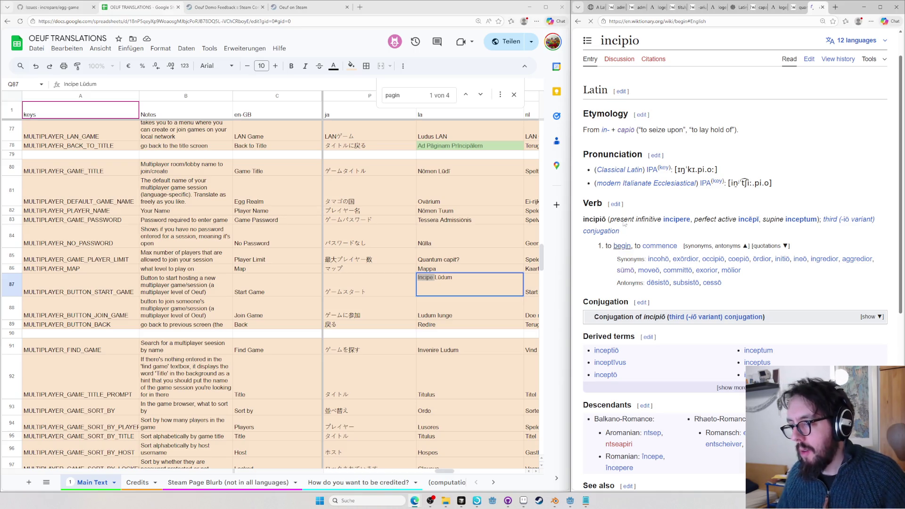
pyautogui.click(712, 416)
pyautogui.scroll(-2, 715, 404)
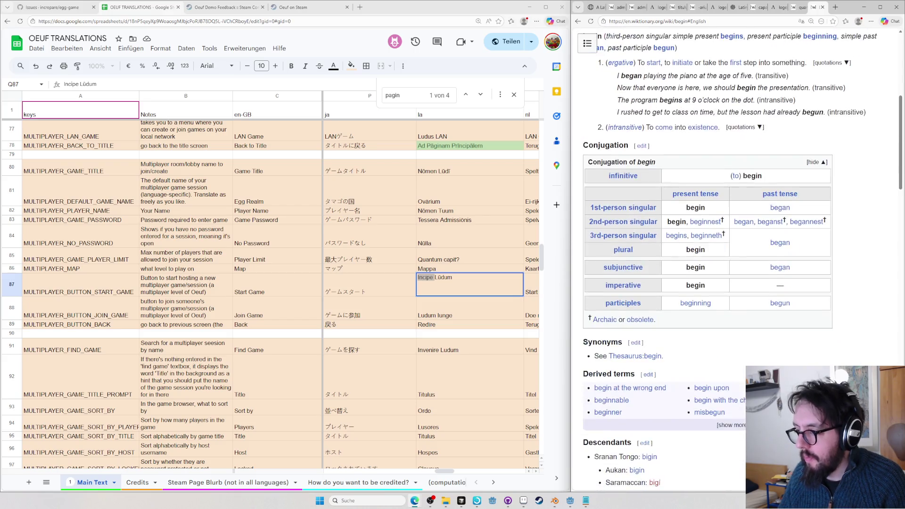
pyautogui.scroll(-2, 722, 390)
pyautogui.scroll(-2, 732, 371)
pyautogui.scroll(-2, 734, 369)
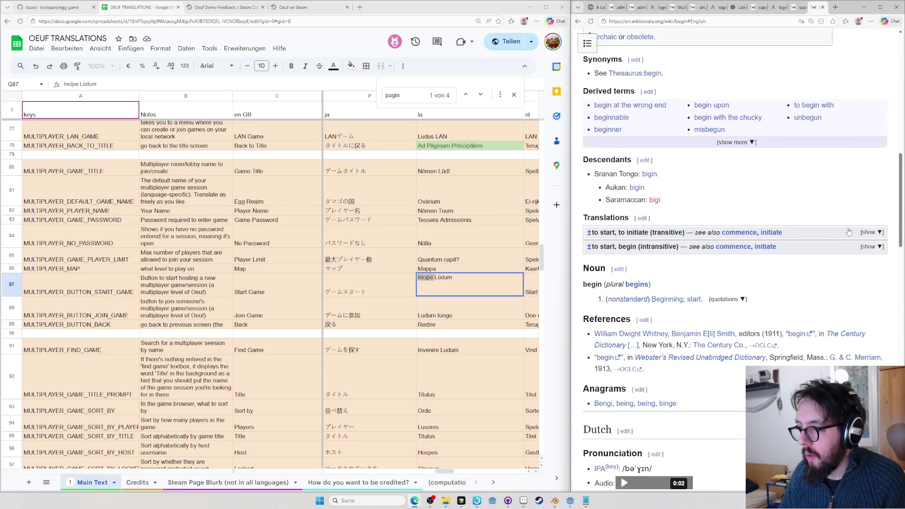
pyautogui.click(818, 247)
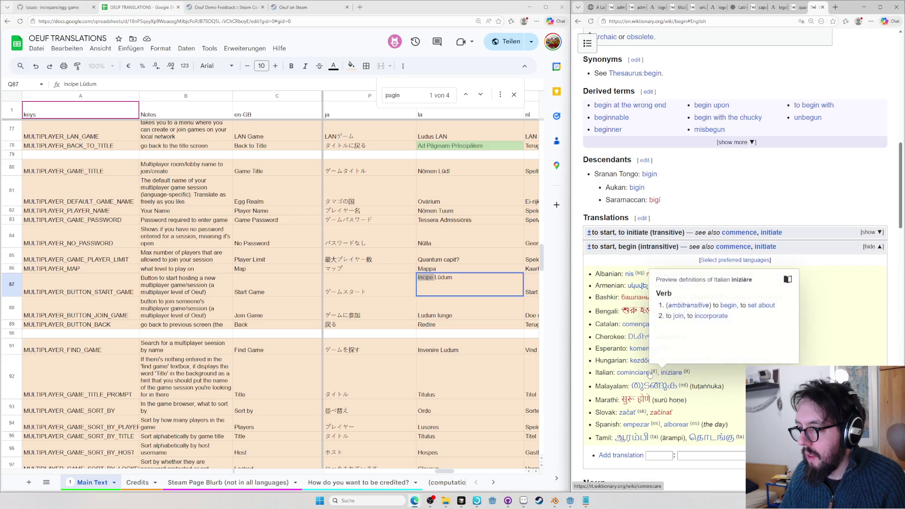
pyautogui.moveTo(633, 372)
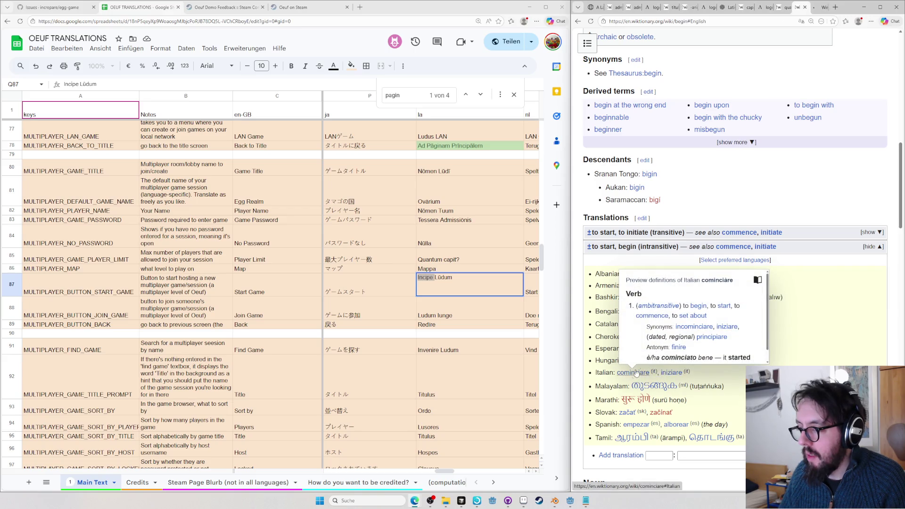
pyautogui.moveTo(671, 373)
pyautogui.click(632, 373)
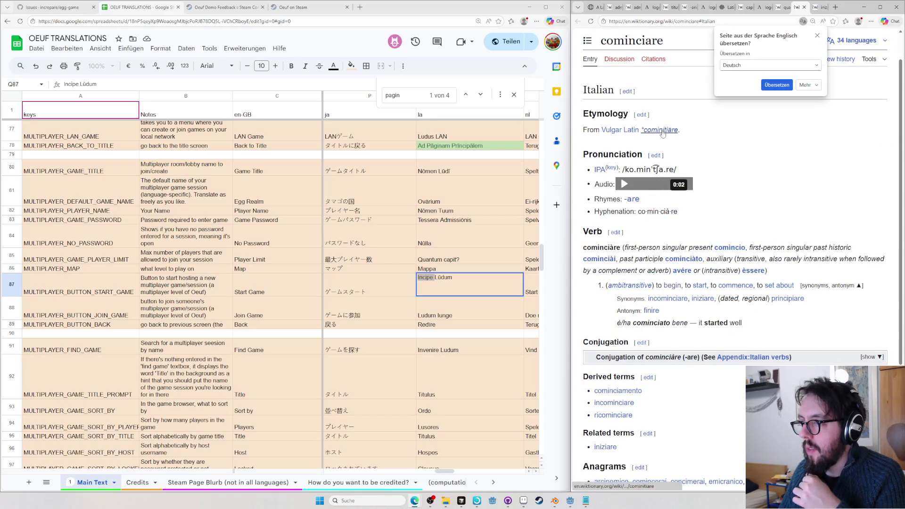
pyautogui.click(644, 129)
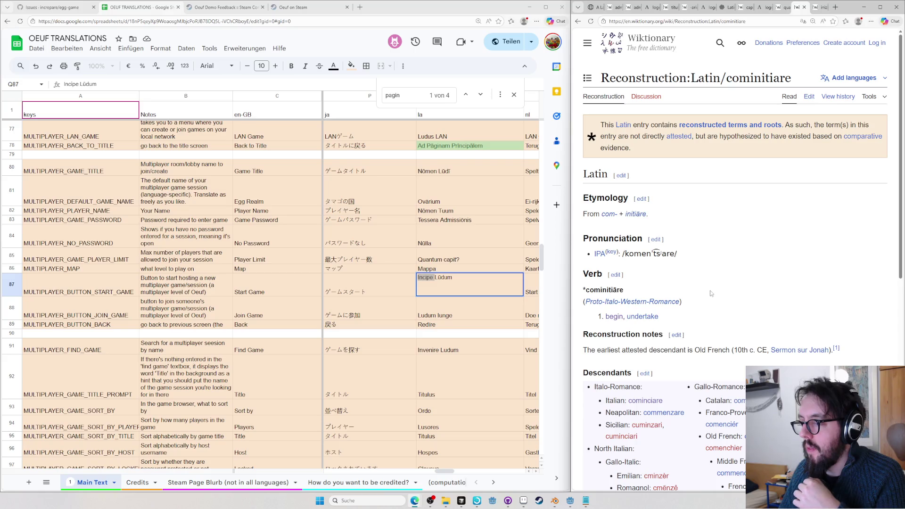
pyautogui.click(637, 214)
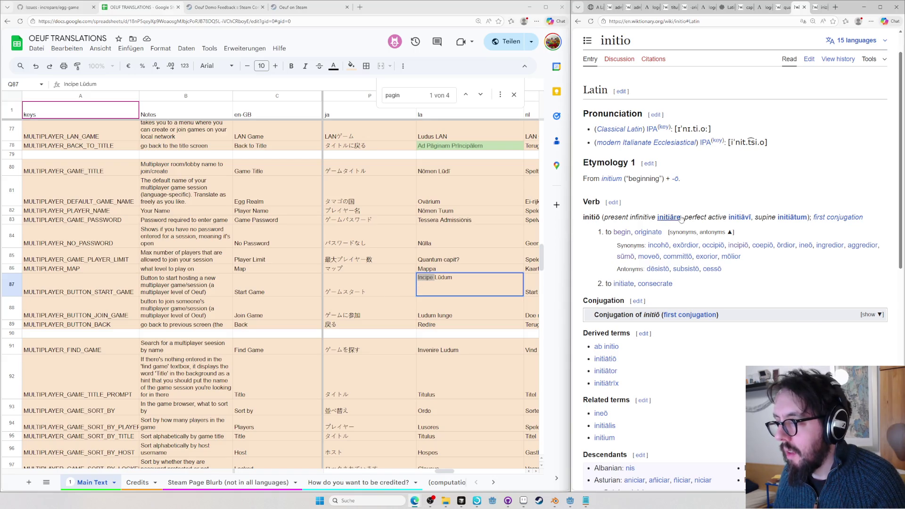
pyautogui.moveTo(669, 217)
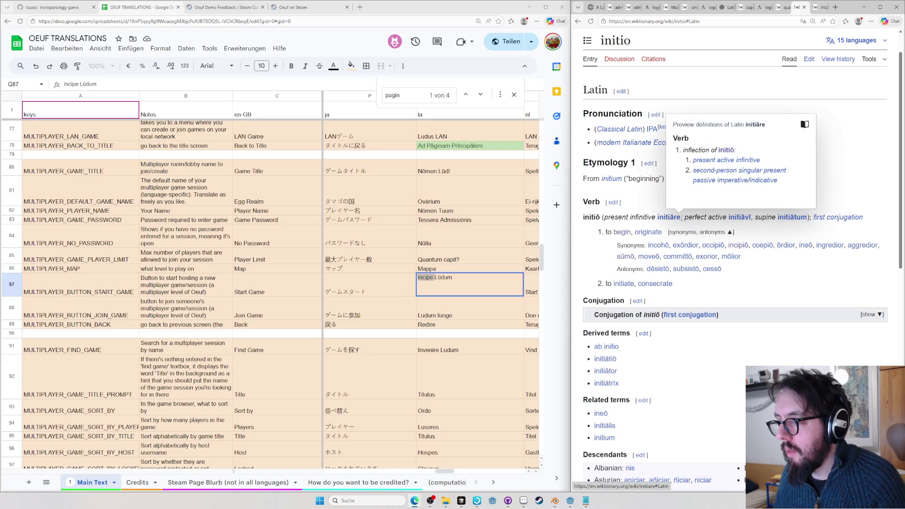
pyautogui.moveTo(680, 218); pyautogui.dragTo(657, 218)
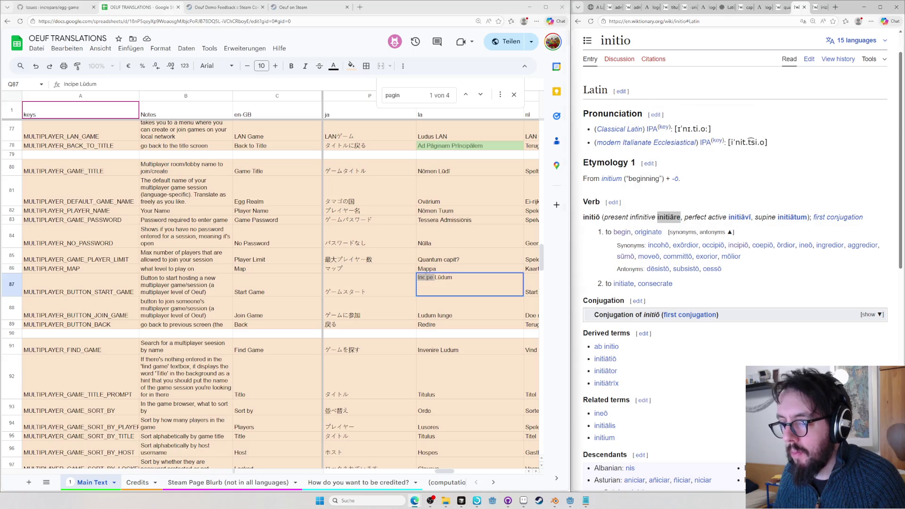
pyautogui.write('Initiāre')
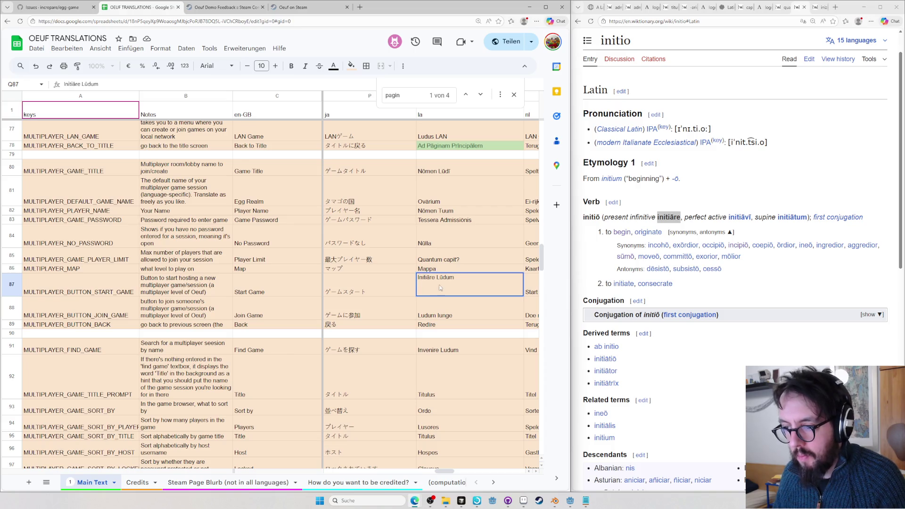
# Reorder Q87 to read 'Lūdum Initiāre' and confirm it
pyautogui.hotkey('ctrl', 'shift', 'Right')
pyautogui.hotkey('ctrl', 'x')
pyautogui.press('End')
pyautogui.hotkey('ctrl', 'v')
pyautogui.press('Return')
pyautogui.scroll(-2, 439, 242)
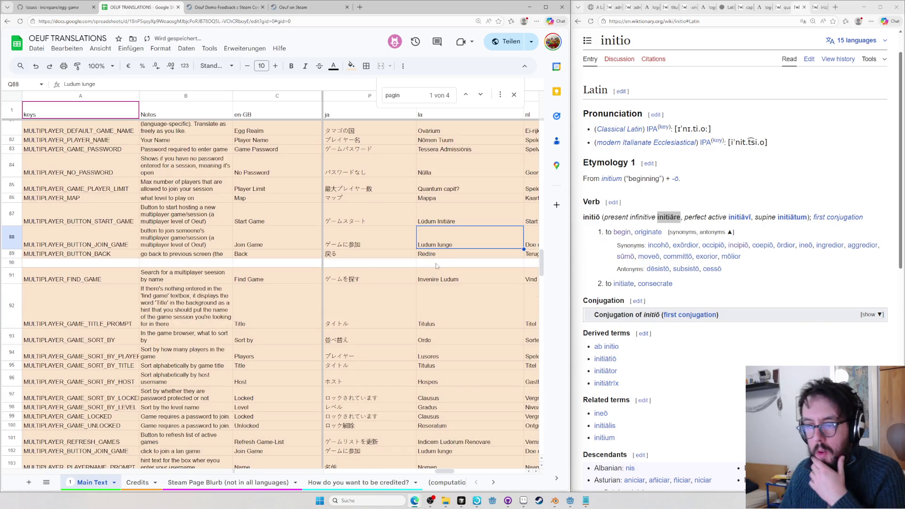
pyautogui.doubleClick(455, 240)
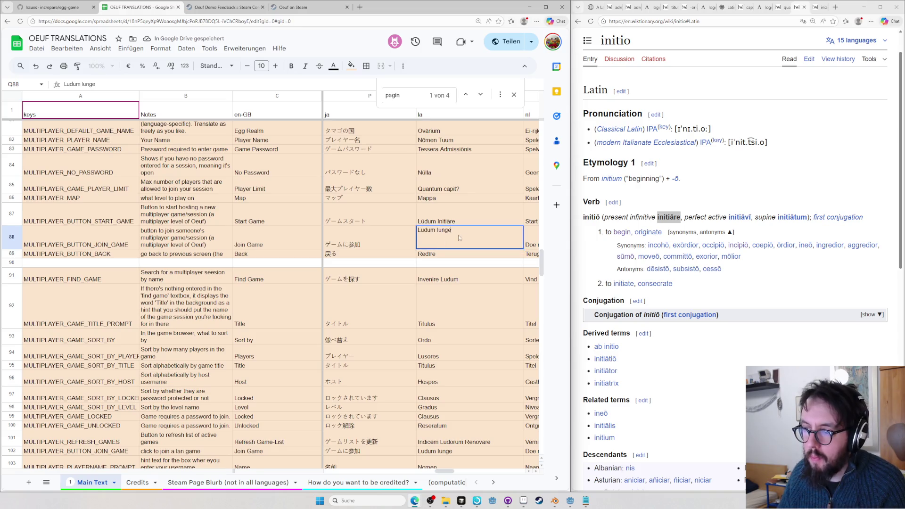
# Copy the macronized join-game phrase from the Latin Macronizer into Q88
pyautogui.click(848, 156)
pyautogui.click(596, 12)
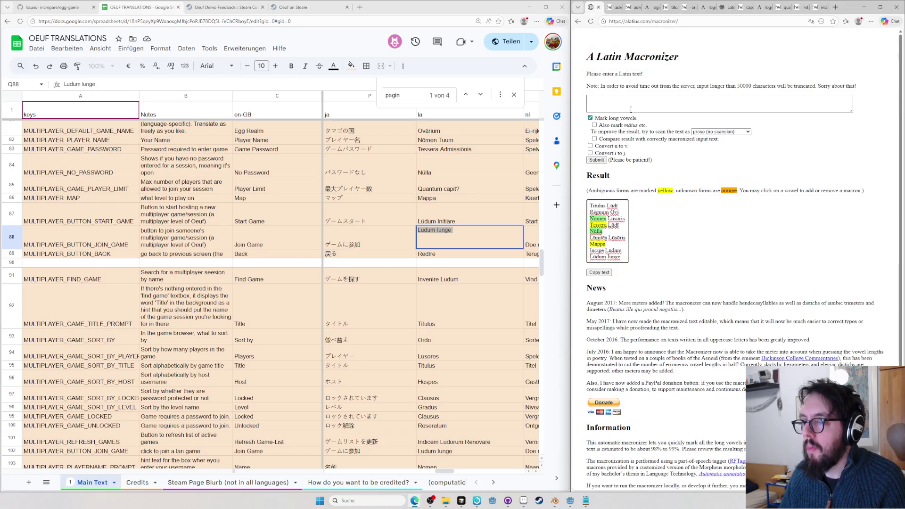
pyautogui.hotkey('ctrl', 'a')
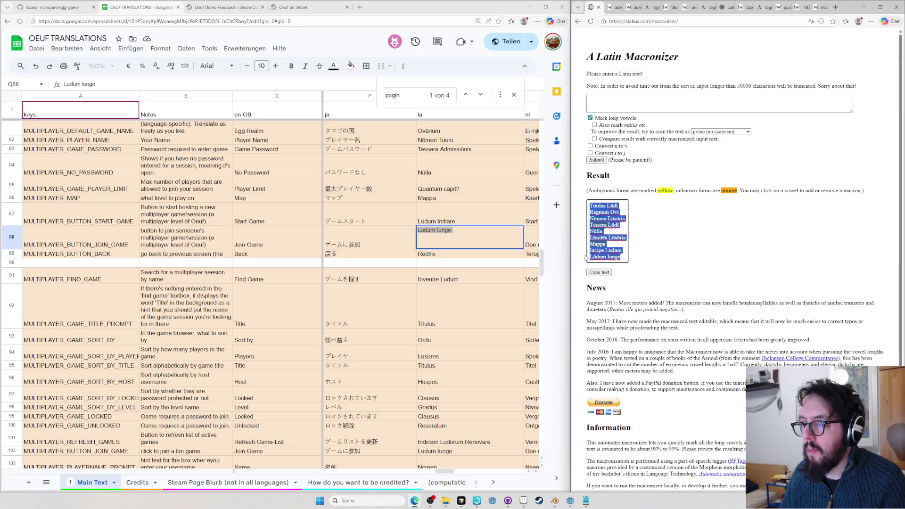
pyautogui.moveTo(584, 258); pyautogui.dragTo(622, 257)
pyautogui.click(467, 229)
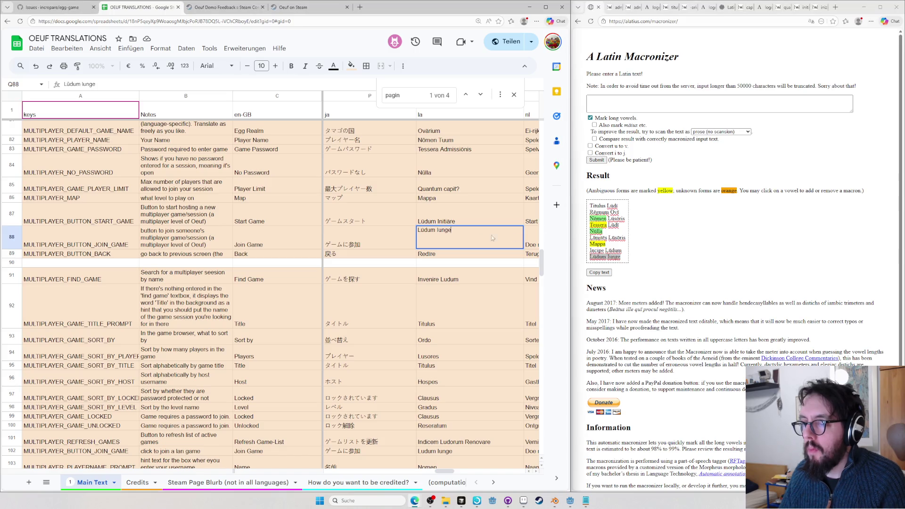
pyautogui.write('re')
# Check iungere on Wiktionary and confirm the 'Lūdum Iungere' entry
pyautogui.click(729, 239)
pyautogui.hotkey('ctrl', 'l')
pyautogui.write('wikt junge')
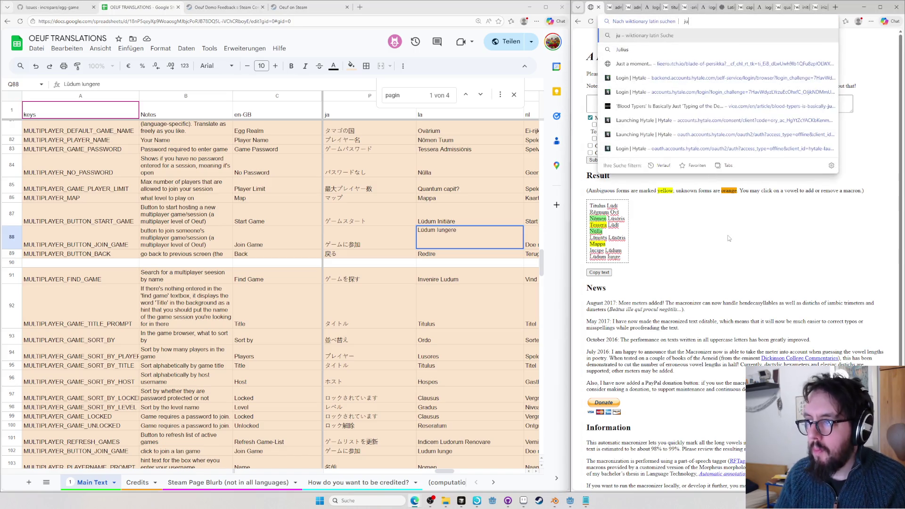
pyautogui.write('re')
pyautogui.press('Return')
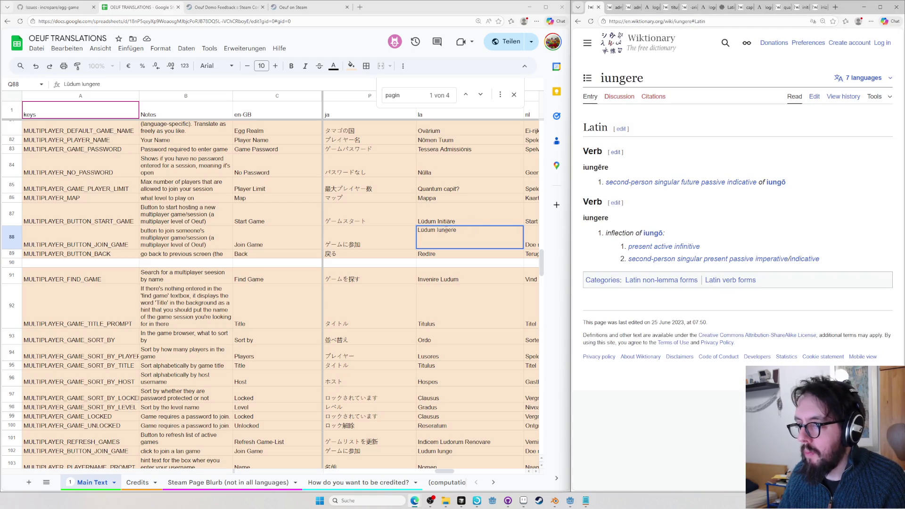
pyautogui.click(459, 254)
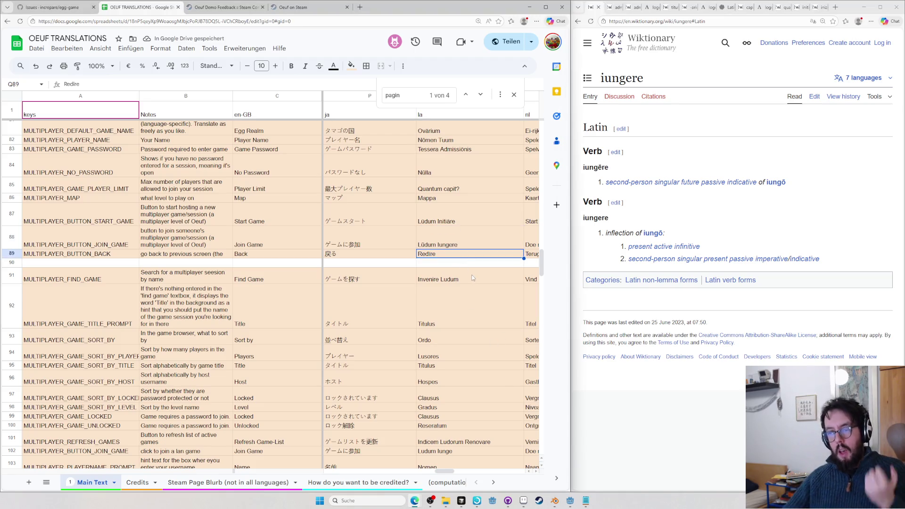
# Reword Q91 as 'Ludum Invenire' and select the Latin entries Q91 through Q108
pyautogui.doubleClick(437, 276)
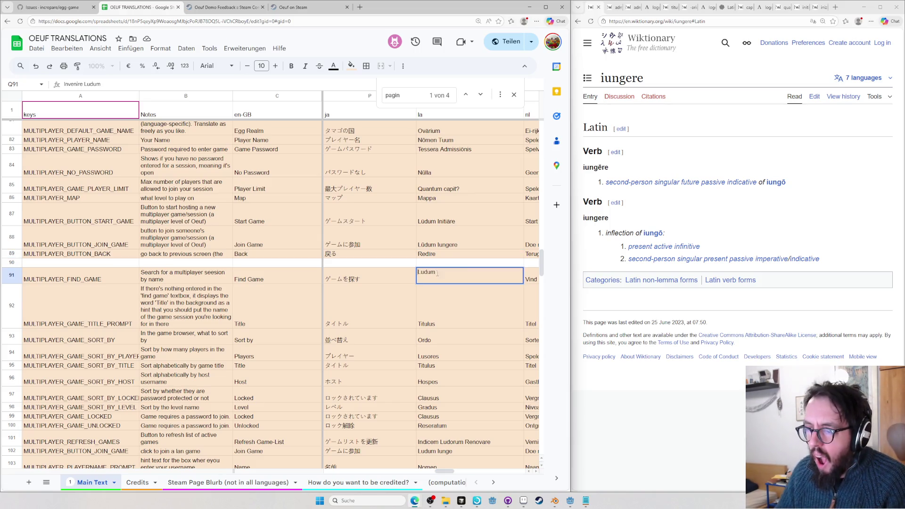
pyautogui.write('Invenire')
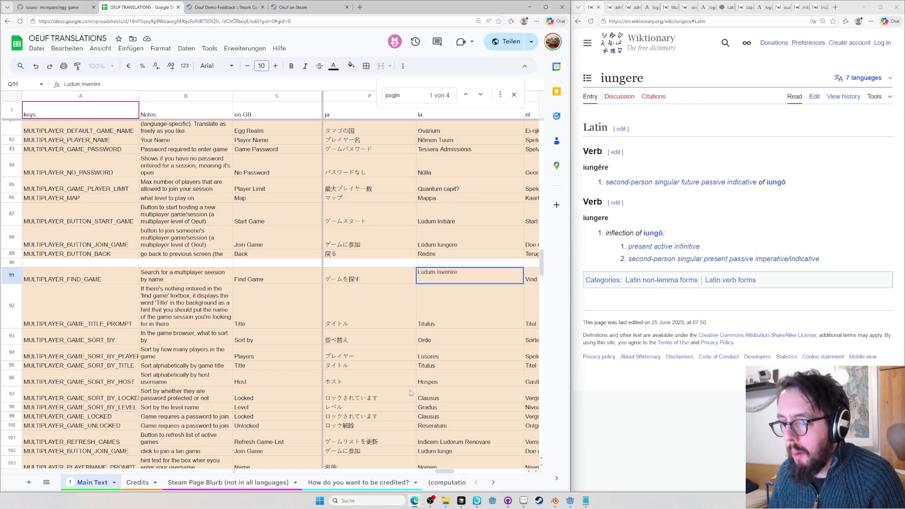
pyautogui.press('Return')
pyautogui.scroll(-3, 447, 305)
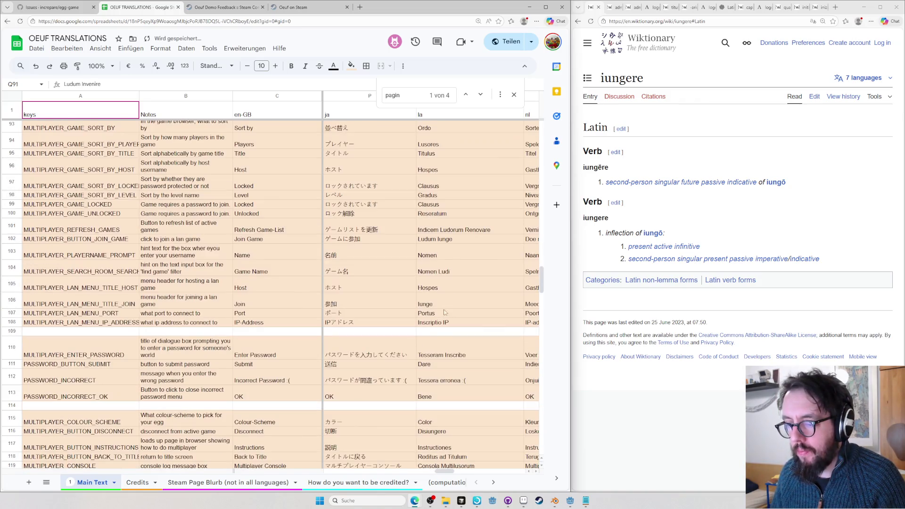
pyautogui.keyDown('shift'); pyautogui.click(436, 325); pyautogui.keyUp('shift')
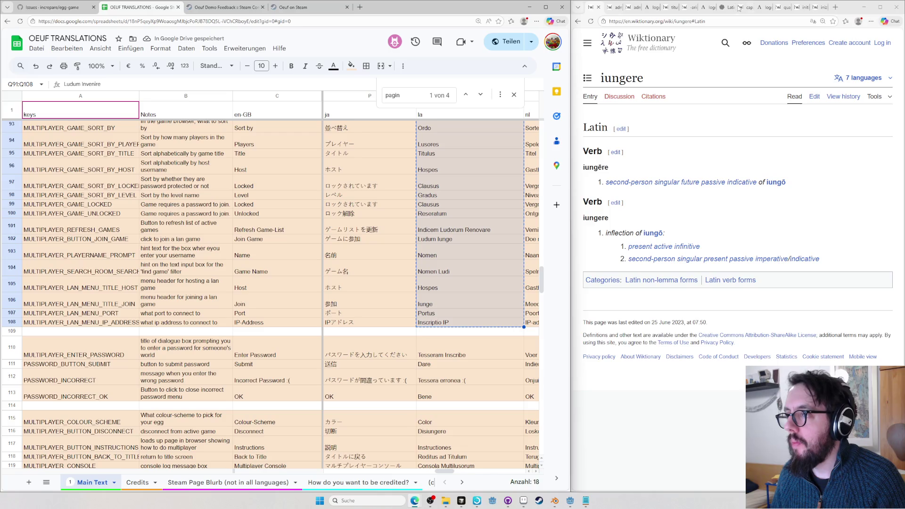
# Google 'macronizer', open the Alatius Latin Macronizer and close all other tabs
pyautogui.click(722, 8)
pyautogui.hotkey('ctrl', 'l')
pyautogui.write('macro')
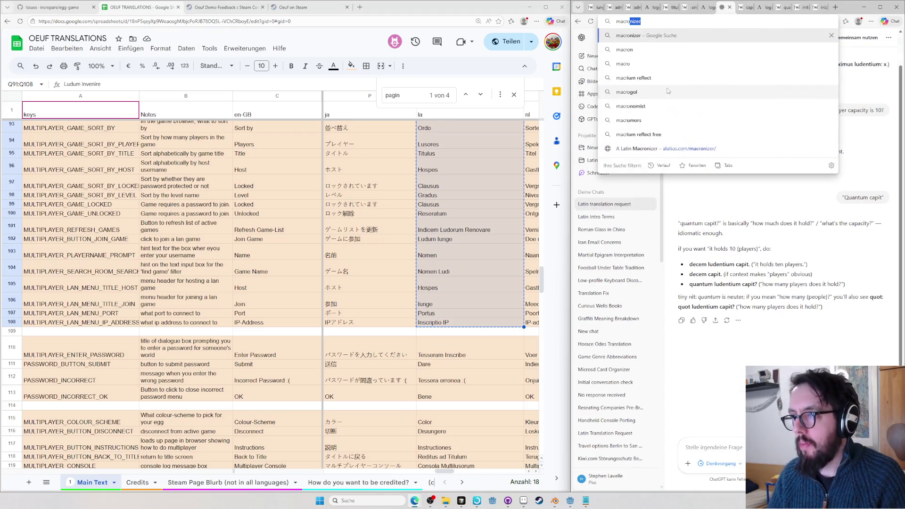
pyautogui.press('Return')
pyautogui.scroll(-5, 474, 309)
pyautogui.scroll(-5, 474, 309)
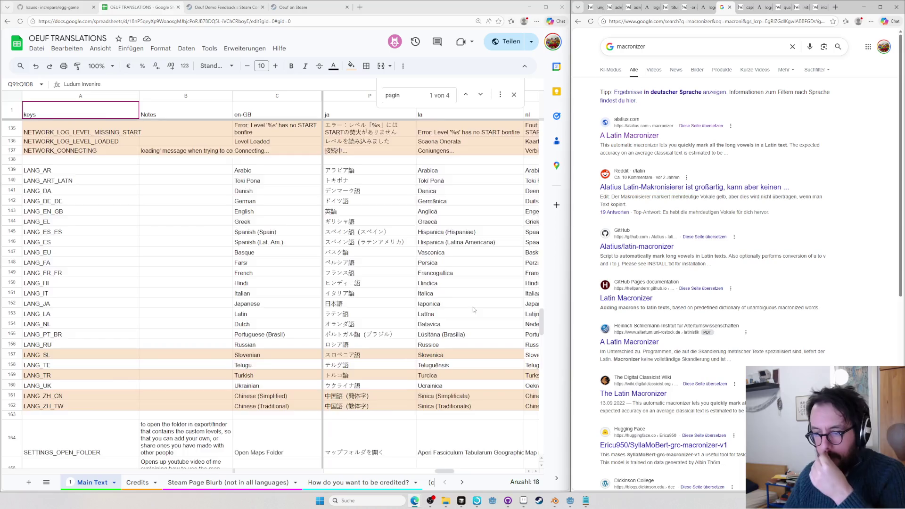
pyautogui.scroll(3, 474, 308)
pyautogui.scroll(3, 473, 310)
pyautogui.scroll(3, 473, 309)
pyautogui.scroll(3, 473, 310)
pyautogui.click(621, 136)
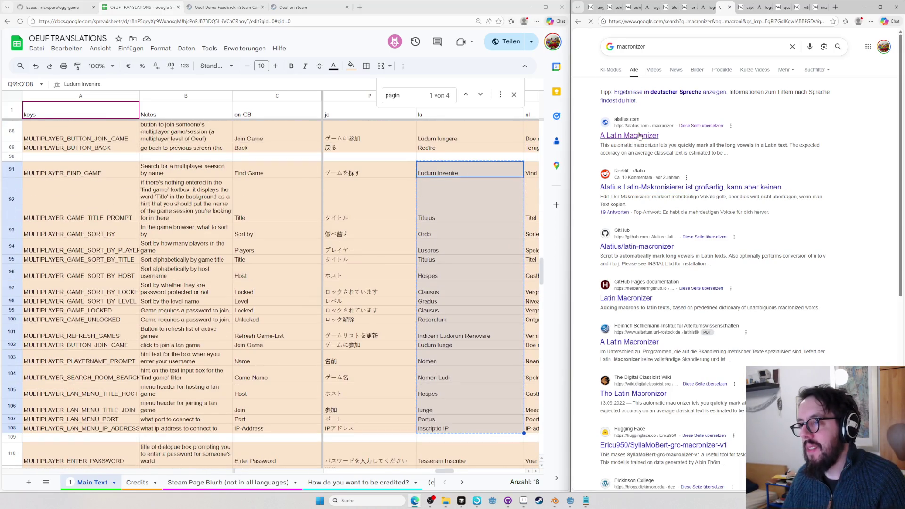
pyautogui.rightClick(740, 10)
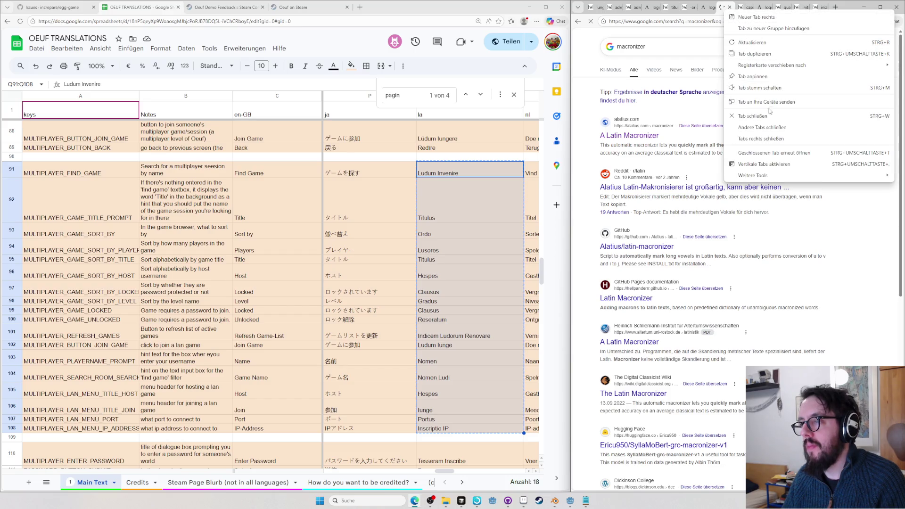
pyautogui.click(770, 126)
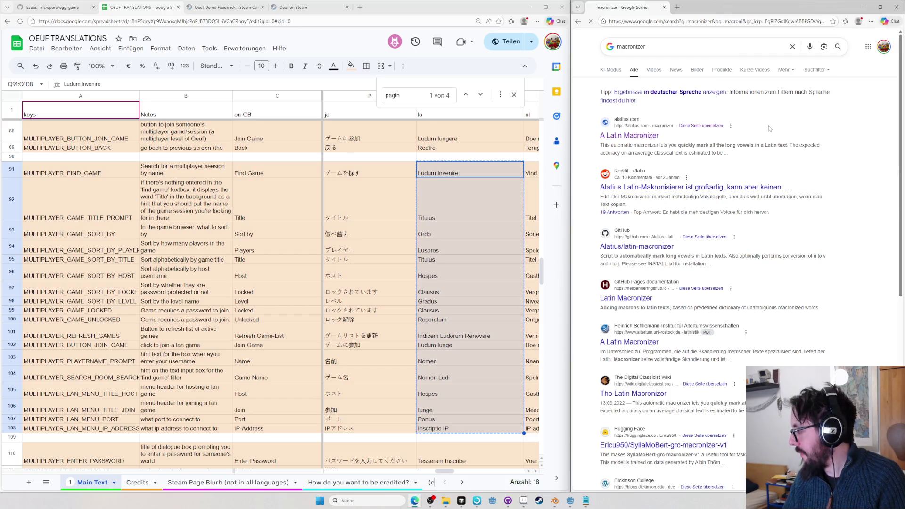
# Paste the copied Latin entries into the macronizer and submit them
pyautogui.click(630, 135)
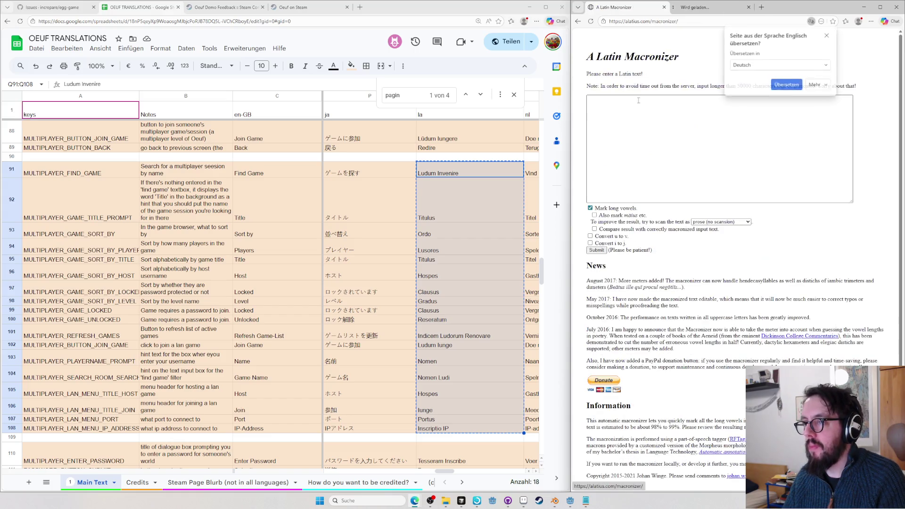
pyautogui.hotkey('ctrl', 'v')
pyautogui.click(598, 250)
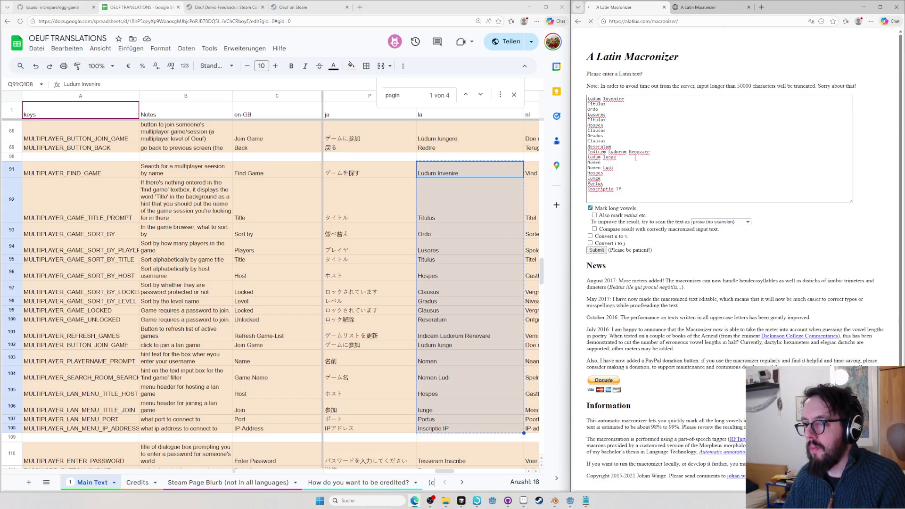
pyautogui.click(749, 7)
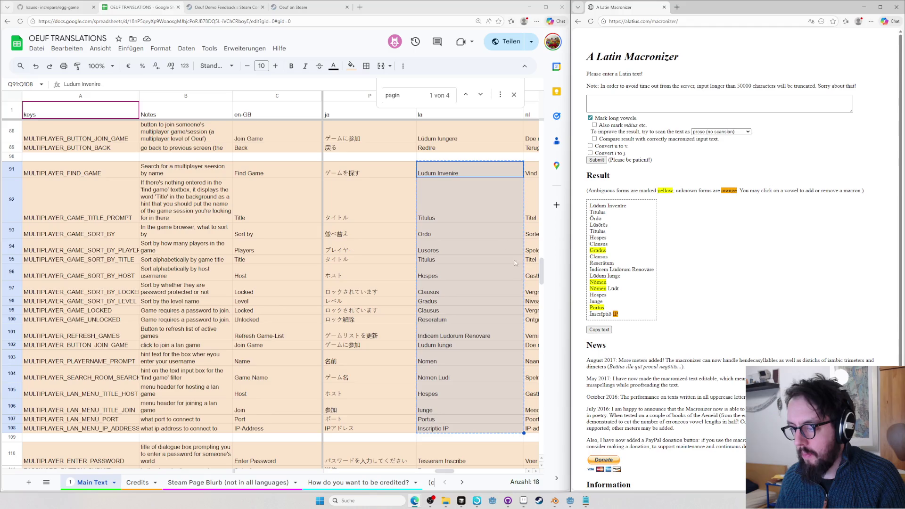
# Copy the macronized result and paste it as plain values into Q91:Q108
pyautogui.click(645, 310)
pyautogui.hotkey('ctrl', 'a')
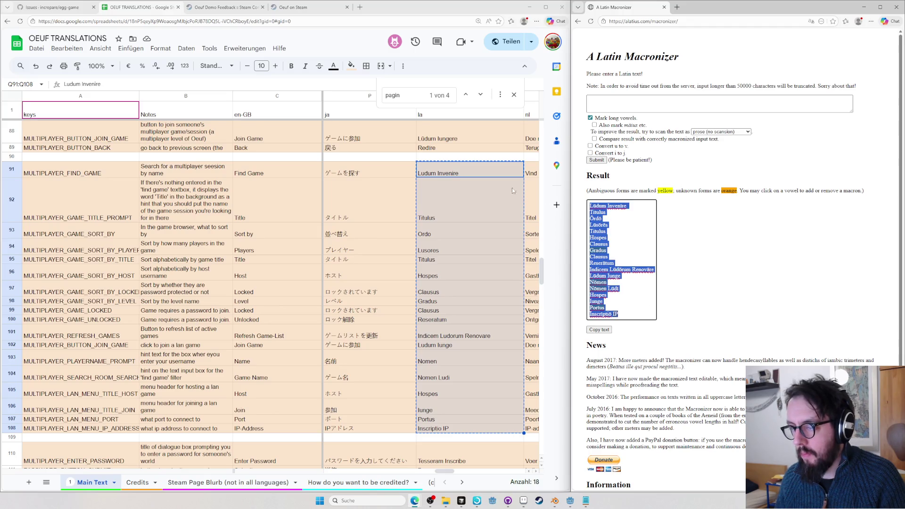
pyautogui.click(488, 188)
pyautogui.click(478, 161)
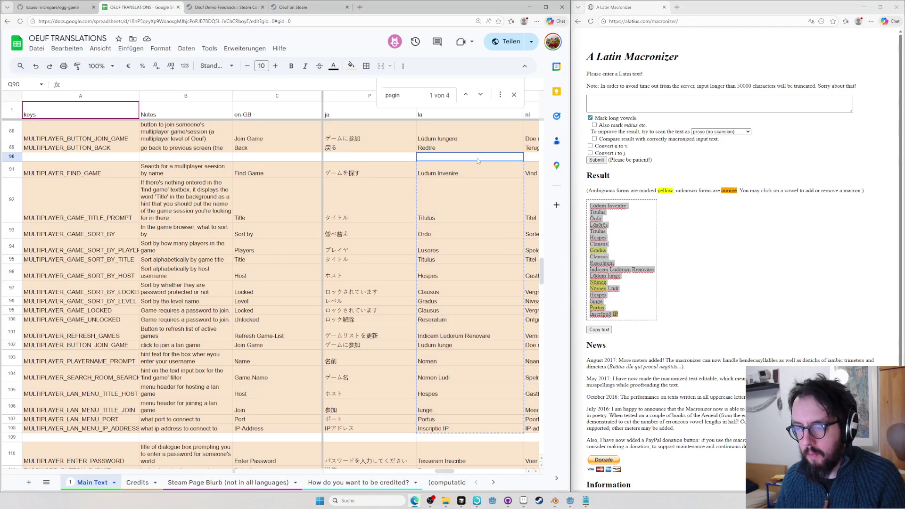
pyautogui.click(474, 170)
pyautogui.hotkey('ctrl', 'v')
pyautogui.hotkey('ctrl', 'z')
pyautogui.hotkey('ctrl', 'shift', 'v')
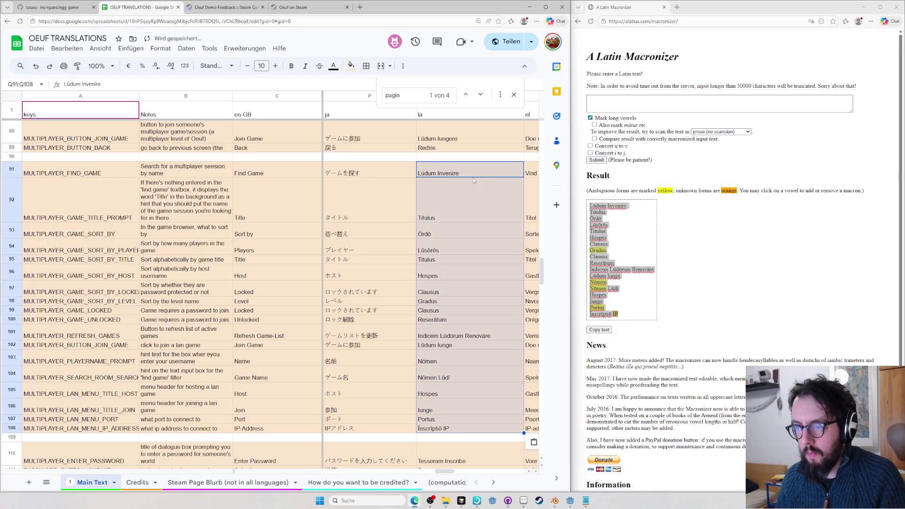
# Select the IP-address entry in Q108 and switch to the browser
pyautogui.click(433, 430)
pyautogui.click(713, 288)
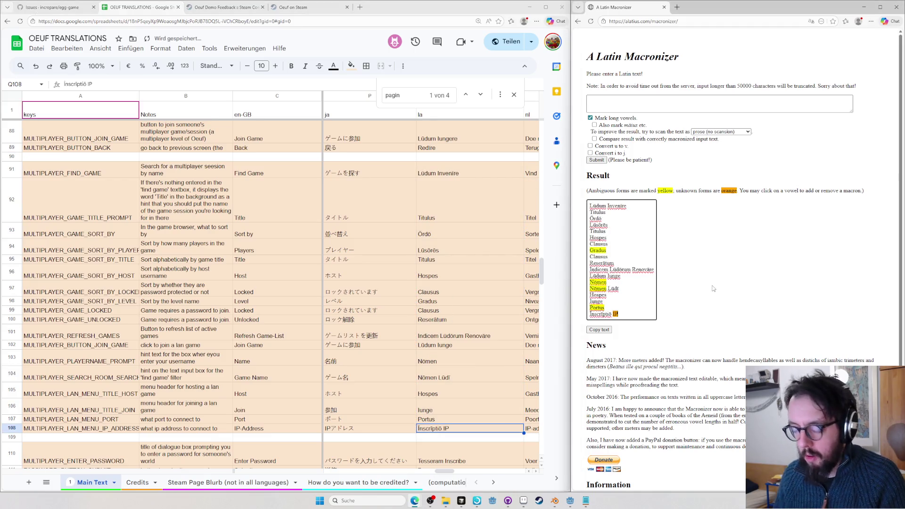
pyautogui.write('wik')
# Check inscriptio on Wiktionary and change Q108 to 'Locus IP'
pyautogui.press('Tab')
pyautogui.write('inscriptio')
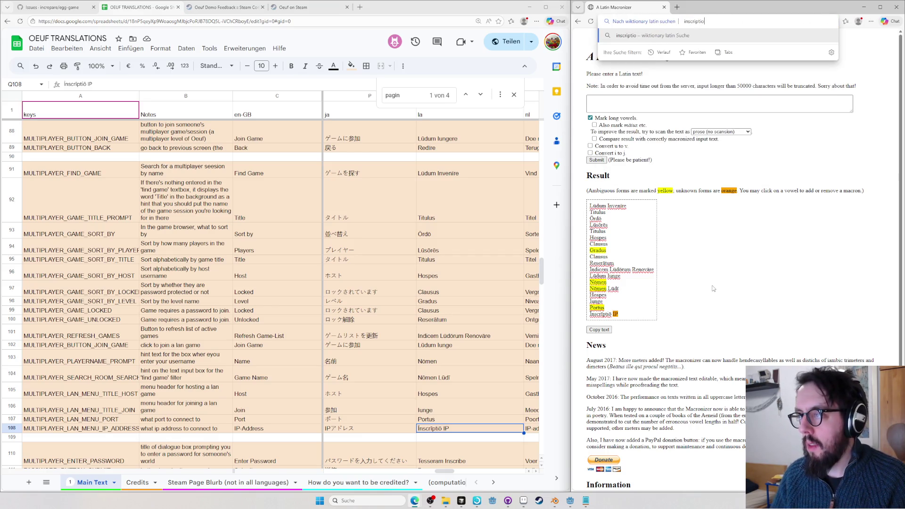
pyautogui.press('Return')
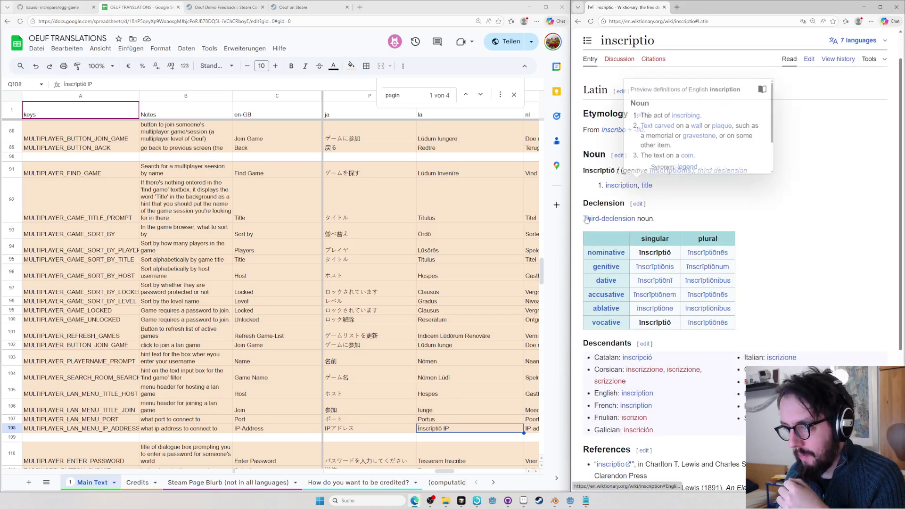
pyautogui.doubleClick(430, 429)
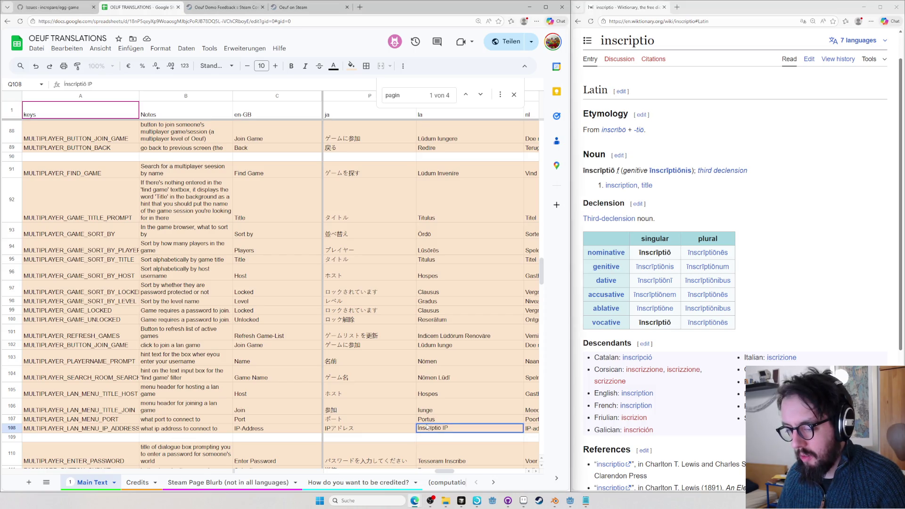
pyautogui.doubleClick(429, 429)
pyautogui.write('Locus')
pyautogui.press('Return')
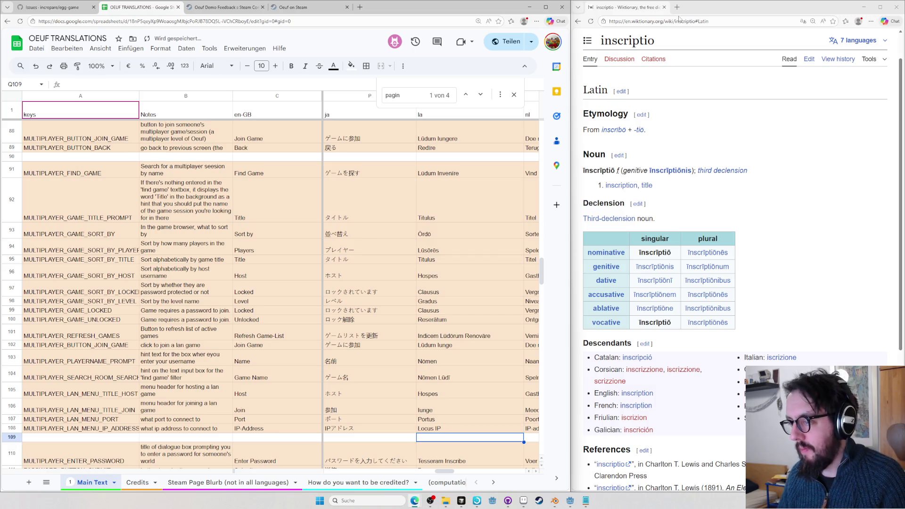
# Load Wiktionary's entry for address
pyautogui.click(811, 139)
pyautogui.hotkey('ctrl', 'l')
pyautogui.write('address')
pyautogui.press('Return')
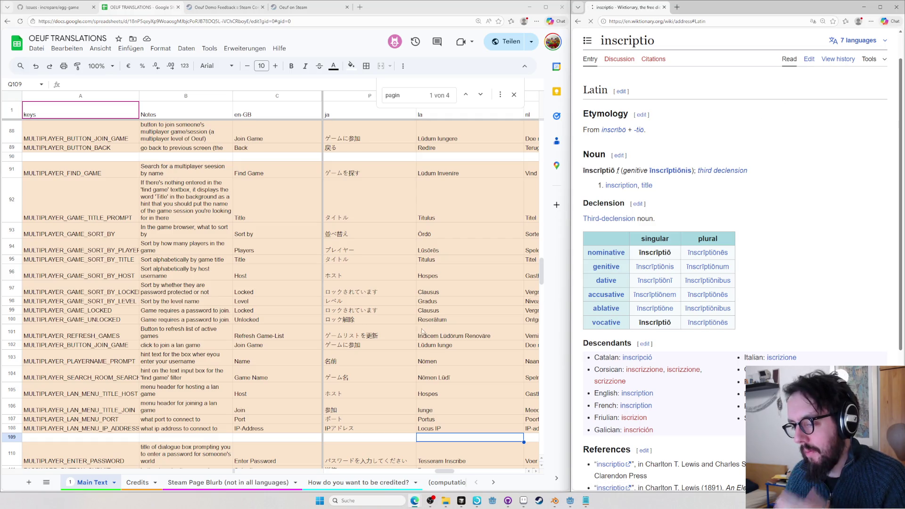
# Paste Inscrīptiō IP back into the Latin IP-address cell Q108
pyautogui.click(467, 335)
pyautogui.click(467, 428)
pyautogui.write('Inscrīptiō IP')
pyautogui.scroll(-5, 694, 251)
pyautogui.scroll(-5, 694, 250)
pyautogui.scroll(-5, 694, 250)
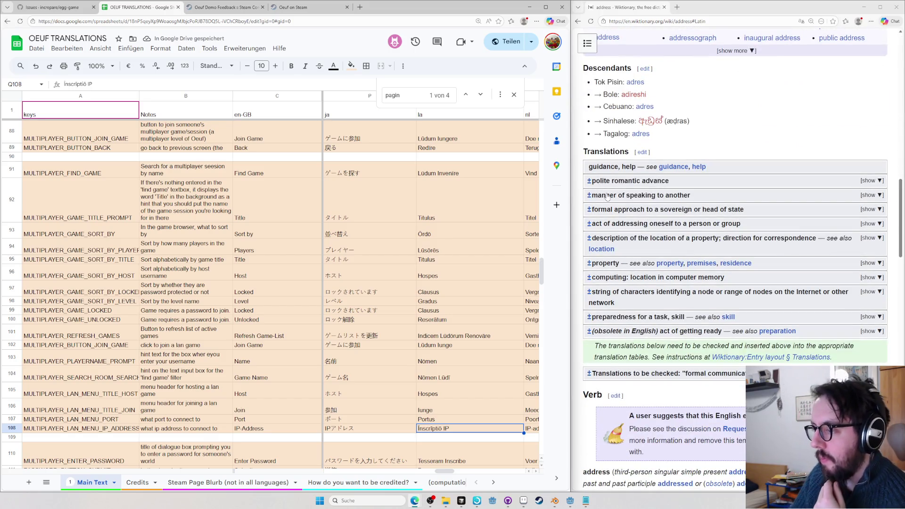
pyautogui.scroll(-4, 613, 203)
pyautogui.scroll(3, 714, 186)
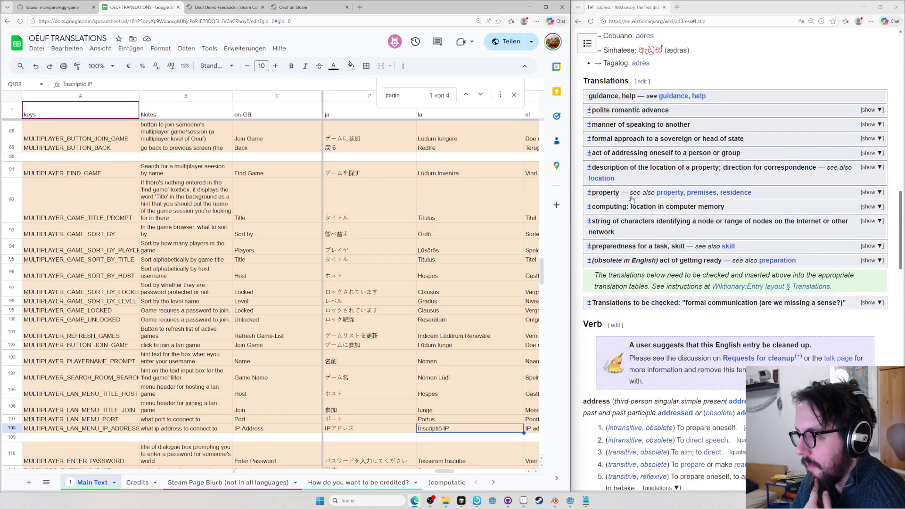
# Reveal Wiktionary's translations of address as a property's location, then begin a new address-bar search trimmed to 'retr'
pyautogui.click(634, 183)
pyautogui.scroll(-2, 688, 320)
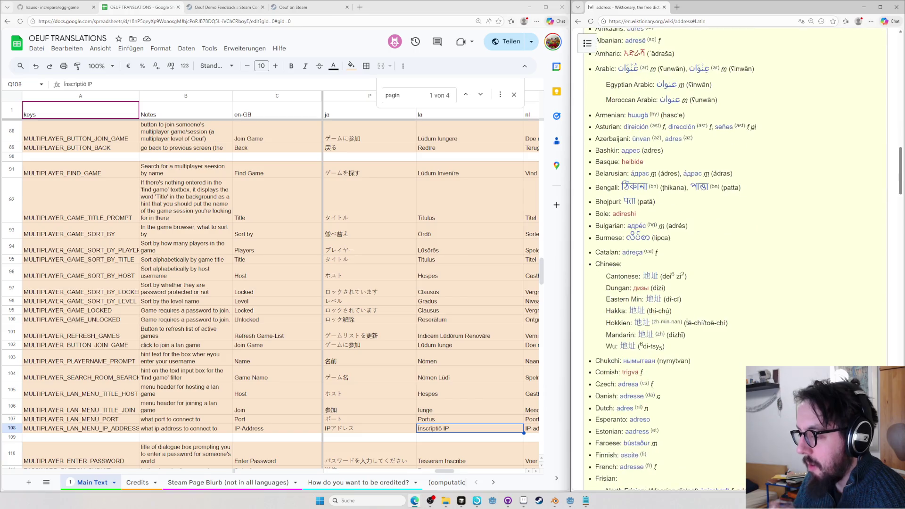
pyautogui.scroll(-4, 687, 319)
pyautogui.scroll(-5, 686, 324)
pyautogui.scroll(-1, 666, 318)
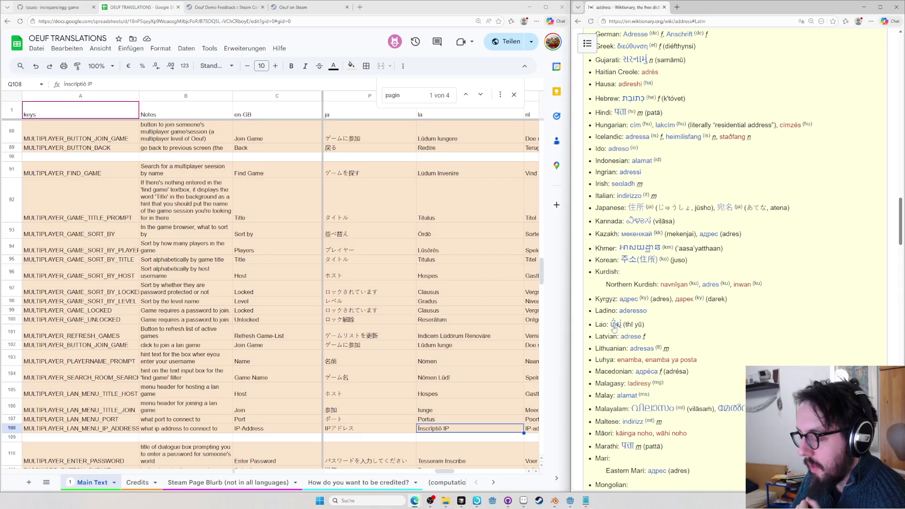
pyautogui.hotkey('ctrl', 'l')
pyautogui.write('retroarc')
pyautogui.press('BackSpace')
pyautogui.press('BackSpace')
pyautogui.press('BackSpace')
pyautogui.press('BackSpace')
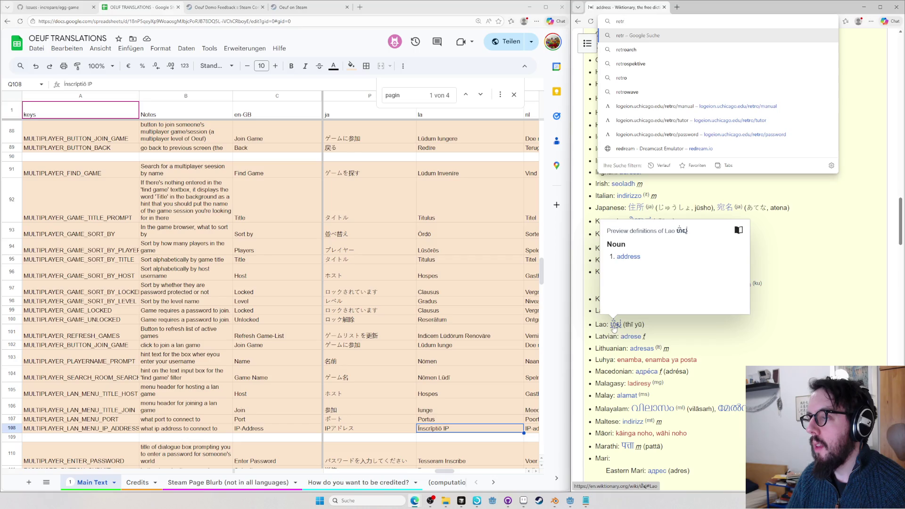
# Load logeion.uchicago.edu/retro/address, show the Riddle-Arnold definitions and maximize the window
pyautogui.press('Down')
pyautogui.press('Down')
pyautogui.press('Down')
pyautogui.press('Down')
pyautogui.press('Down')
pyautogui.press('BackSpace')
pyautogui.press('BackSpace')
pyautogui.press('BackSpace')
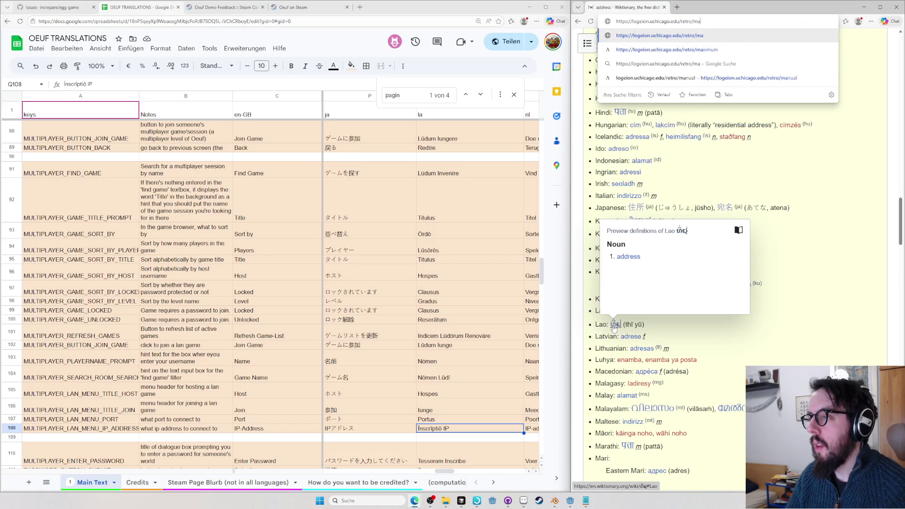
pyautogui.press('BackSpace')
pyautogui.press('BackSpace')
pyautogui.write('addres')
pyautogui.press('Return')
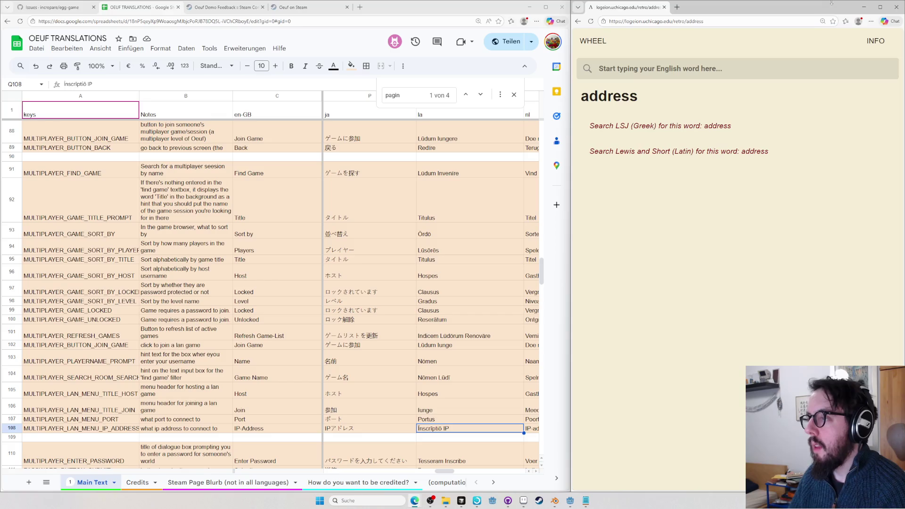
pyautogui.click(704, 185)
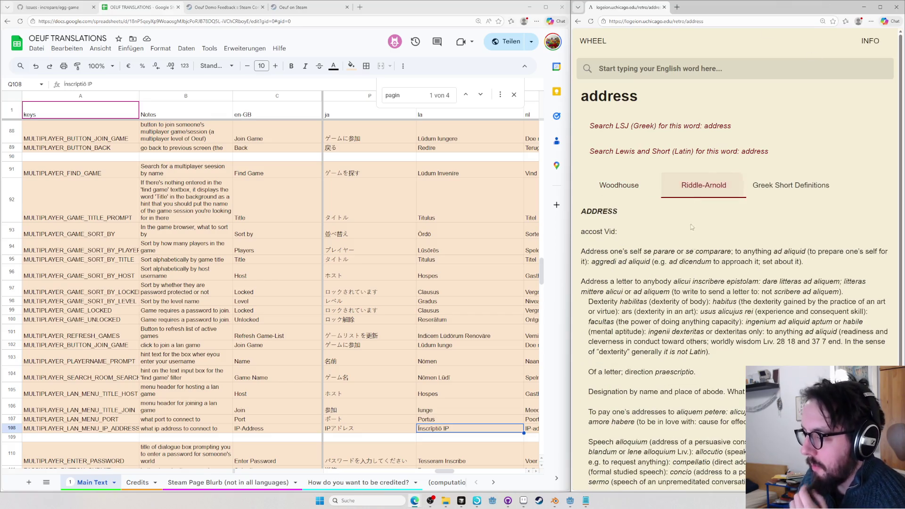
pyautogui.scroll(-1, 694, 236)
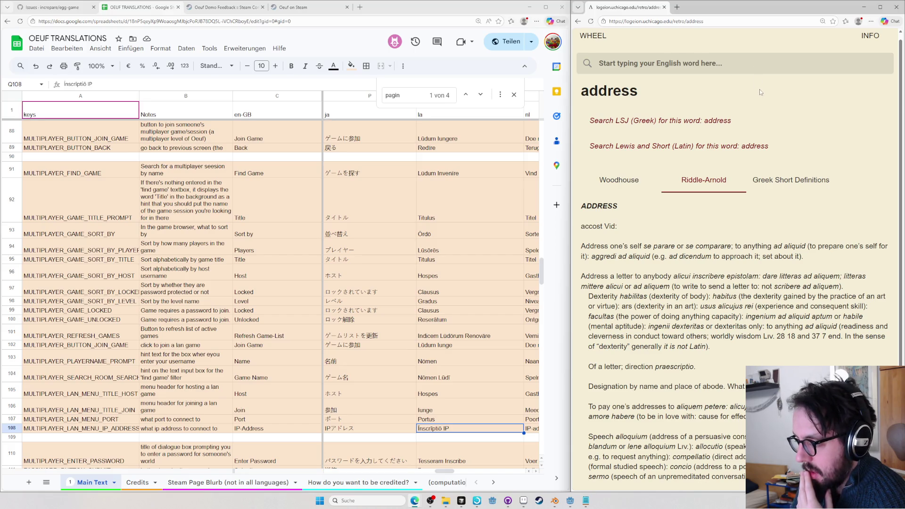
pyautogui.click(880, 6)
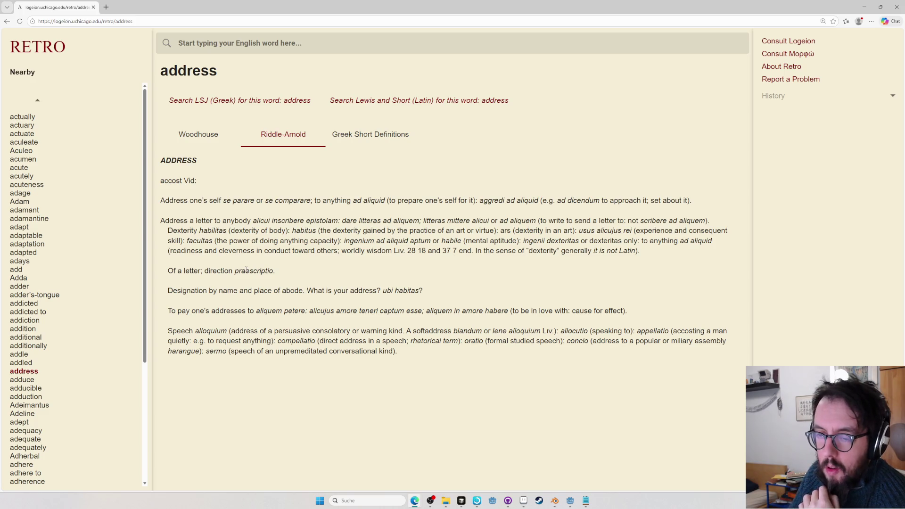
pyautogui.moveTo(234, 270); pyautogui.dragTo(167, 271)
pyautogui.doubleClick(254, 270)
pyautogui.hotkey('ctrl', 't')
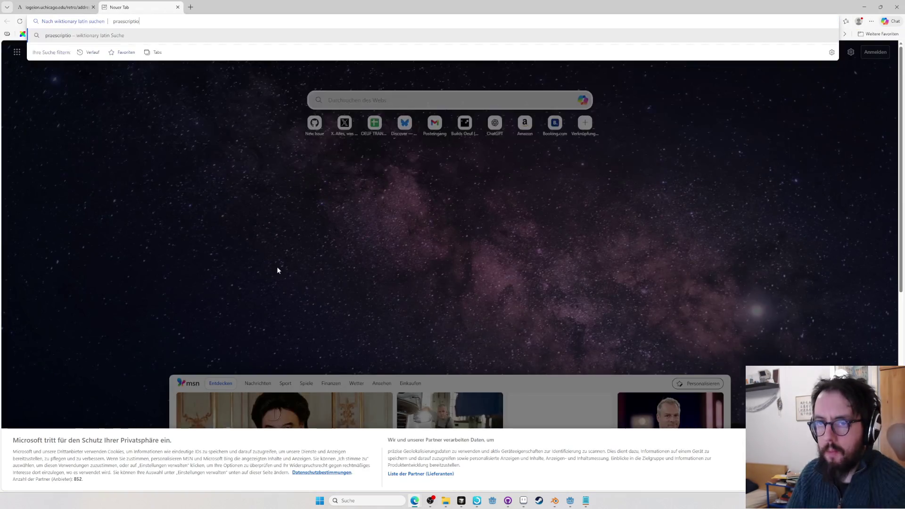
pyautogui.press('Return')
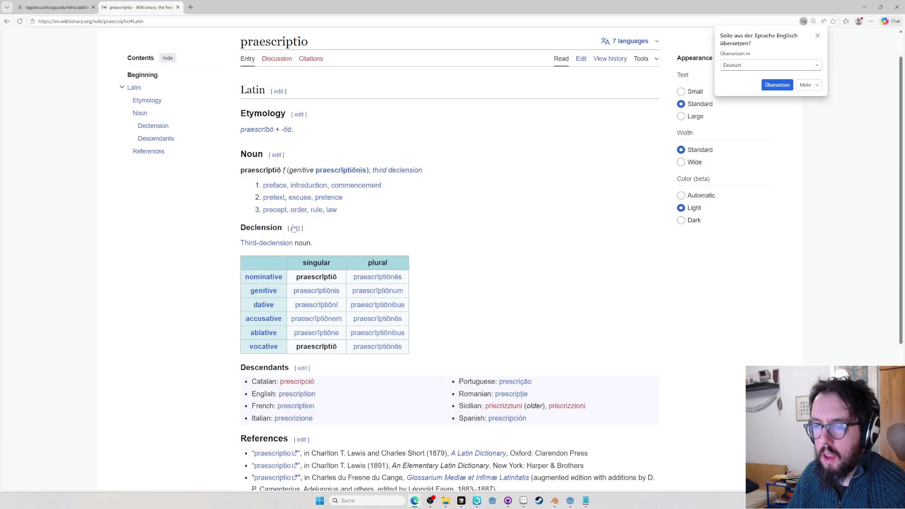
pyautogui.scroll(-3, 382, 240)
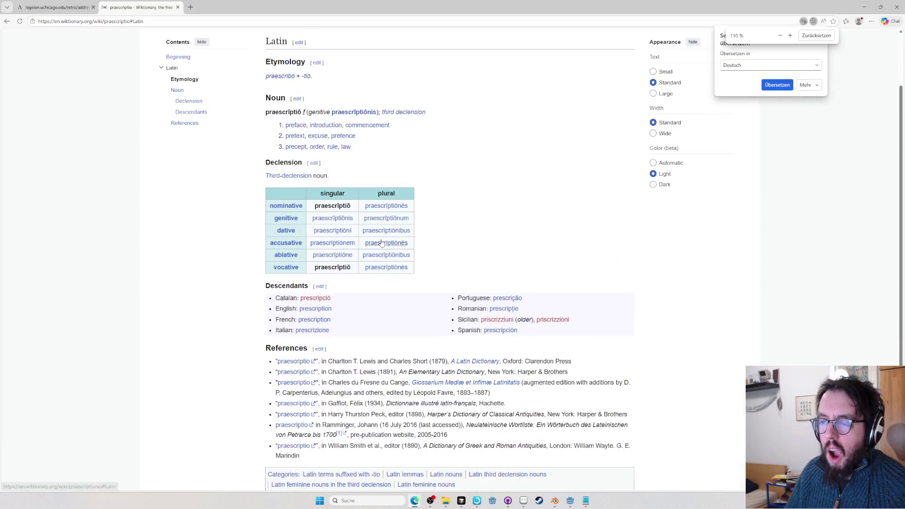
pyautogui.hotkey('ctrl', 'w')
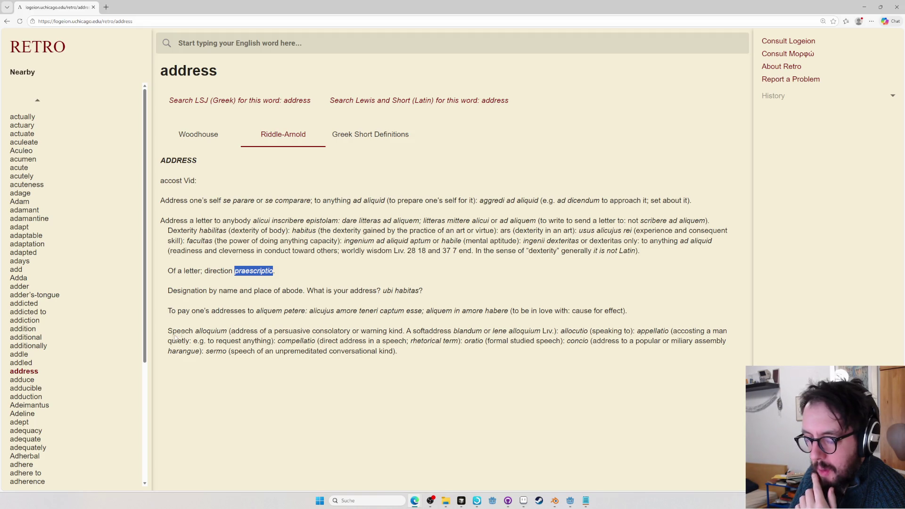
pyautogui.click(421, 430)
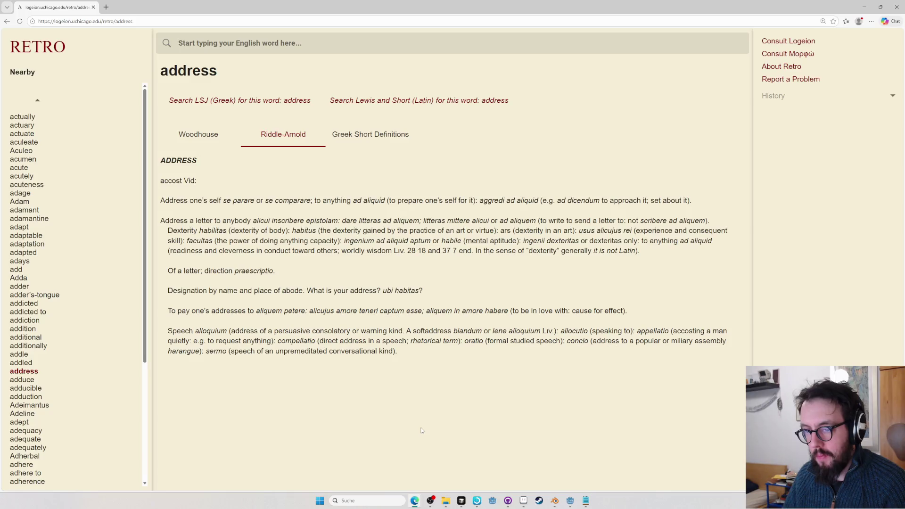
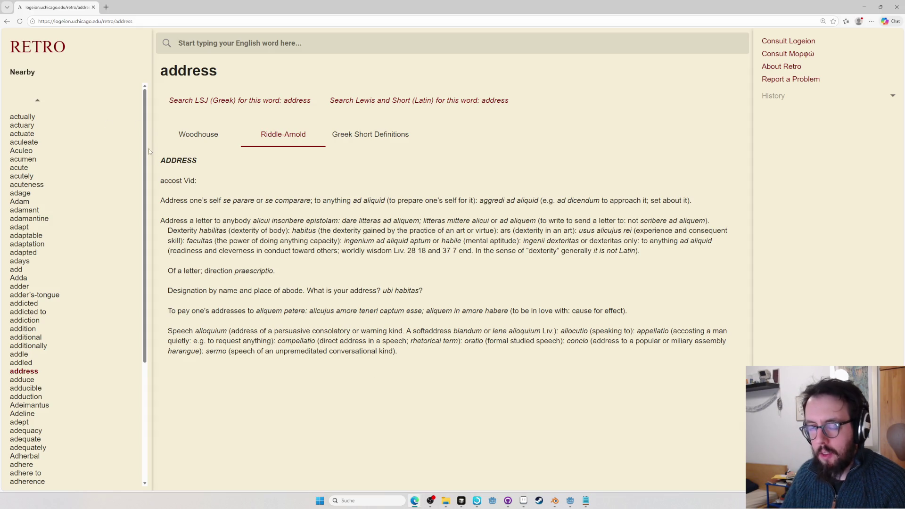
# Look up 'address' on Wiktionary and Google 'address means dexterity' in new tabs
pyautogui.hotkey('ctrl', 't')
pyautogui.write('address')
pyautogui.press('Return')
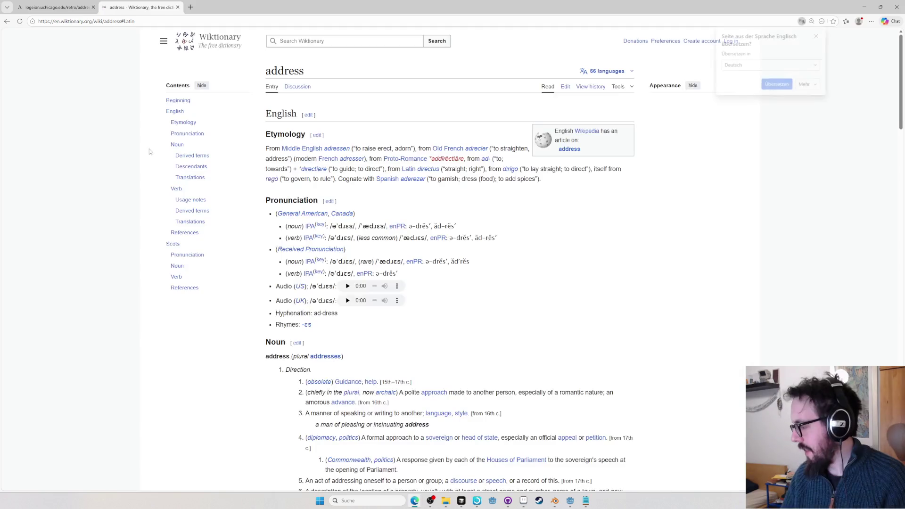
pyautogui.press('BackSpace')
pyautogui.press('BackSpace')
pyautogui.press('BackSpace')
pyautogui.write('exter')
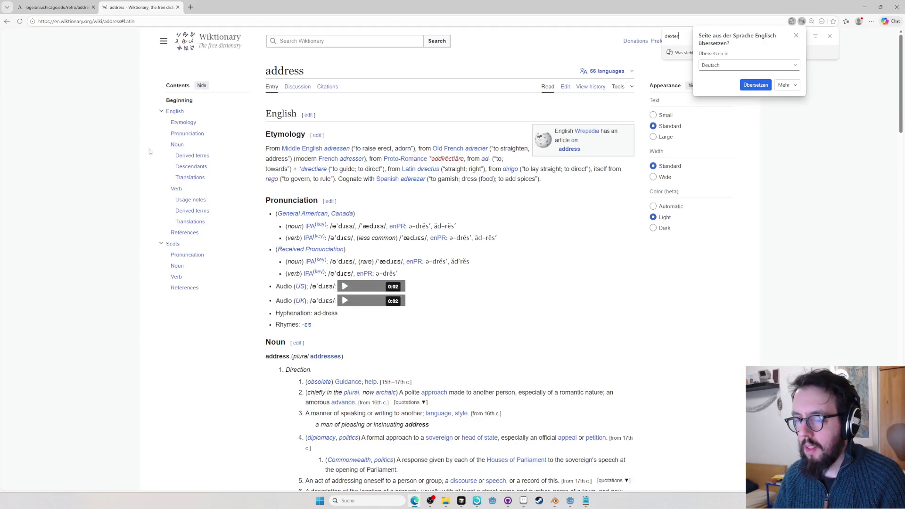
pyautogui.hotkey('ctrl', 't')
pyautogui.write('address means dextyerity')
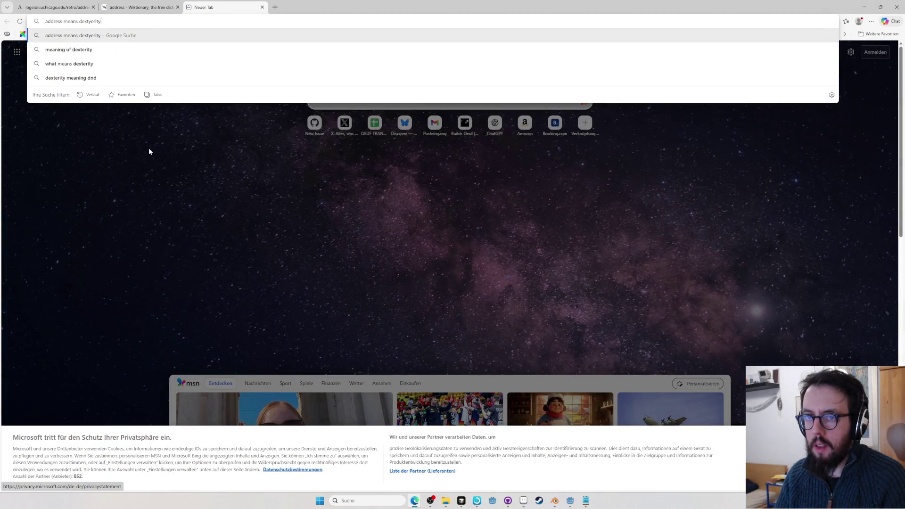
pyautogui.press('BackSpace')
pyautogui.press('BackSpace')
pyautogui.press('BackSpace')
pyautogui.write('erity')
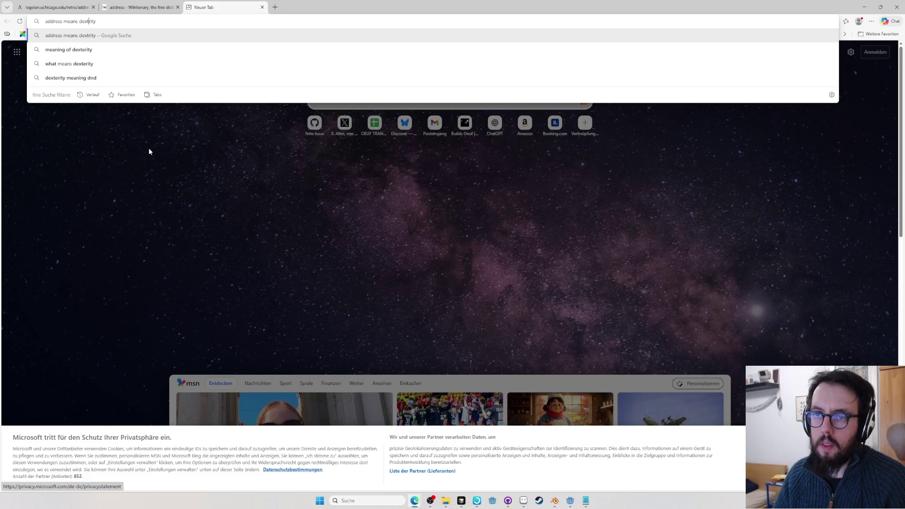
pyautogui.press('Return')
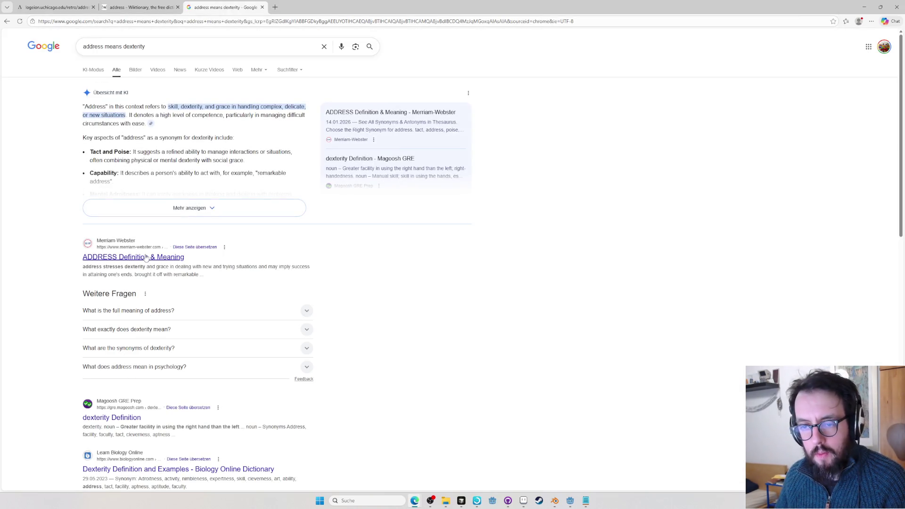
pyautogui.scroll(-2, 147, 258)
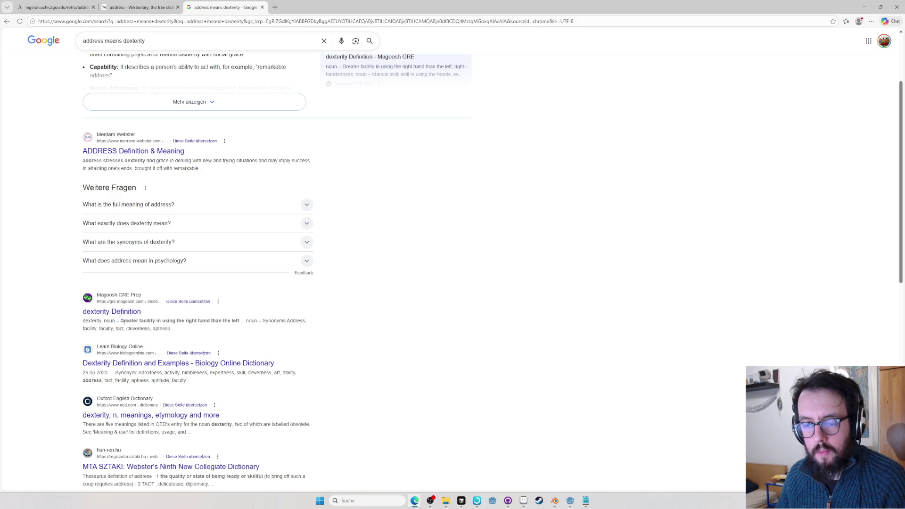
pyautogui.hotkey('ctrl', 'l')
pyautogui.write('en.wiktionary.org/wiki/address#Latin')
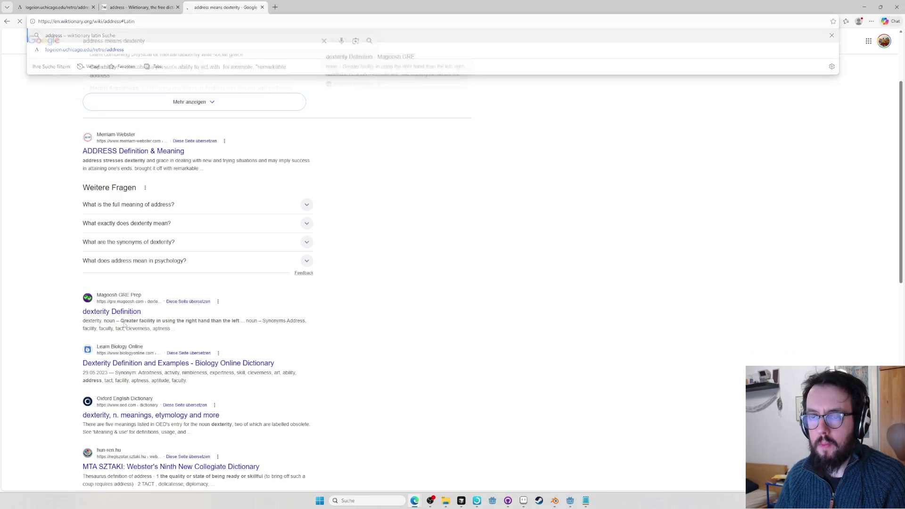
pyautogui.press('Return')
pyautogui.scroll(-3, 122, 331)
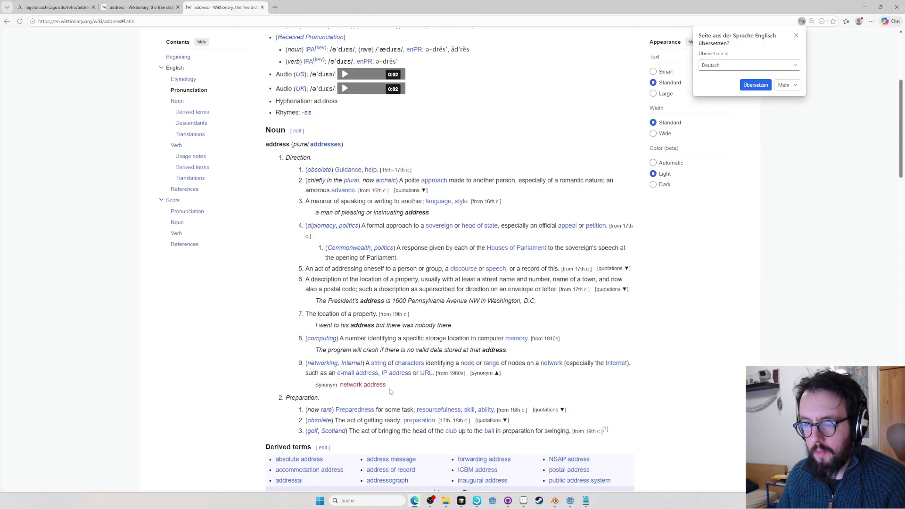
pyautogui.scroll(-1, 389, 391)
pyautogui.scroll(-3, 389, 391)
pyautogui.scroll(-3, 353, 318)
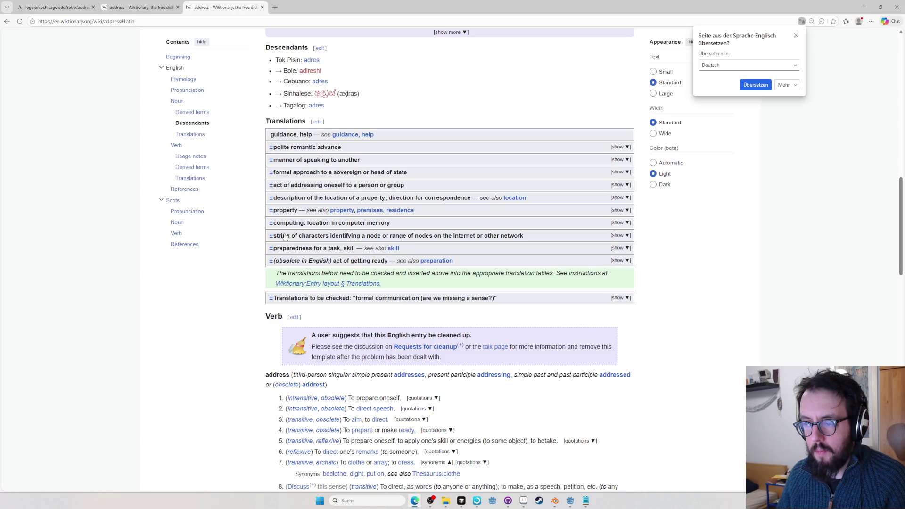
# Expand the network-address and postal-location translations, check 'location', then return to Logeion's address entry
pyautogui.click(286, 236)
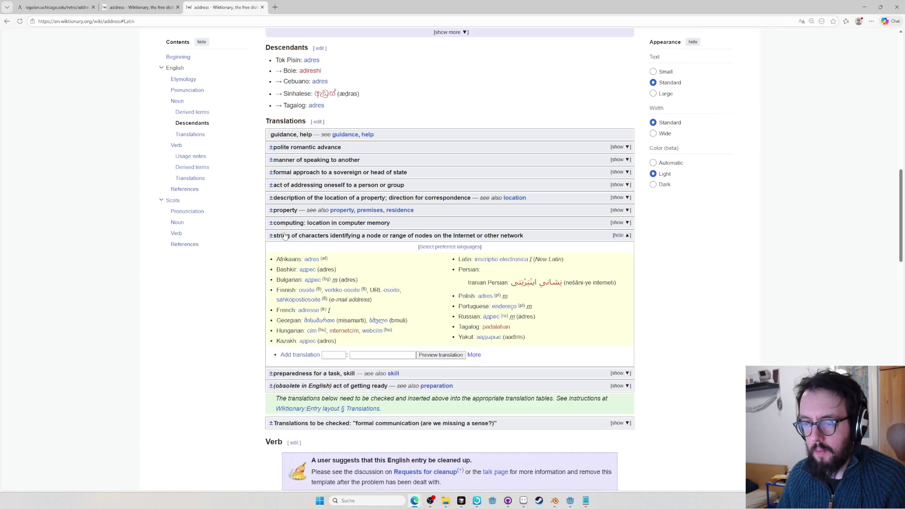
pyautogui.click(302, 199)
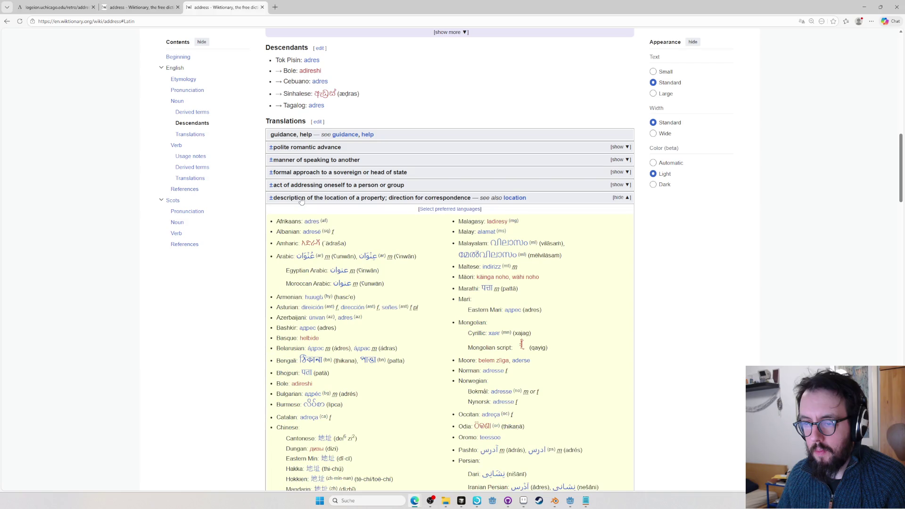
pyautogui.click(524, 199)
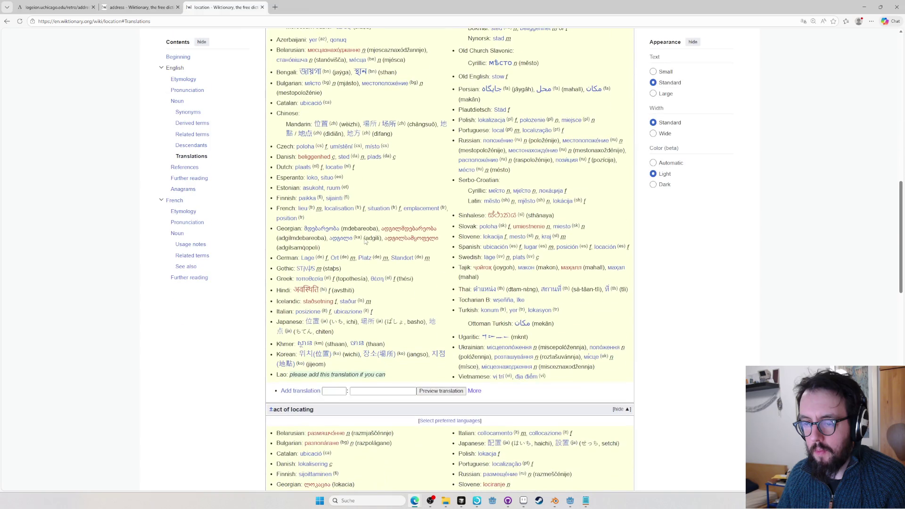
pyautogui.scroll(1, 439, 277)
pyautogui.scroll(1, 440, 276)
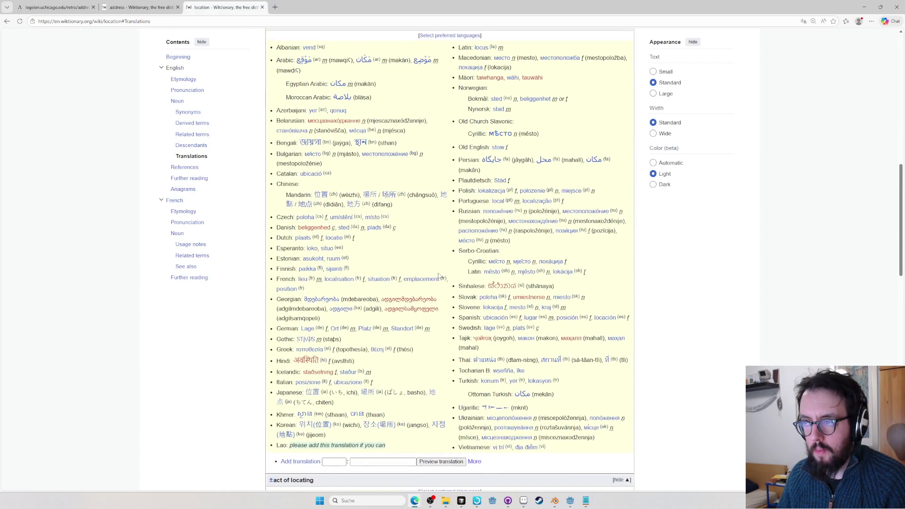
pyautogui.hotkey('ctrl', 'w')
pyautogui.hotkey('ctrl', 'shift', 'Tab')
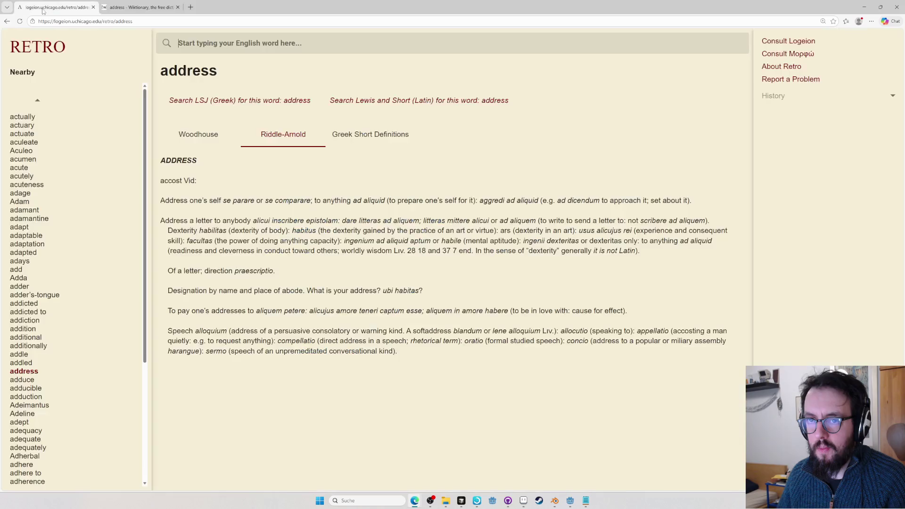
# Look up 'locus' on Wiktionary and snap the dictionary window beside the spreadsheet
pyautogui.hotkey('alt', 'Tab')
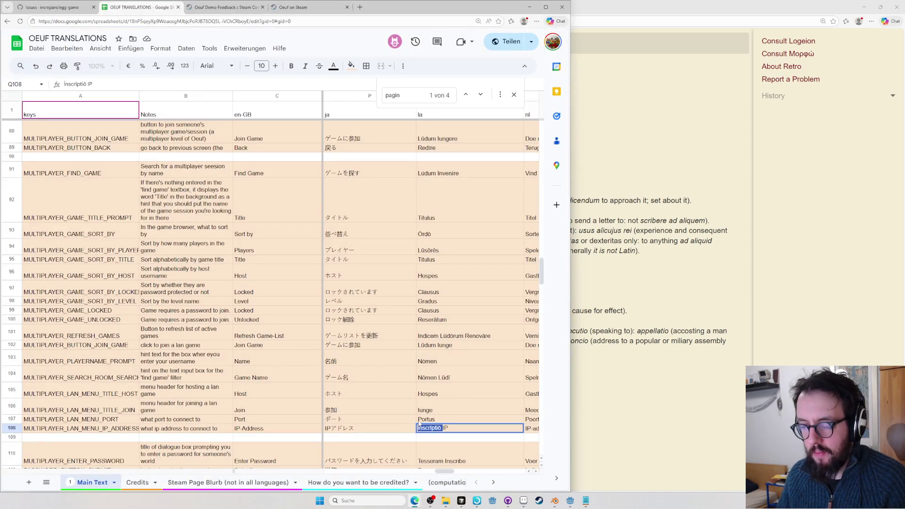
pyautogui.hotkey('alt', 'Tab')
pyautogui.hotkey('ctrl', 'l')
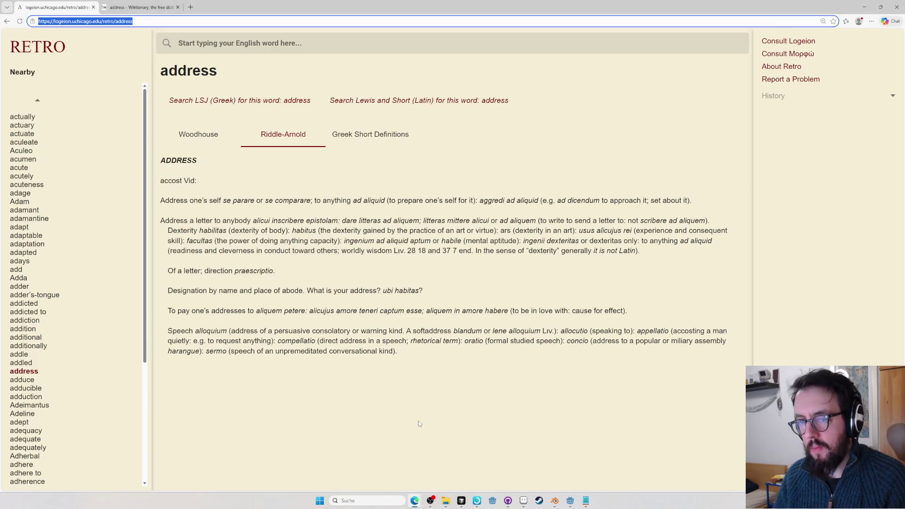
pyautogui.write('locus')
pyautogui.press('Return')
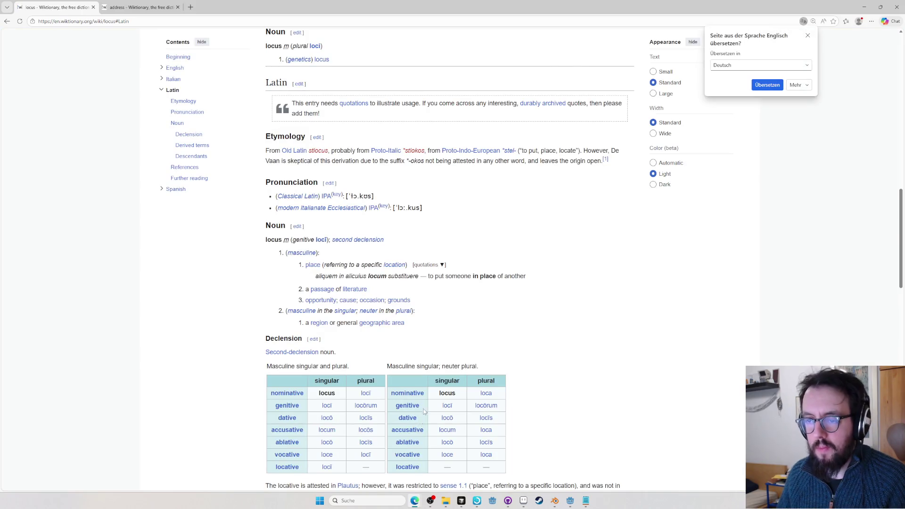
pyautogui.hotkey('alt', 'Tab')
pyautogui.scroll(-5, 283, 283)
pyautogui.hotkey('alt', 'Tab')
pyautogui.click(148, 39)
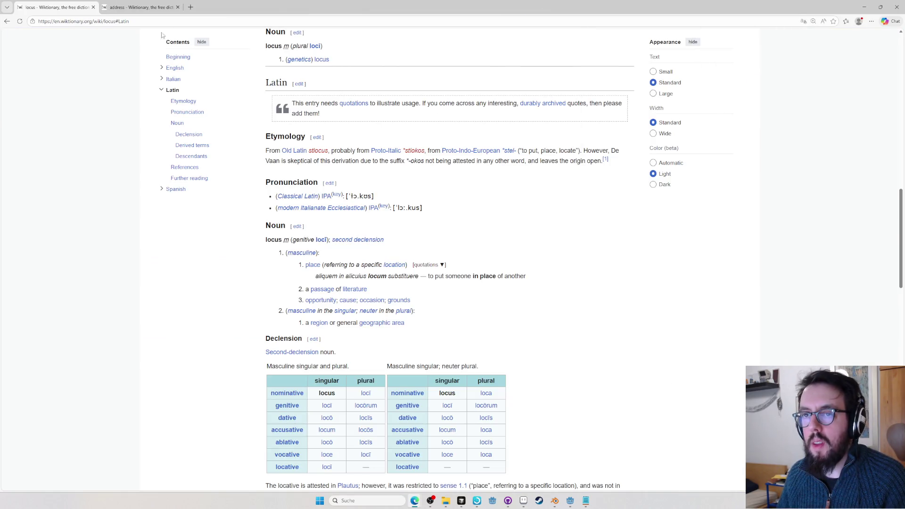
pyautogui.press('super+Right')
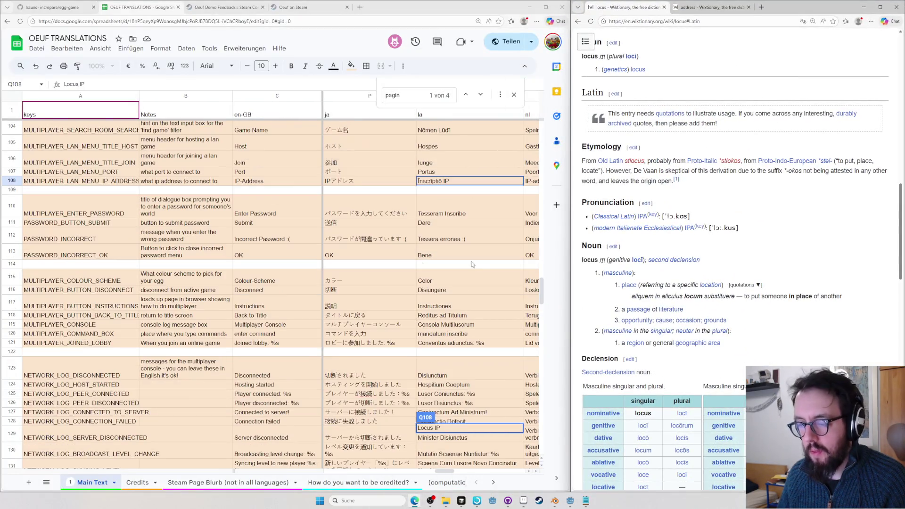
# Commit 'Locus IP' in Q108 and copy the Latin strings in Q110:Q121
pyautogui.click(439, 279)
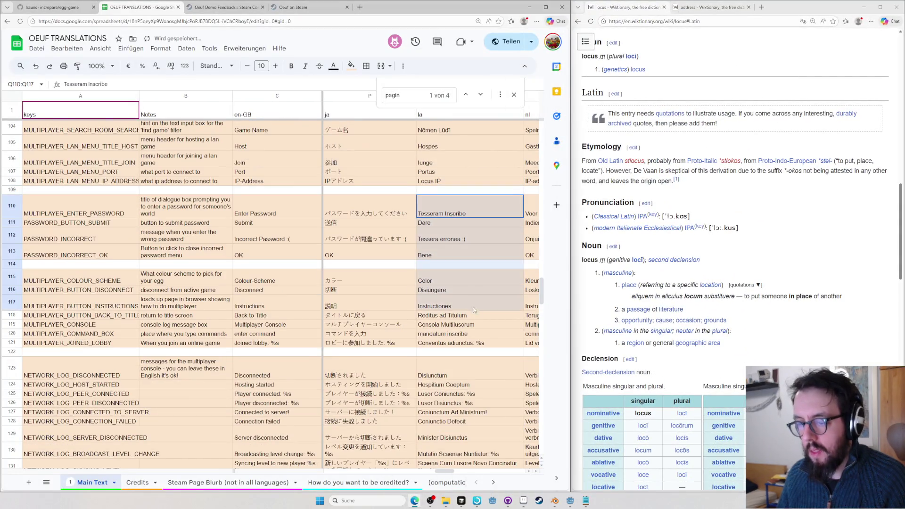
pyautogui.moveTo(447, 217); pyautogui.dragTo(495, 343)
pyautogui.hotkey('ctrl', 'c')
pyautogui.click(852, 236)
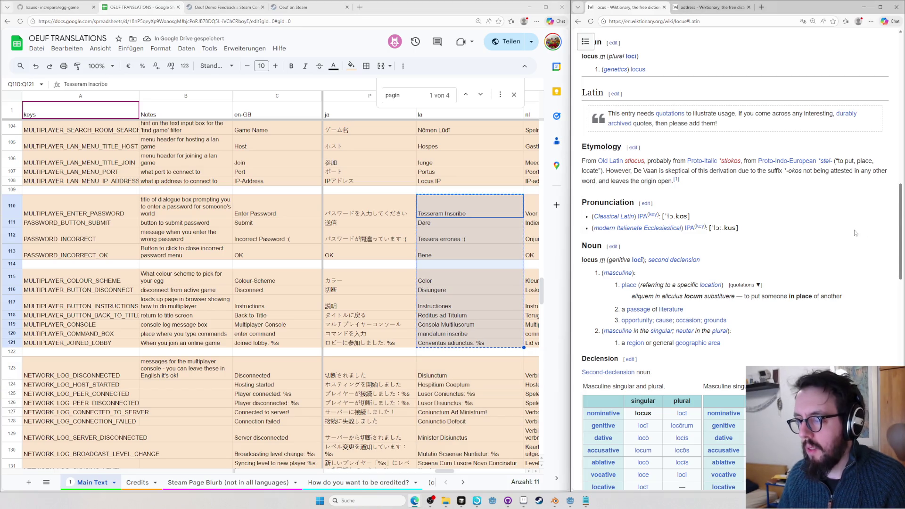
pyautogui.hotkey('ctrl', 'l')
pyautogui.write('macronz')
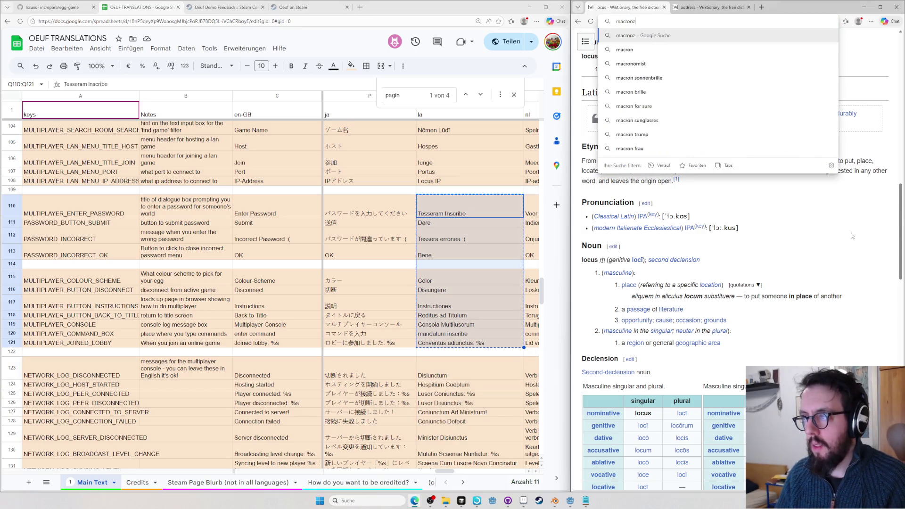
pyautogui.press('BackSpace')
pyautogui.write('izer')
# Find A Latin Macronizer on alatius.com, paste the copied Latin strings and submit them
pyautogui.press('Return')
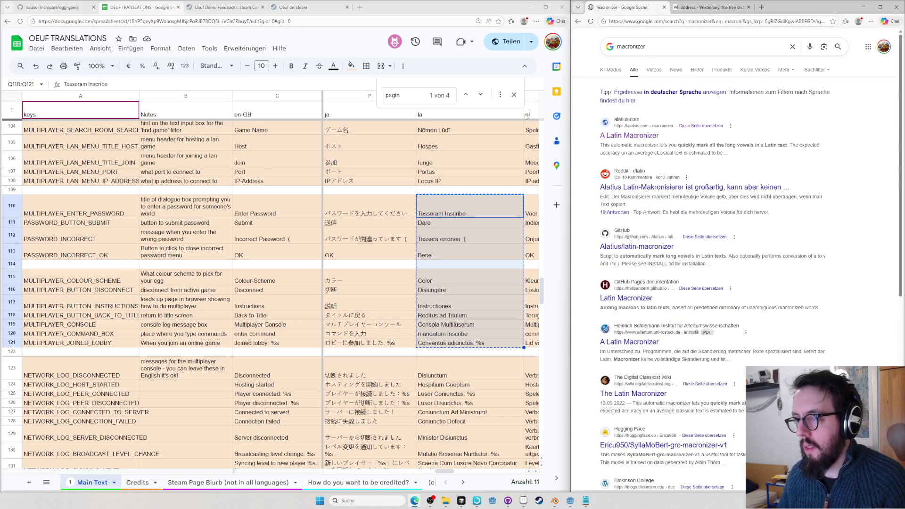
pyautogui.click(617, 136)
pyautogui.hotkey('ctrl', 'v')
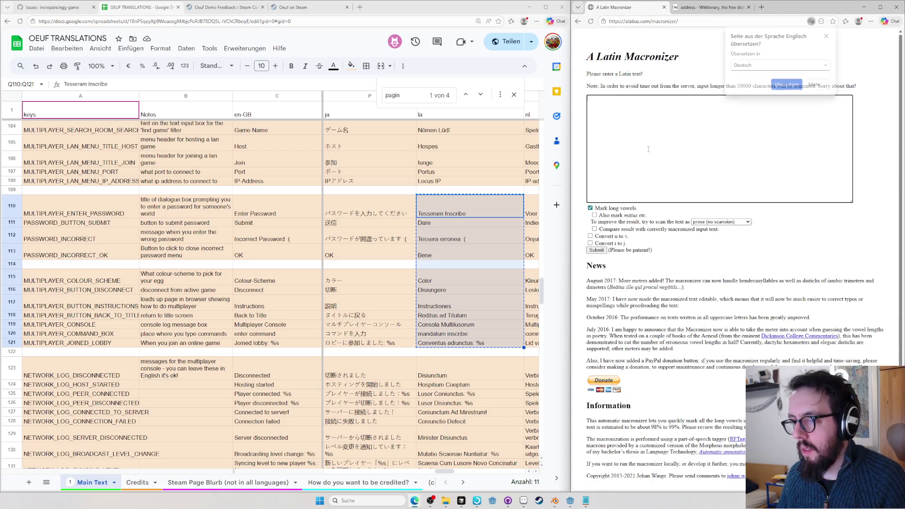
pyautogui.click(596, 250)
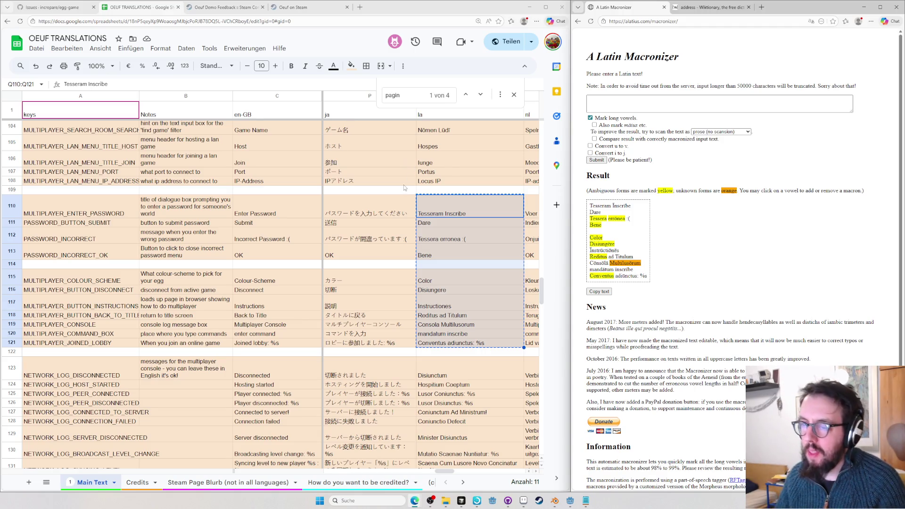
# Undo Q108 back to 'Īnscrīptiō IP', then restore 'Locus IP'
pyautogui.hotkey('ctrl', 'z')
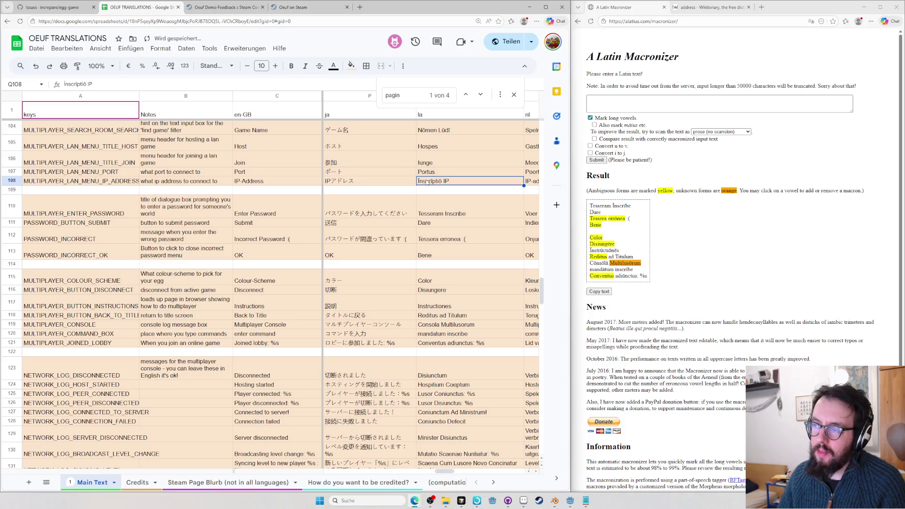
pyautogui.press('Return')
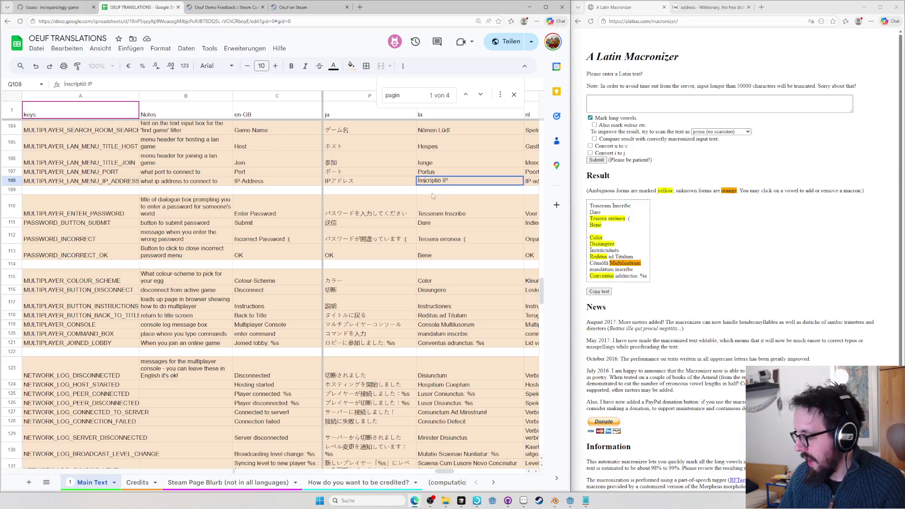
pyautogui.click(432, 196)
pyautogui.hotkey('ctrl', 'z')
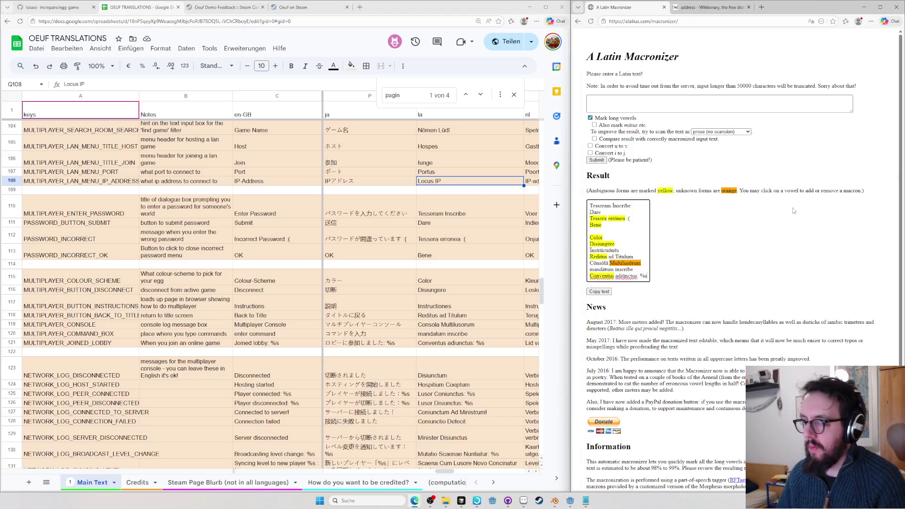
# Search the web for 'ip address' in a new tab
pyautogui.hotkey('ctrl', 't')
pyautogui.write('ip address lati')
pyautogui.press('BackSpace')
pyautogui.press('BackSpace')
pyautogui.press('BackSpace')
pyautogui.press('Return')
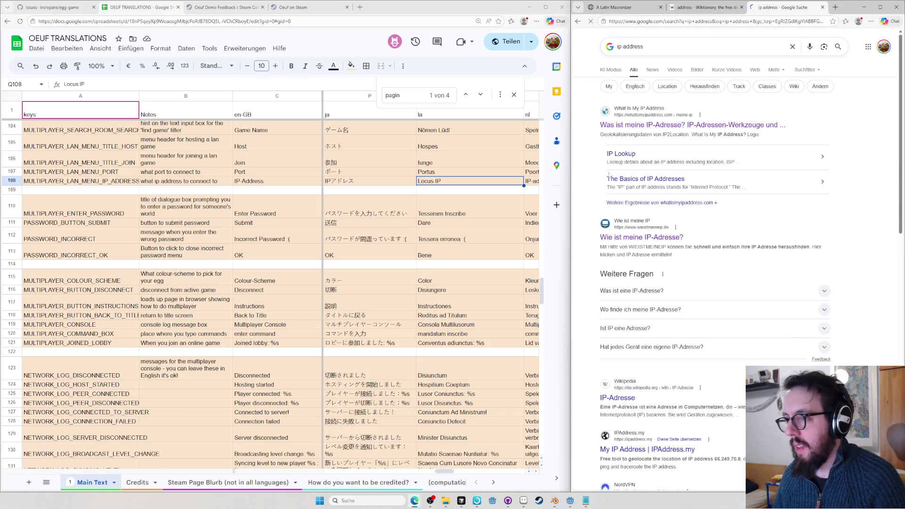
# Open Wikipedia's IP-Adresse article maximized and switch it to the French version
pyautogui.click(616, 398)
pyautogui.press('super+Up')
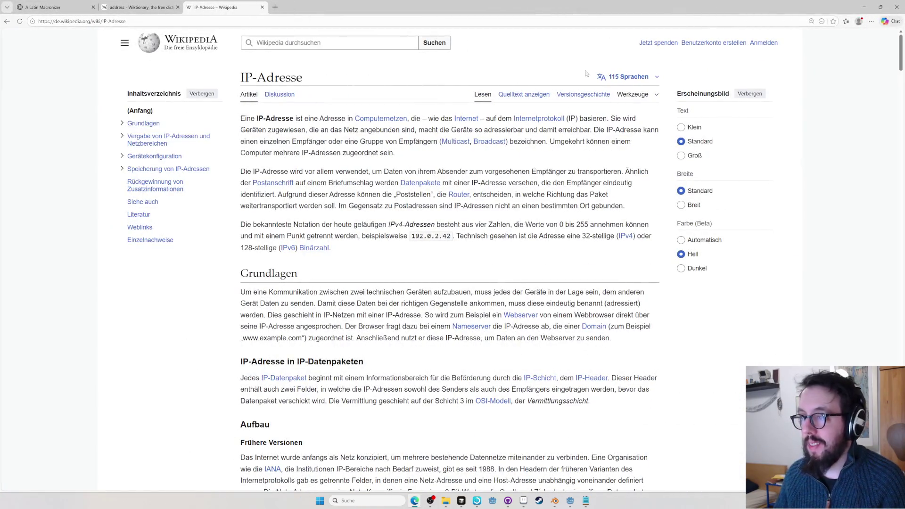
pyautogui.click(623, 77)
pyautogui.write('lat')
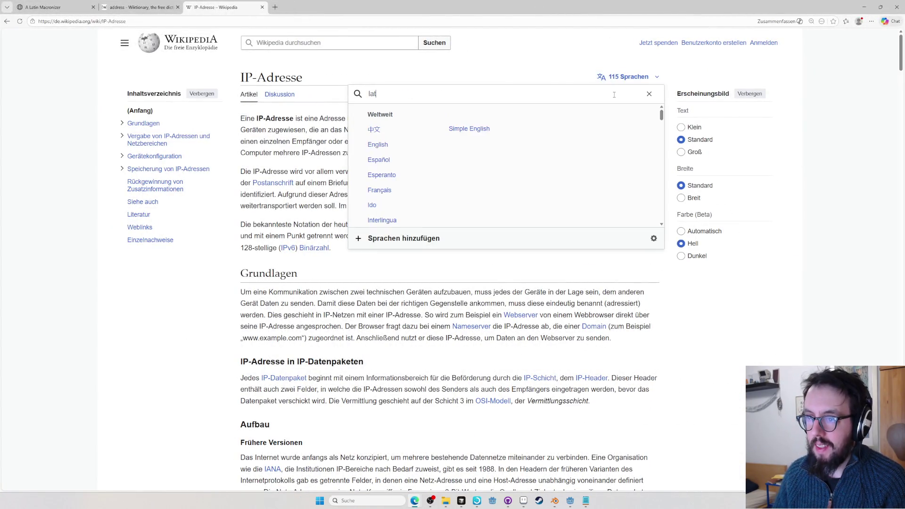
pyautogui.press('BackSpace')
pyautogui.press('BackSpace')
pyautogui.press('BackSpace')
pyautogui.write('fra')
pyautogui.click(388, 115)
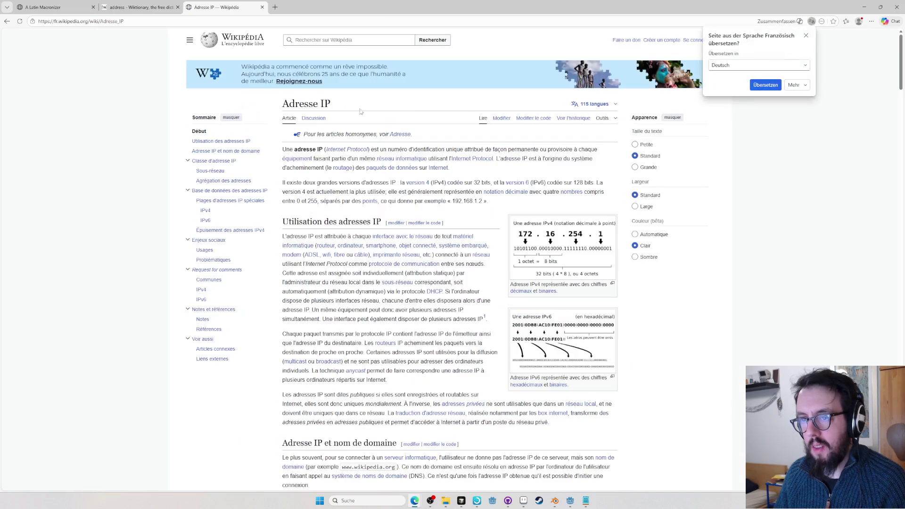
# Return to the Wiktionary tab and start a Latin Wiktionary keyword search for 'address'
pyautogui.hotkey('ctrl', 'l')
pyautogui.write('l')
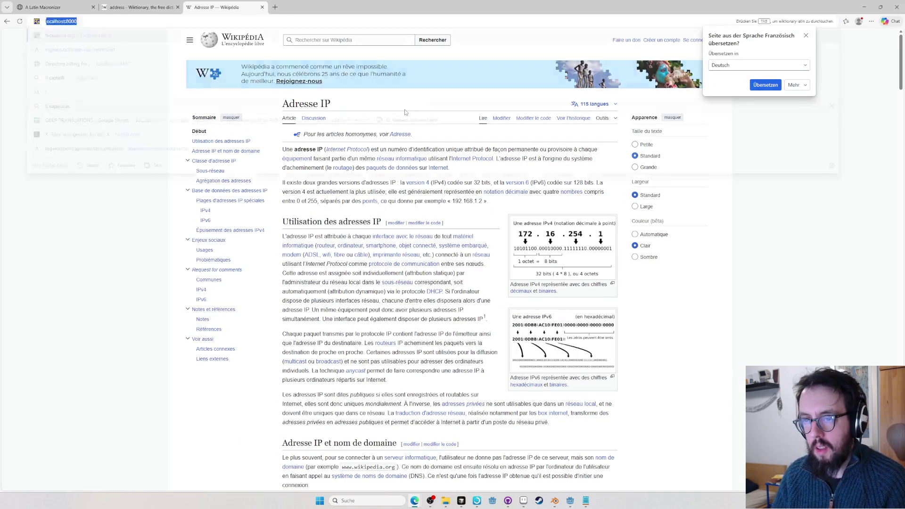
pyautogui.press('Escape')
pyautogui.hotkey('alt', 'Left')
pyautogui.hotkey('ctrl', 'l')
pyautogui.write('lat')
pyautogui.press('Tab')
pyautogui.write('a')
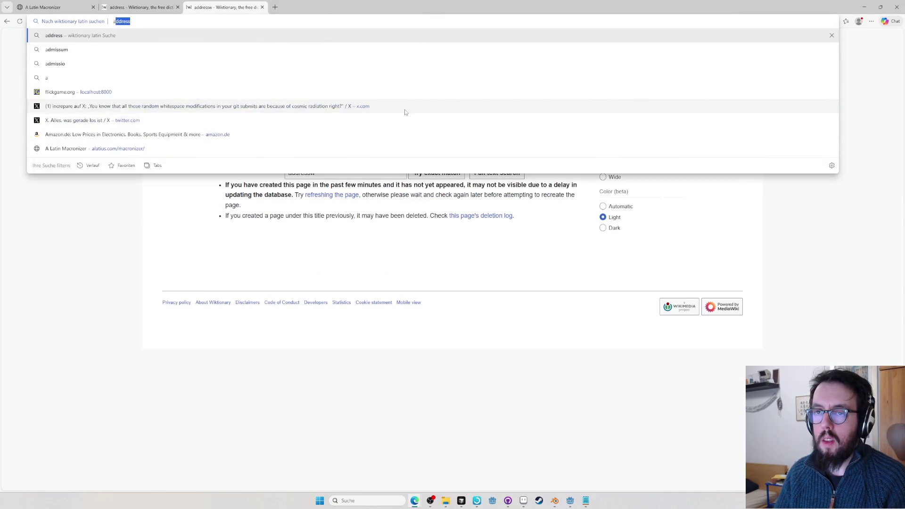
# Look up 'address' in Wiktionary, then ask ChatGPT 'Good latin term for ip-address?'
pyautogui.press('Return')
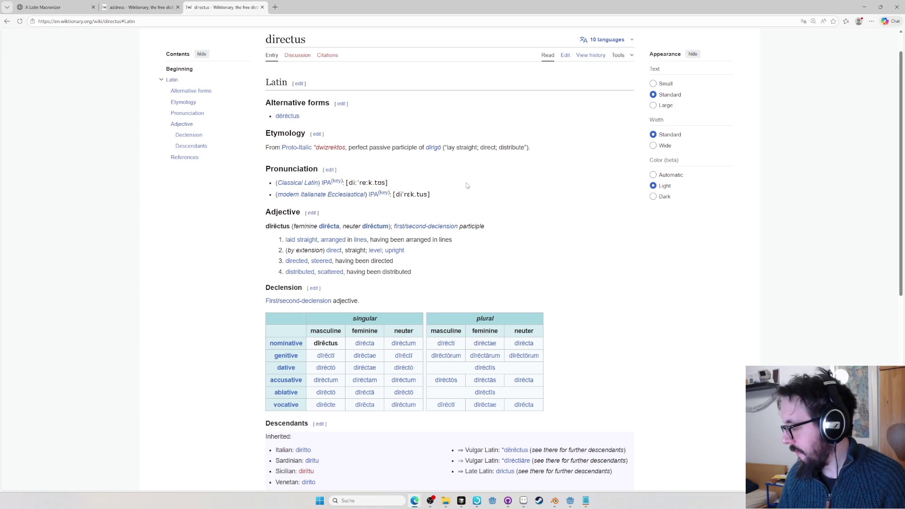
pyautogui.hotkey('ctrl', 'l')
pyautogui.write('chat')
pyautogui.press('Return')
pyautogui.write('Good latin term for ip-address?')
pyautogui.press('Return')
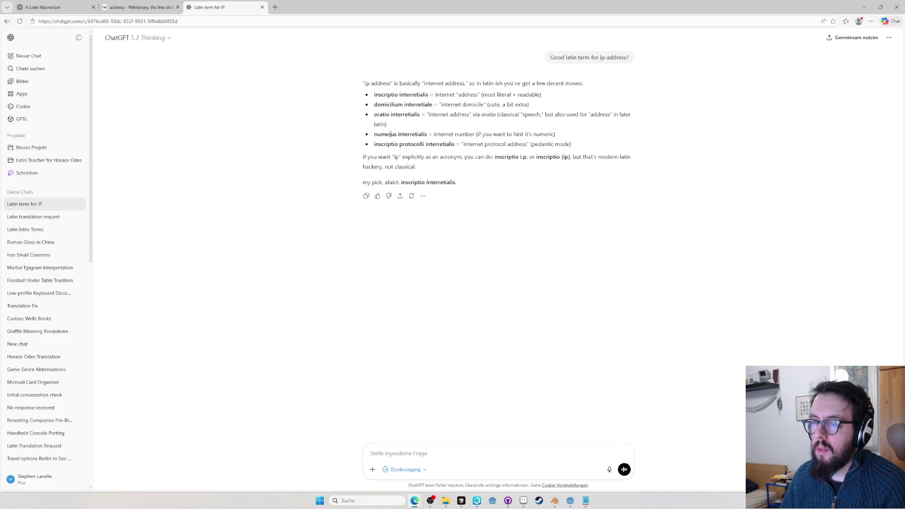
# Pick out 'numerus' from ChatGPT's reply and Google it
pyautogui.doubleClick(390, 135)
pyautogui.hotkey('alt', 'Tab')
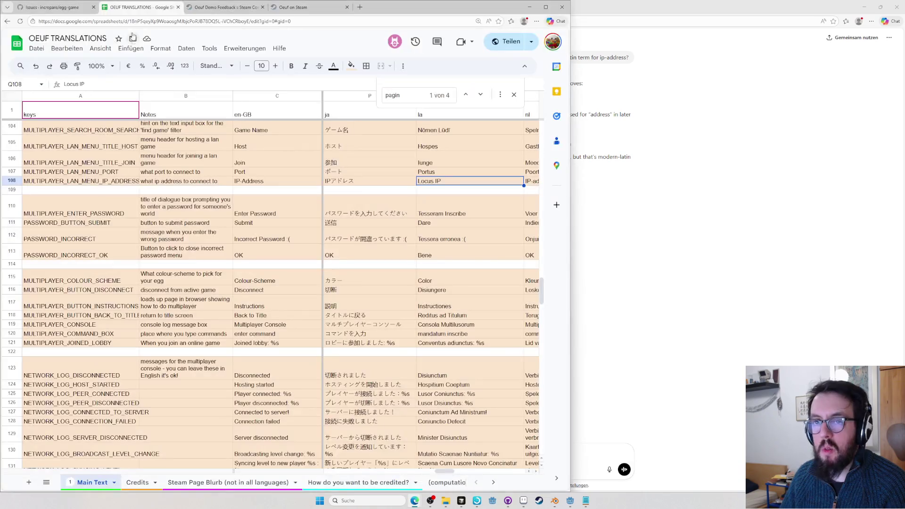
pyautogui.hotkey('alt', 'Tab')
pyautogui.hotkey('ctrl', 'l')
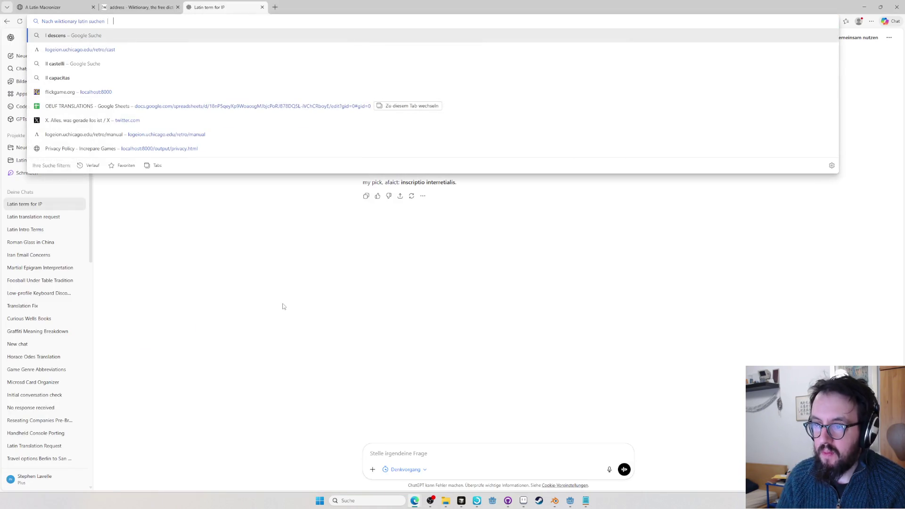
pyautogui.write('l numerus')
pyautogui.press('Return')
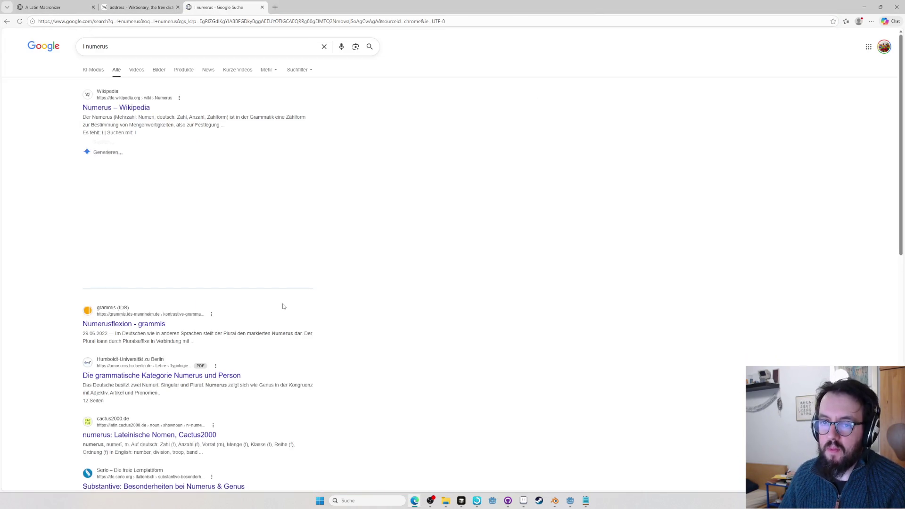
# Open the Latin Wiktionary entry for 'numerus', then bring the translations spreadsheet forward
pyautogui.hotkey('ctrl', 'l')
pyautogui.write('w')
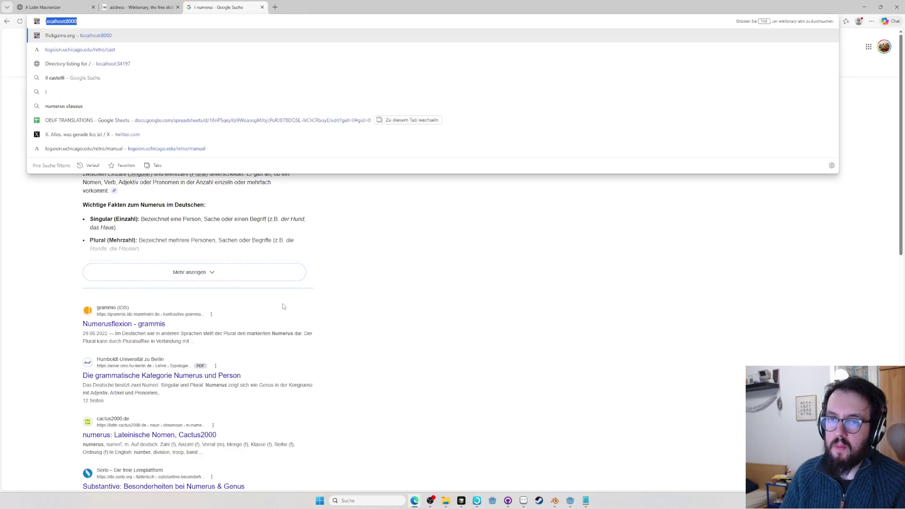
pyautogui.press('Tab')
pyautogui.write('numerus')
pyautogui.press('Return')
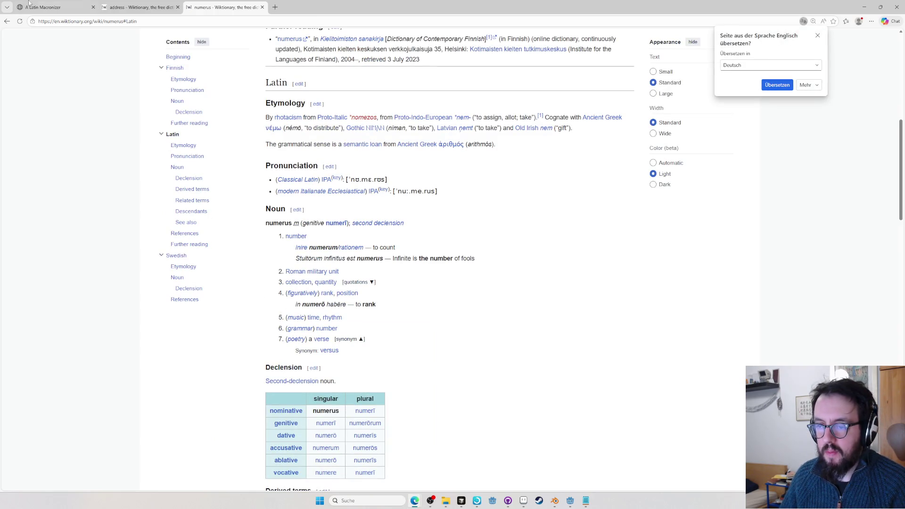
pyautogui.hotkey('ctrl', 'shift', 'Tab')
pyautogui.hotkey('ctrl', 'shift', 'Tab')
pyautogui.hotkey('alt', 'Tab')
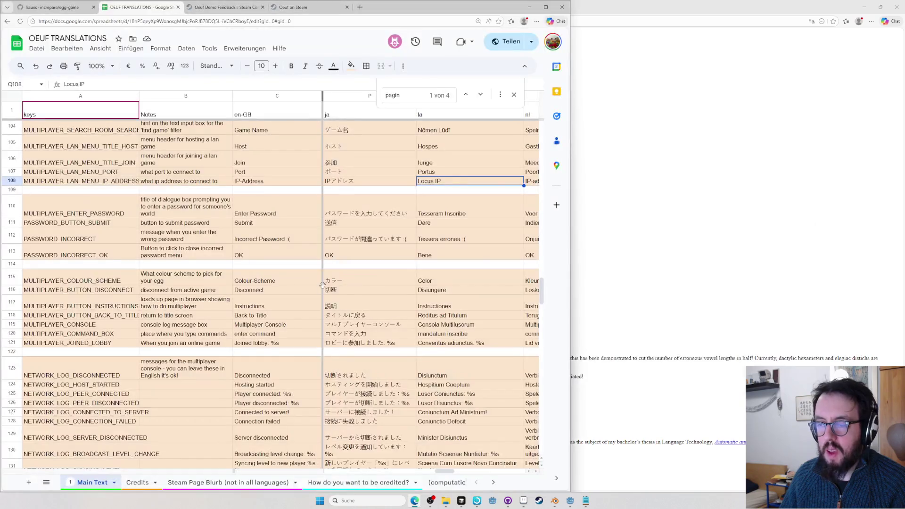
pyautogui.write('Numerus IP')
# Commit 'Numerus IP' in Q108 and paste the Macronizer result into Q110
pyautogui.press('Return')
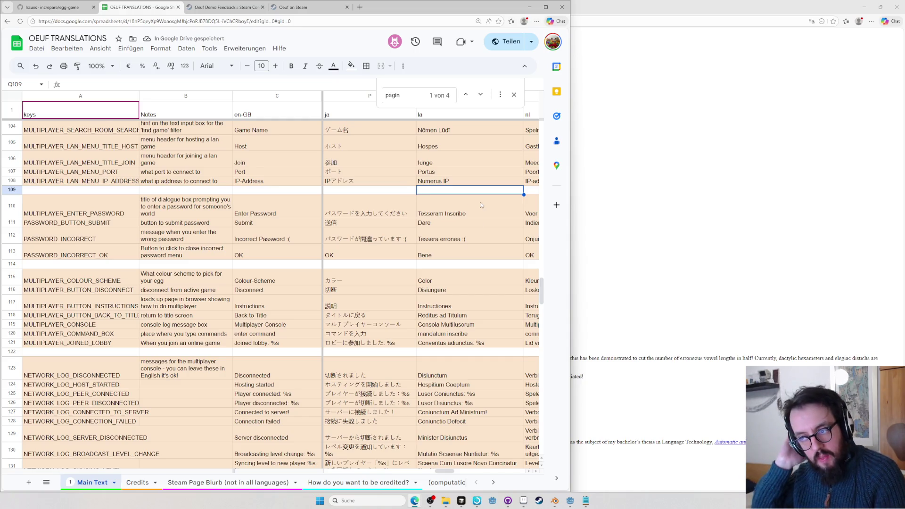
pyautogui.hotkey('alt', 'Tab')
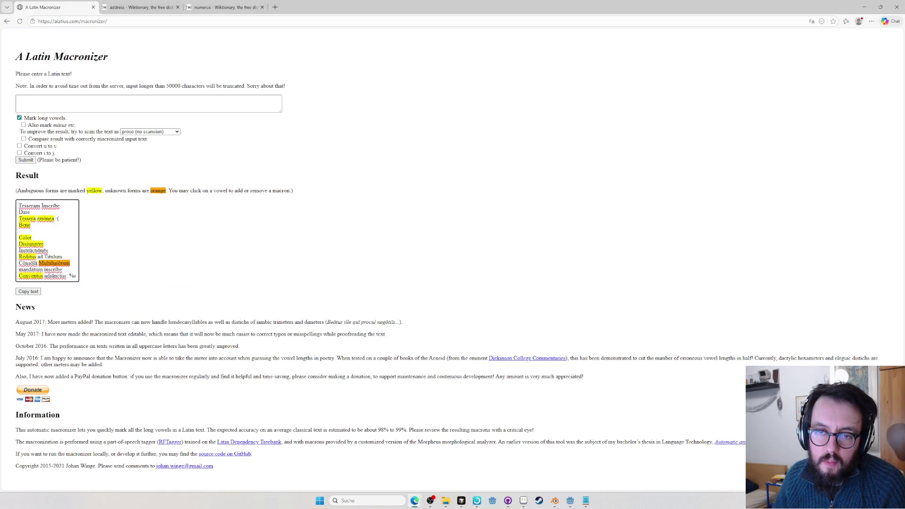
pyautogui.moveTo(18, 204); pyautogui.dragTo(82, 282)
pyautogui.hotkey('alt', 'Tab')
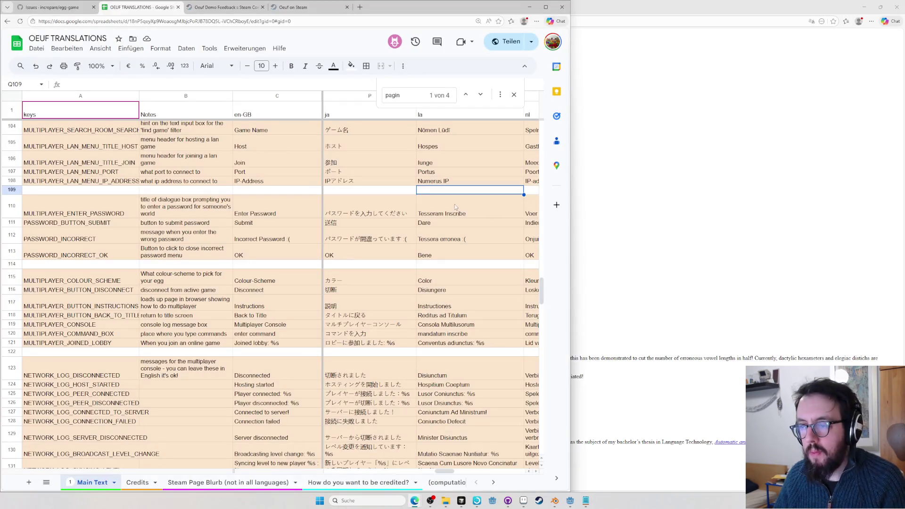
pyautogui.click(455, 206)
pyautogui.hotkey('ctrl', 'v')
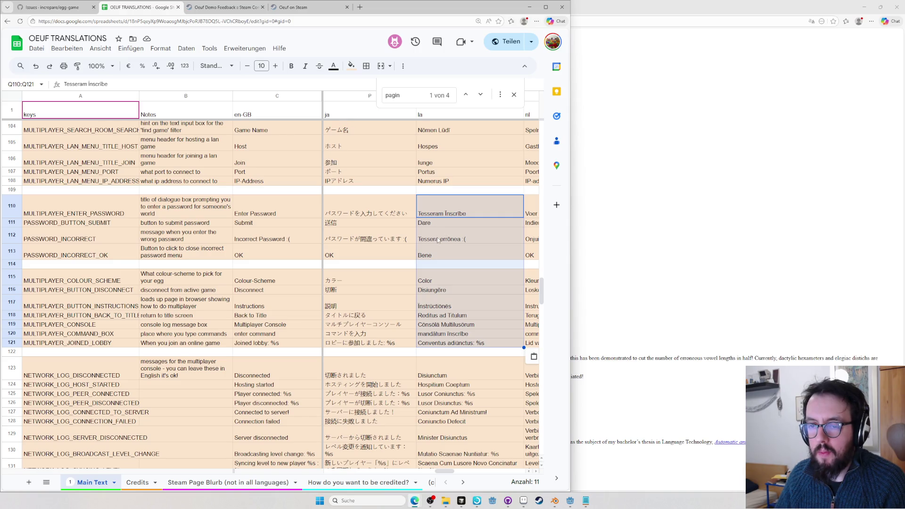
# Extend the wrong-password line in Q112 to 'Tessera errōnea est :(' and turn to the browser
pyautogui.click(445, 239)
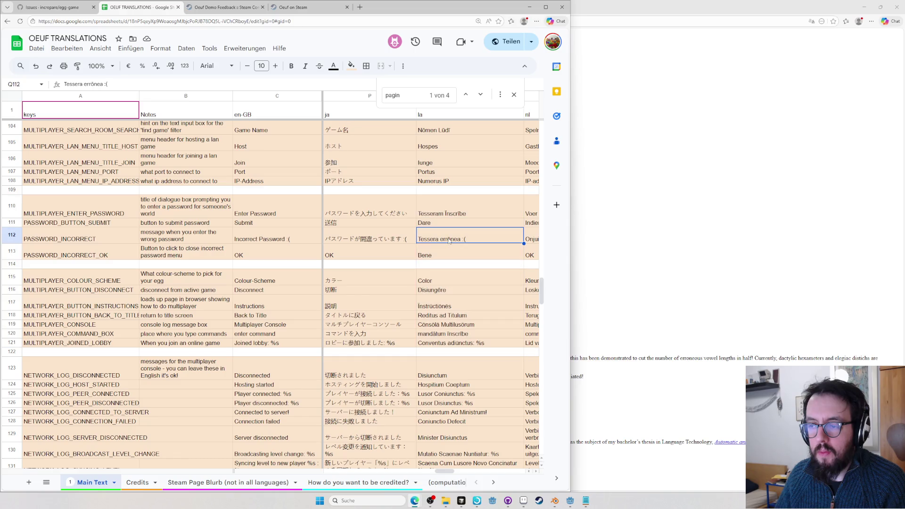
pyautogui.doubleClick(461, 241)
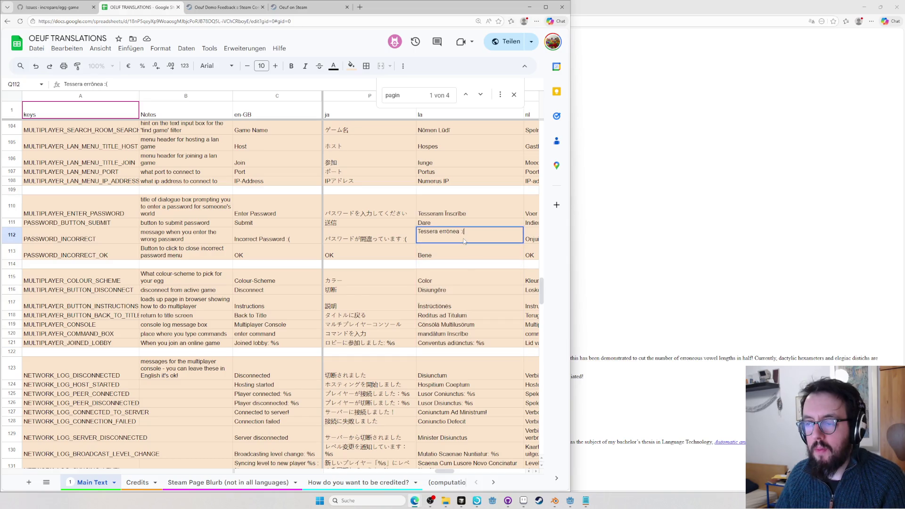
pyautogui.write('est')
pyautogui.click(600, 226)
pyautogui.hotkey('ctrl', 'l')
pyautogui.write('erroneo')
# Look up erroneo, follow errōneus to 'wrong' and expand its 'incorrect' translations (falsus, perperus, erroneus)
pyautogui.press('Return')
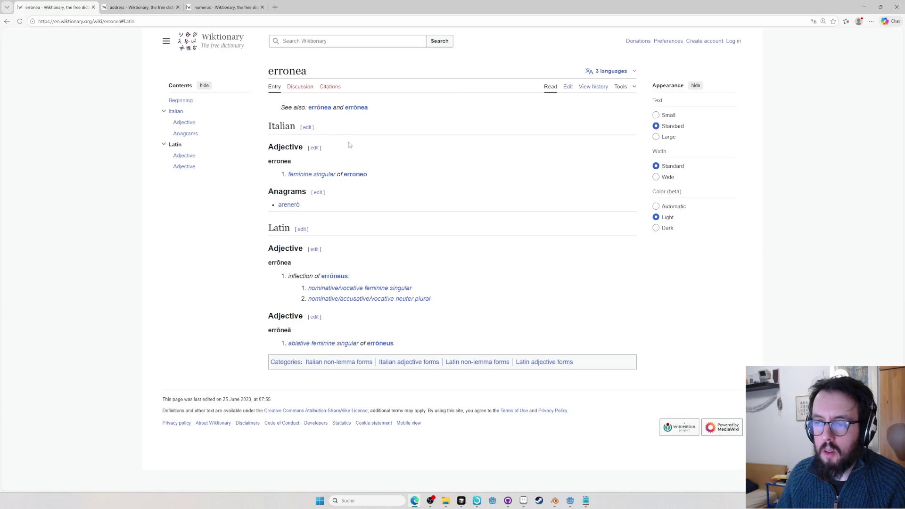
pyautogui.click(339, 280)
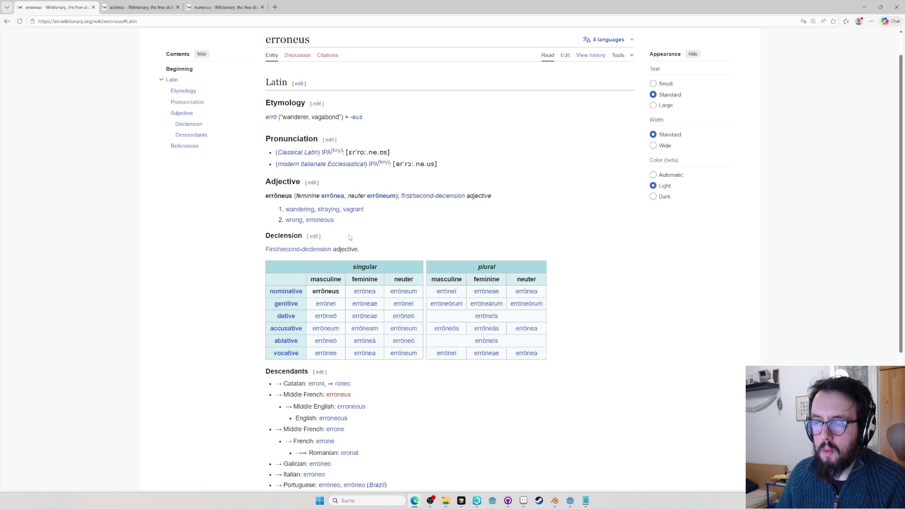
pyautogui.click(295, 221)
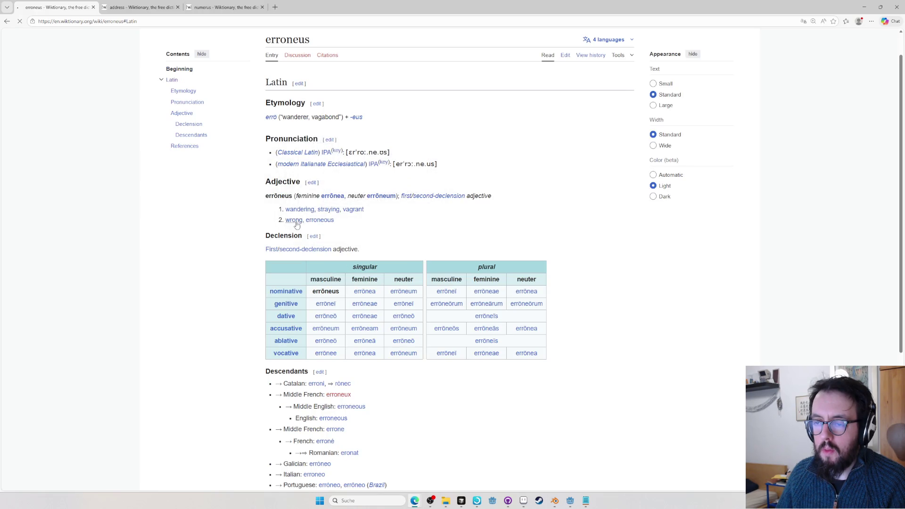
pyautogui.scroll(-1, 353, 234)
pyautogui.scroll(-5, 396, 241)
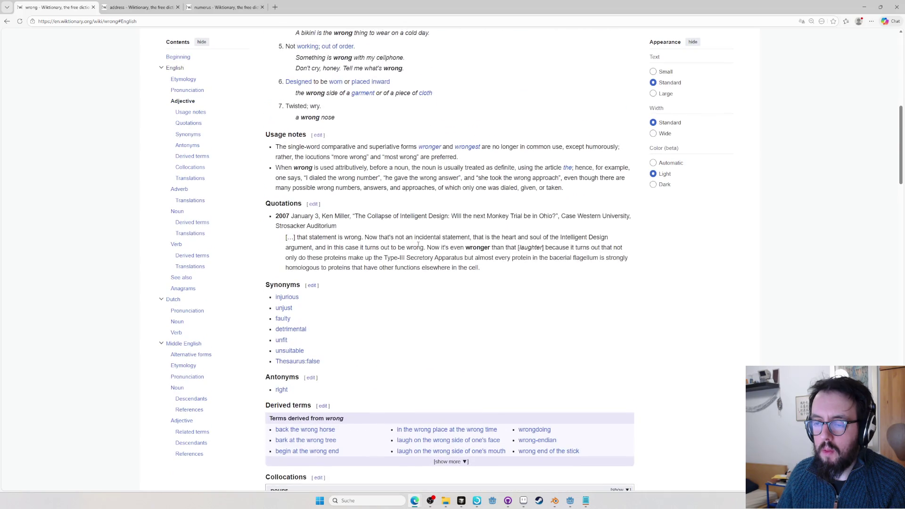
pyautogui.scroll(-3, 420, 246)
pyautogui.scroll(-1, 388, 260)
pyautogui.scroll(-2, 353, 212)
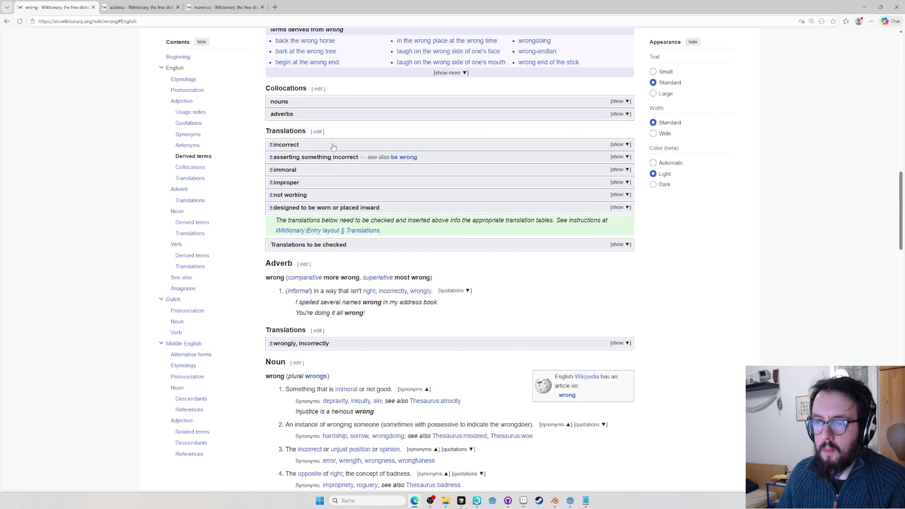
pyautogui.click(332, 147)
pyautogui.scroll(-4, 312, 340)
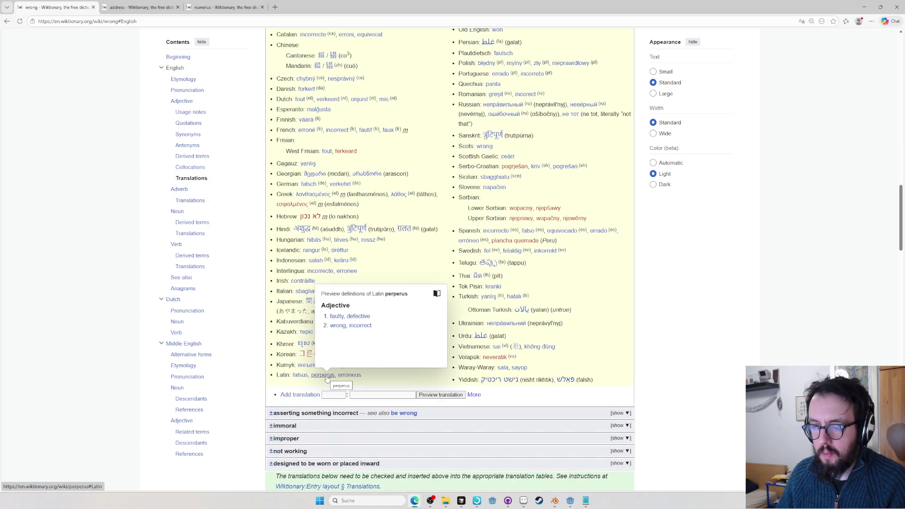
pyautogui.moveTo(300, 374)
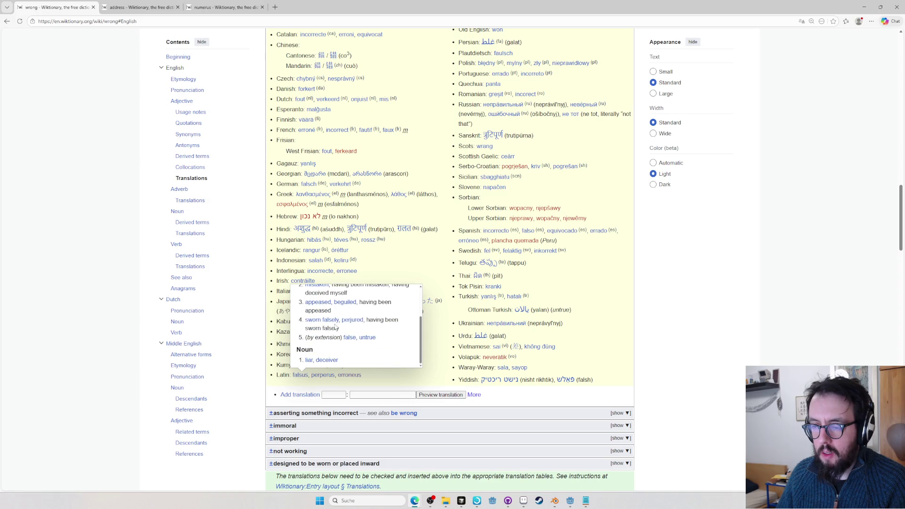
pyautogui.scroll(3, 305, 235)
pyautogui.hotkey('alt', 'Tab')
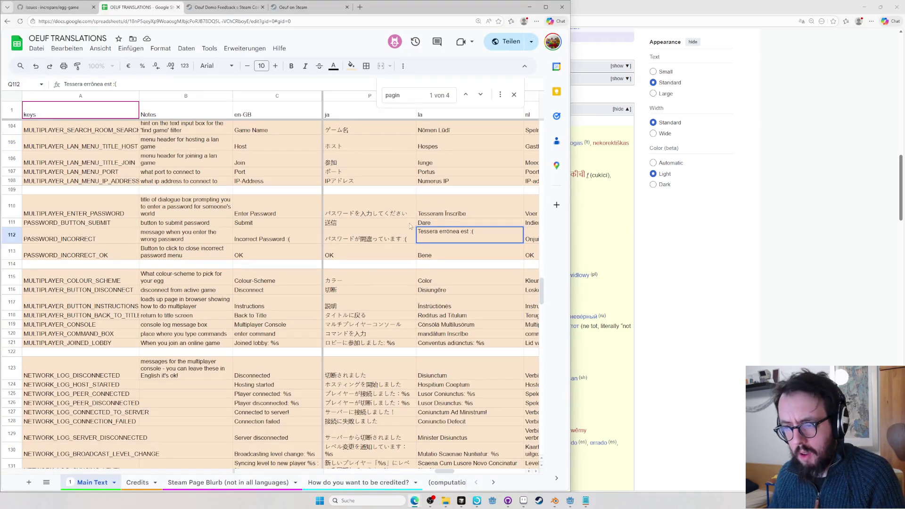
# Commit Q112 and replace 'Reditus' in Q118 so the back-to-title line reads 'Redere ad Titulum'
pyautogui.press('Return')
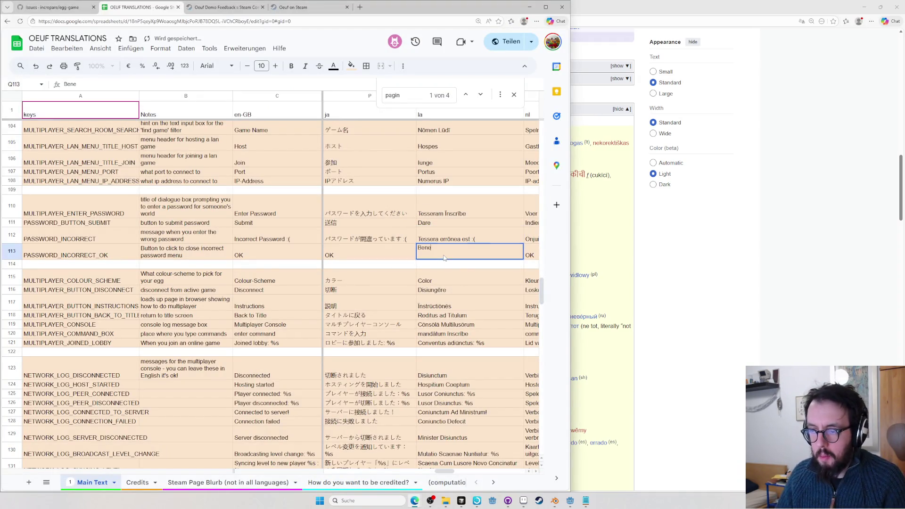
pyautogui.press('Down')
pyautogui.click(441, 281)
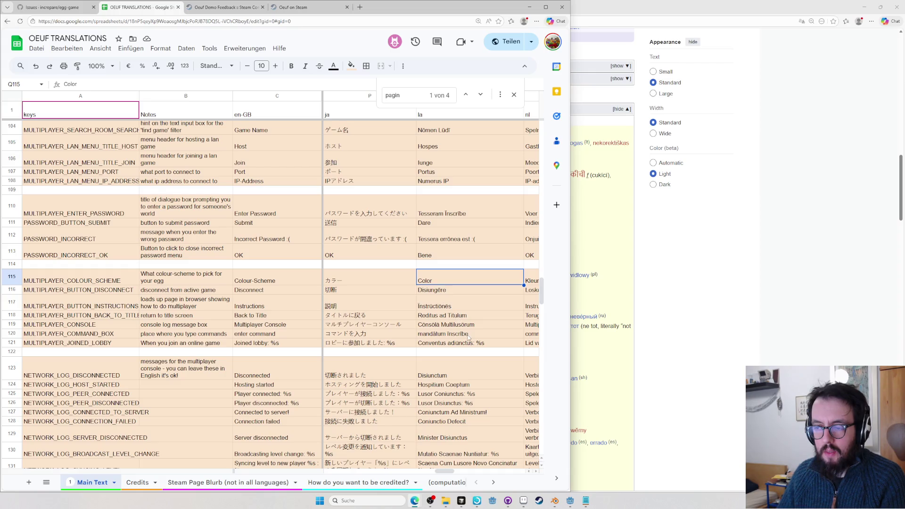
pyautogui.doubleClick(463, 317)
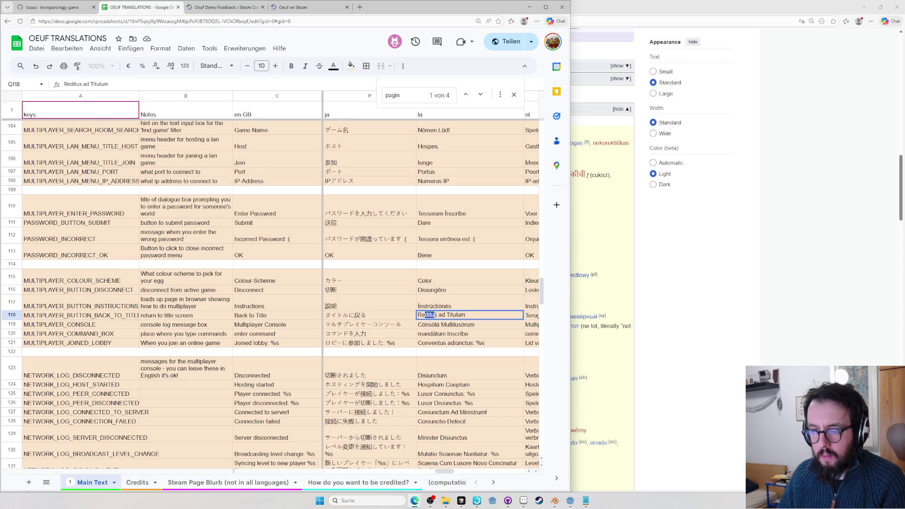
pyautogui.write('Redere')
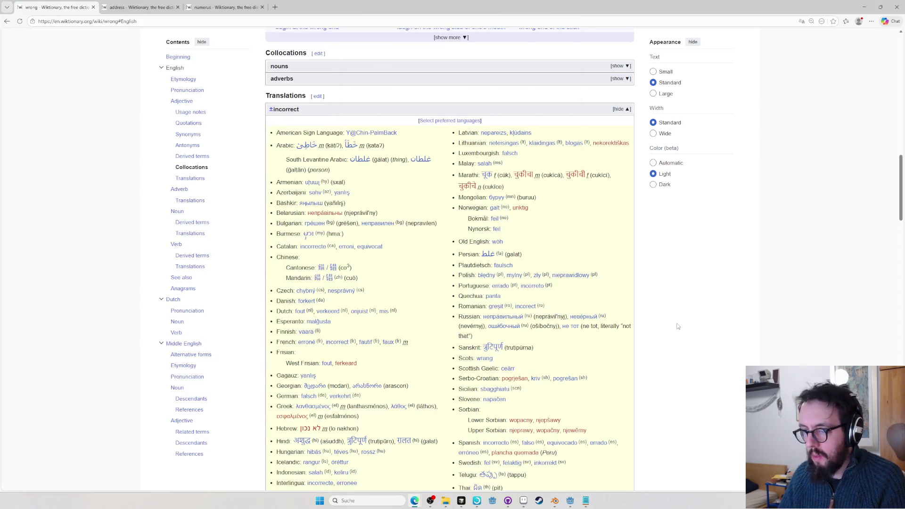
# Look up 'inscriptio' on Logeion from the address bar
pyautogui.click(680, 318)
pyautogui.hotkey('ctrl', 'l')
pyautogui.write('logeion')
pyautogui.press('Tab')
pyautogui.write('inscripteo')
pyautogui.press('Return')
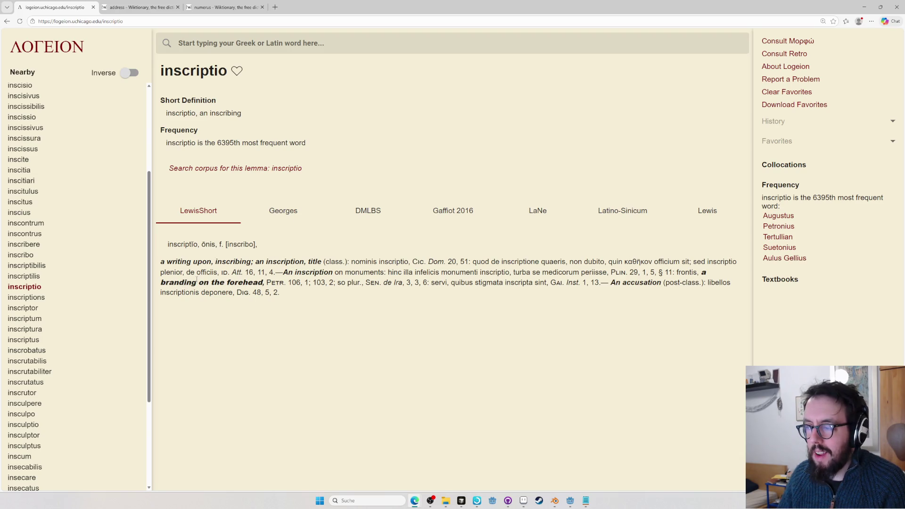
# Check the Georges and DMLBS inscriptio entries, searching the text for 'address', then Gaffiot 2016 and LaNe
pyautogui.click(272, 217)
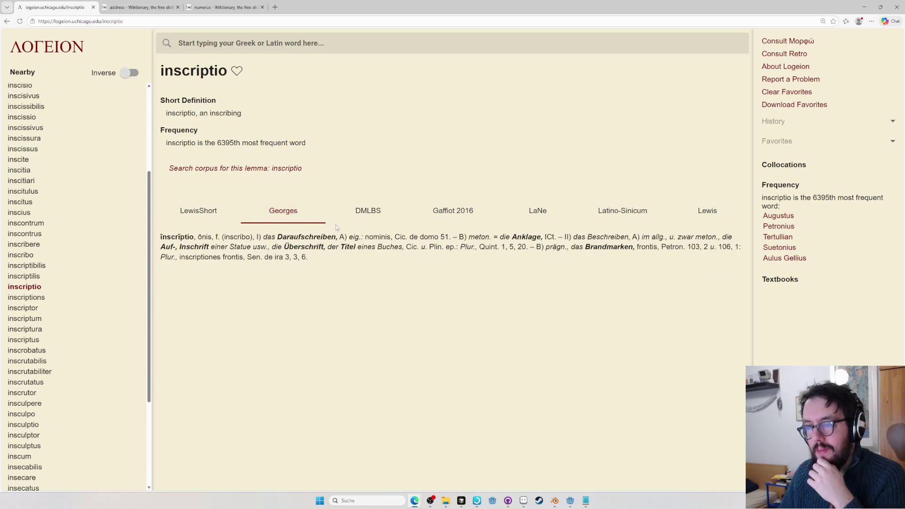
pyautogui.click(380, 212)
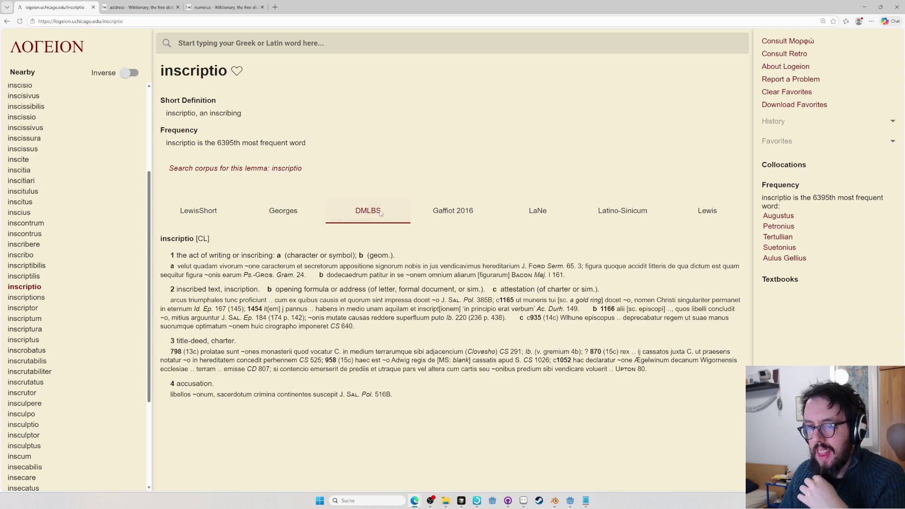
pyautogui.hotkey('ctrl', 'f')
pyautogui.write('address')
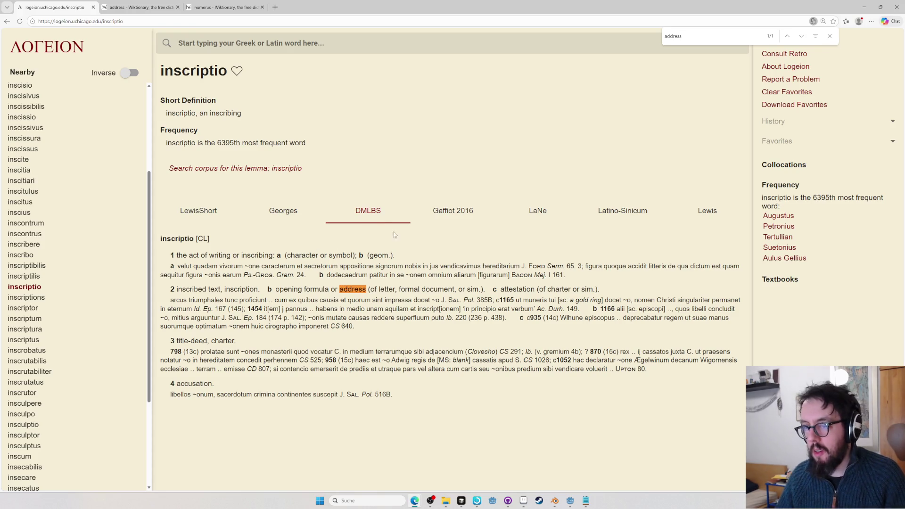
pyautogui.click(467, 210)
pyautogui.click(536, 211)
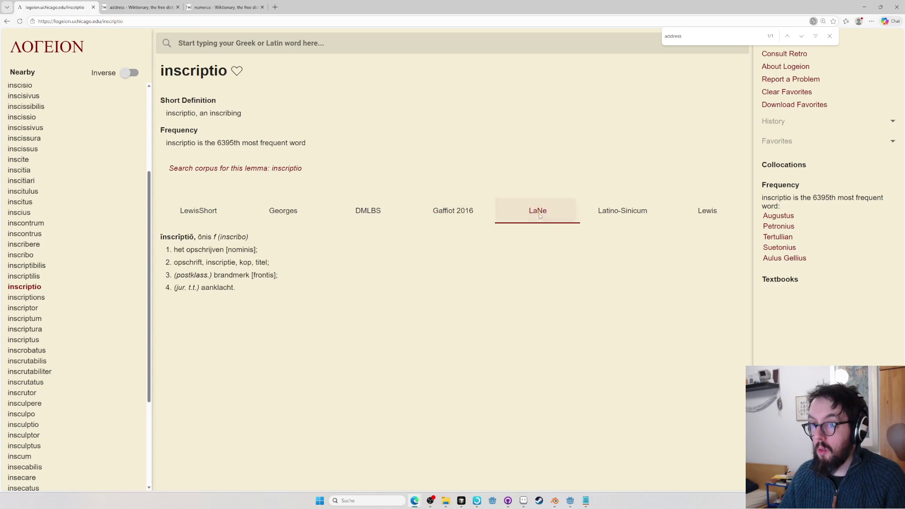
# Compare the LaNe, Latino-Sinicum and Lewis definitions, ending on Lewis and Short
pyautogui.click(623, 211)
pyautogui.click(469, 221)
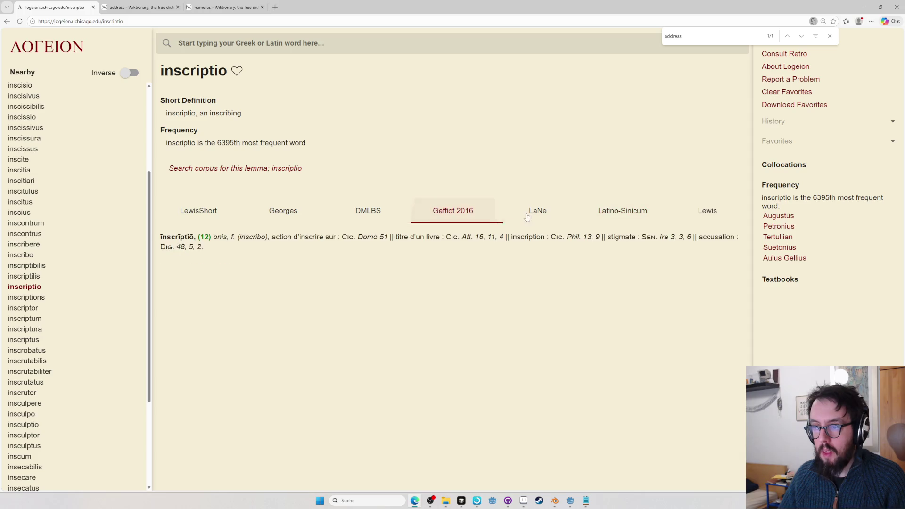
pyautogui.click(530, 212)
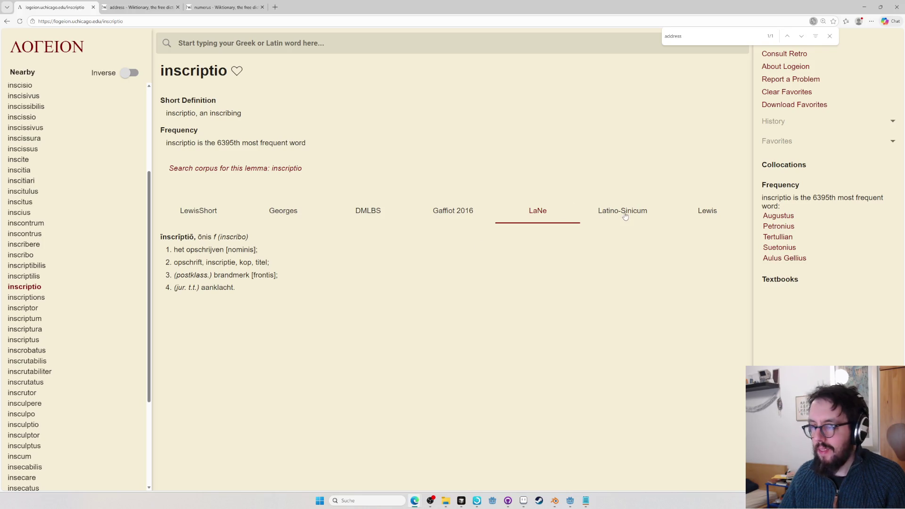
pyautogui.click(625, 215)
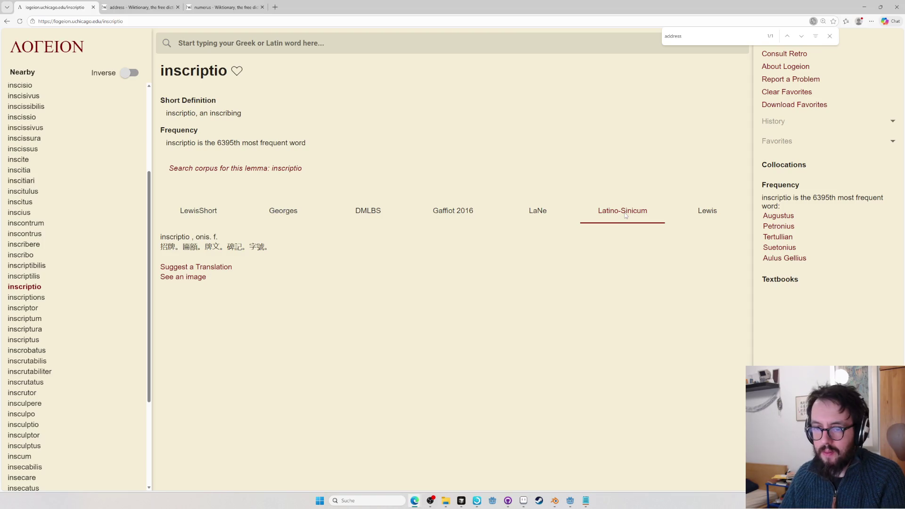
pyautogui.click(686, 213)
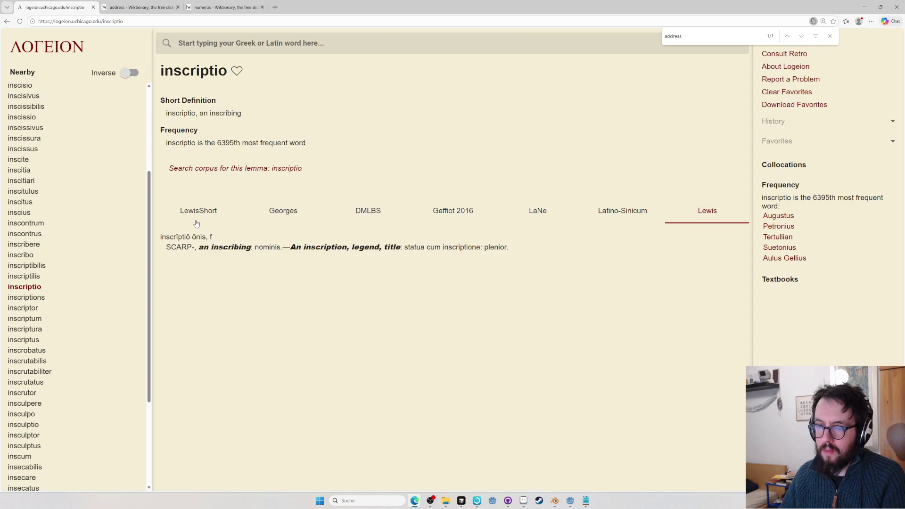
pyautogui.click(197, 215)
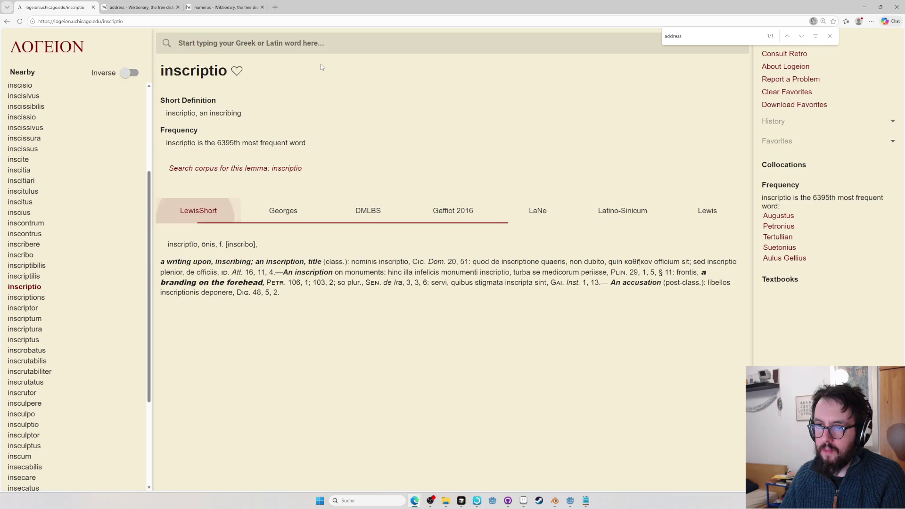
pyautogui.write('address')
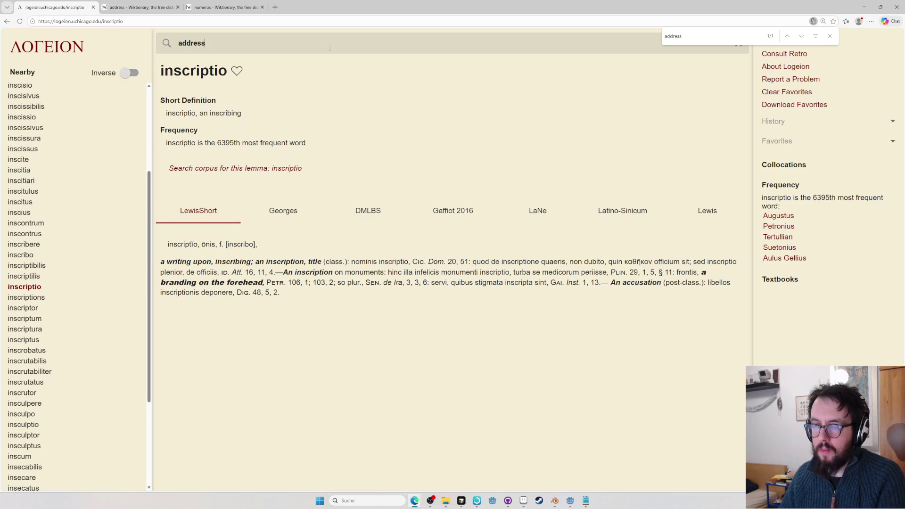
# Look up 'address' in Logeion's English-to-Greek results and check πρόσρησις on Wiktionary, which is missing
pyautogui.press('Return')
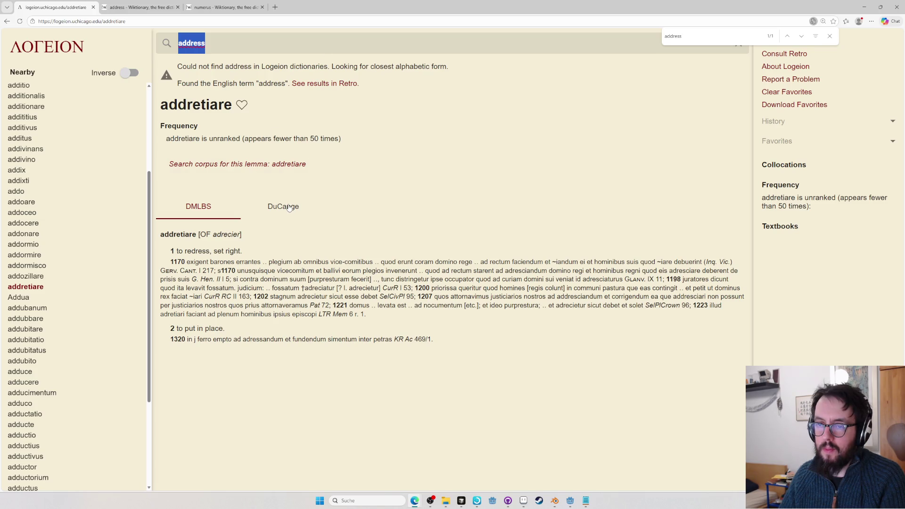
pyautogui.click(322, 84)
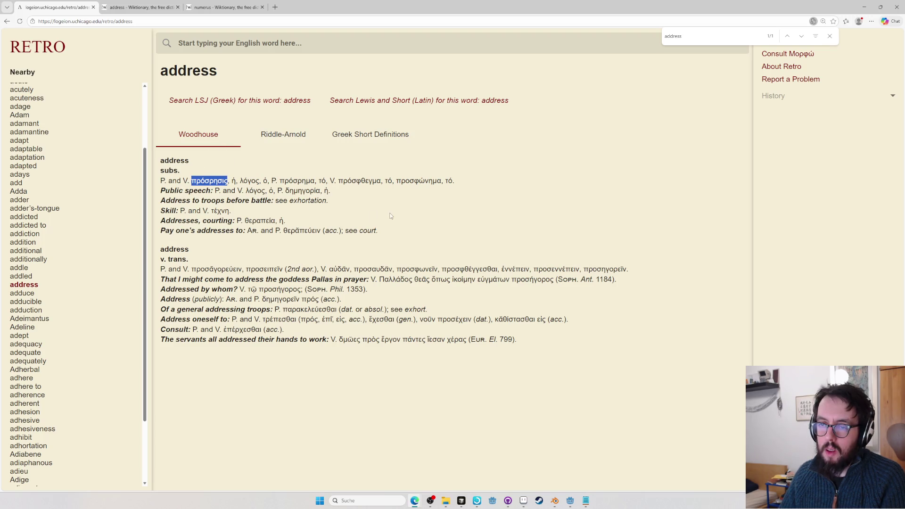
pyautogui.hotkey('ctrl', 't')
pyautogui.hotkey('ctrl', 'v')
pyautogui.press('Return')
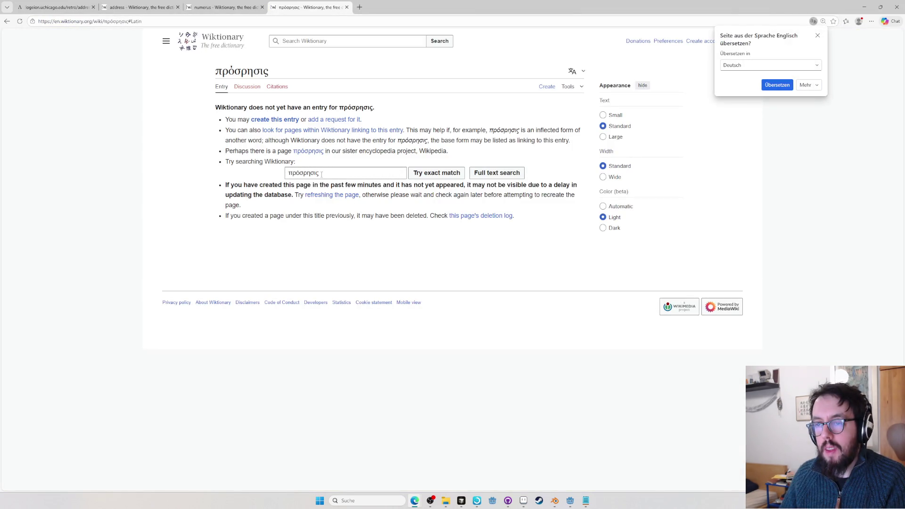
pyautogui.hotkey('ctrl', 'w')
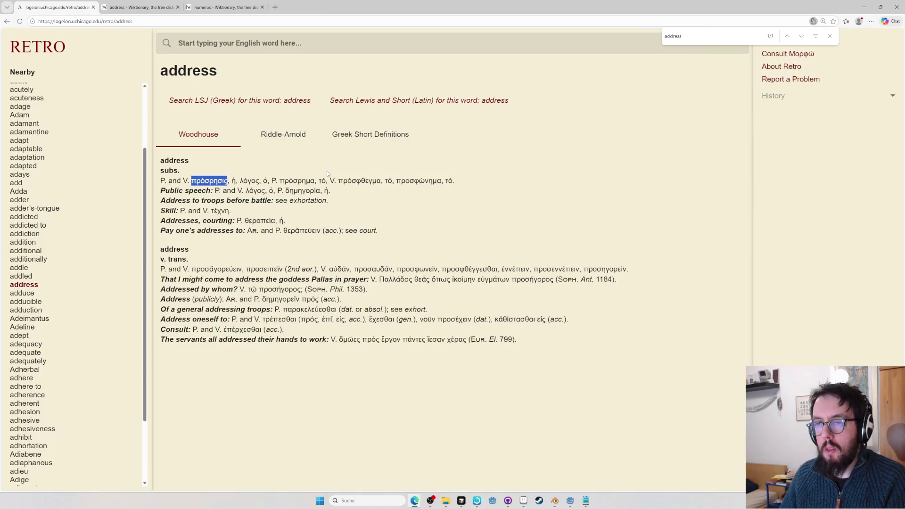
# Check the Wiktionary entry for λόγος and return to the translations spreadsheet
pyautogui.doubleClick(252, 182)
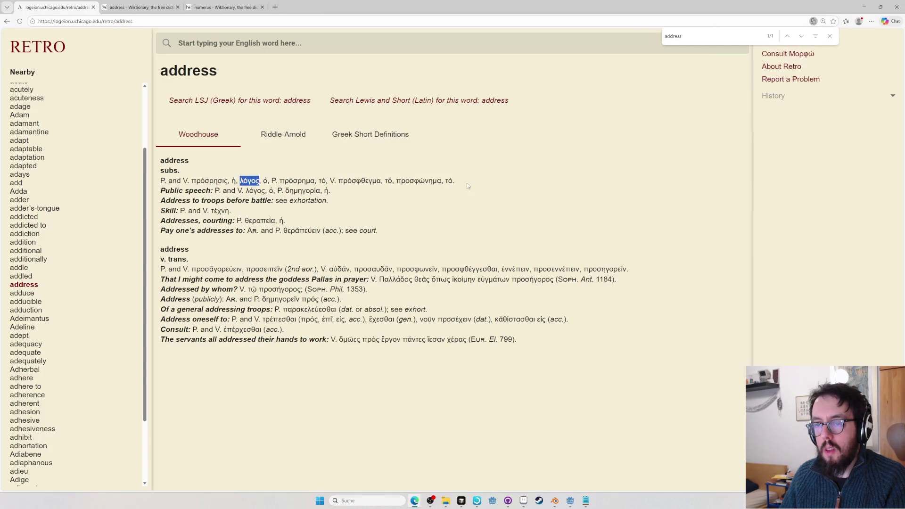
pyautogui.hotkey('ctrl', 'l')
pyautogui.write('l')
pyautogui.write('λόγος')
pyautogui.press('Return')
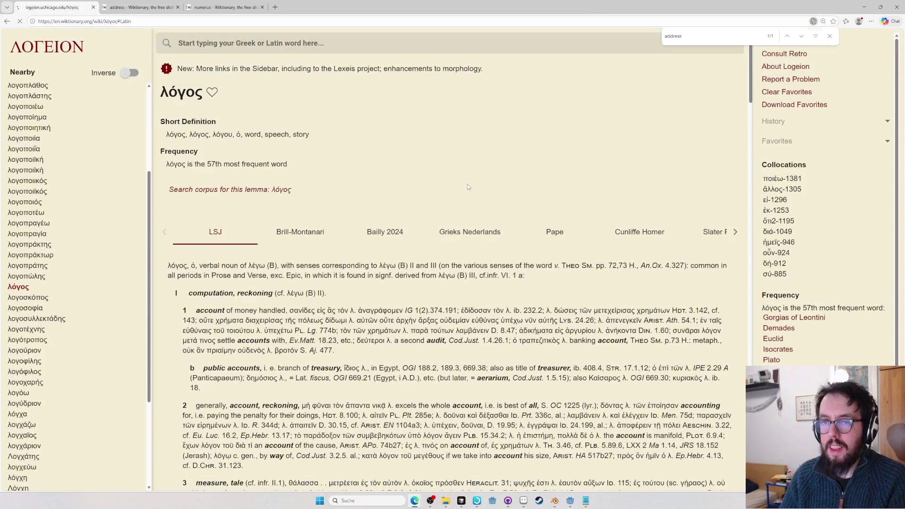
pyautogui.hotkey('alt', 'Tab')
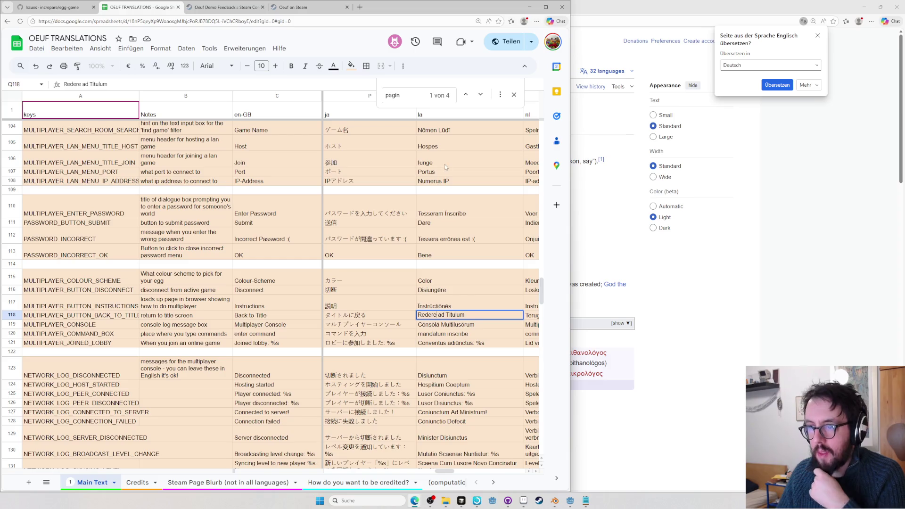
# Copy 'Numerus' from the Q108 'Numerus IP' string and look it up on Wiktionary
pyautogui.doubleClick(443, 181)
pyautogui.doubleClick(442, 181)
pyautogui.hotkey('ctrl', 'c')
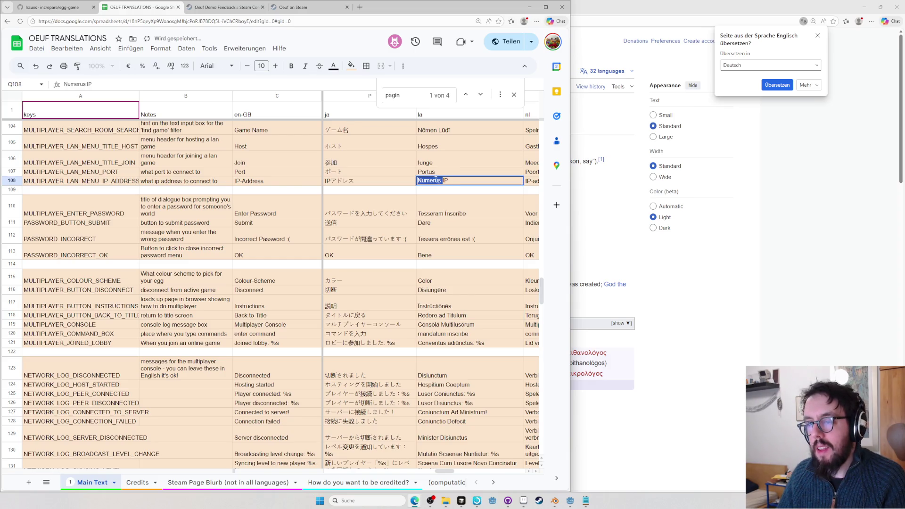
pyautogui.hotkey('alt', 'Tab')
pyautogui.hotkey('ctrl', 'l')
pyautogui.hotkey('ctrl', 'v')
pyautogui.press('Return')
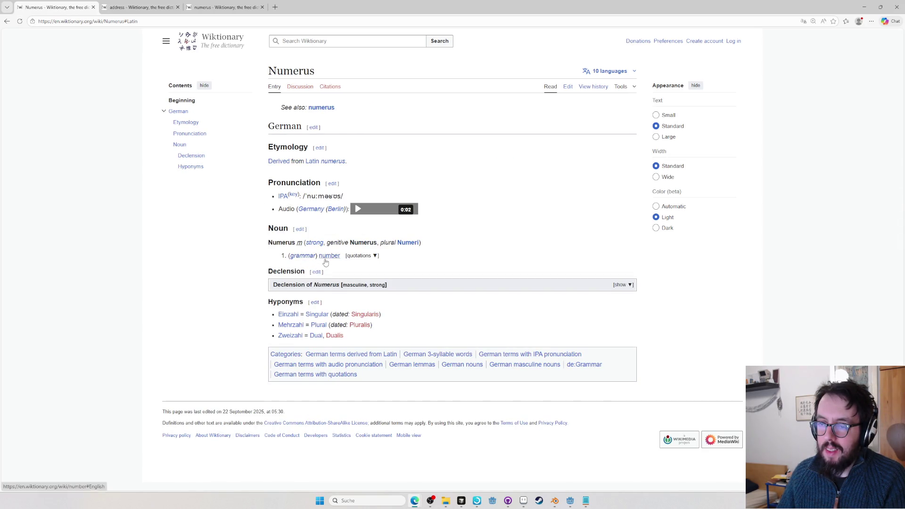
# Expand the German Numerus declension table and select its nominative plural Numeri
pyautogui.click(390, 287)
pyautogui.moveTo(603, 326); pyautogui.dragTo(565, 332)
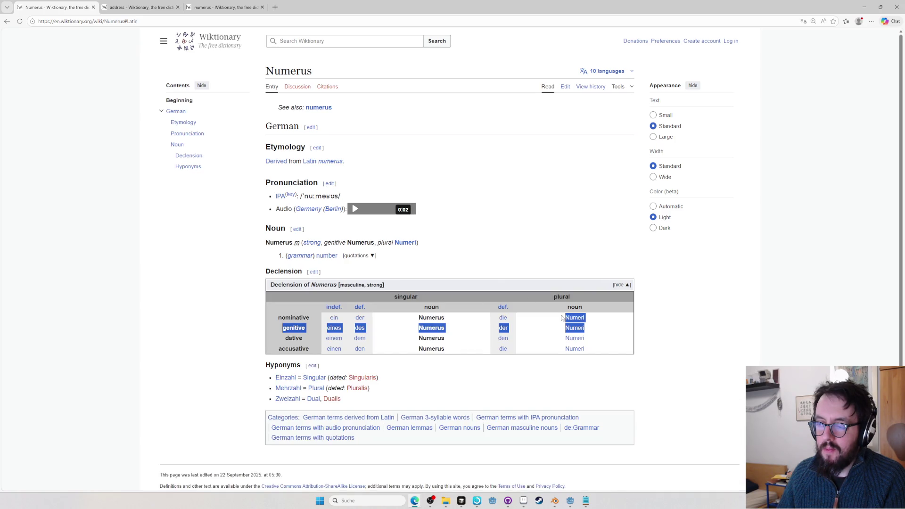
pyautogui.click(564, 323)
pyautogui.doubleClick(565, 323)
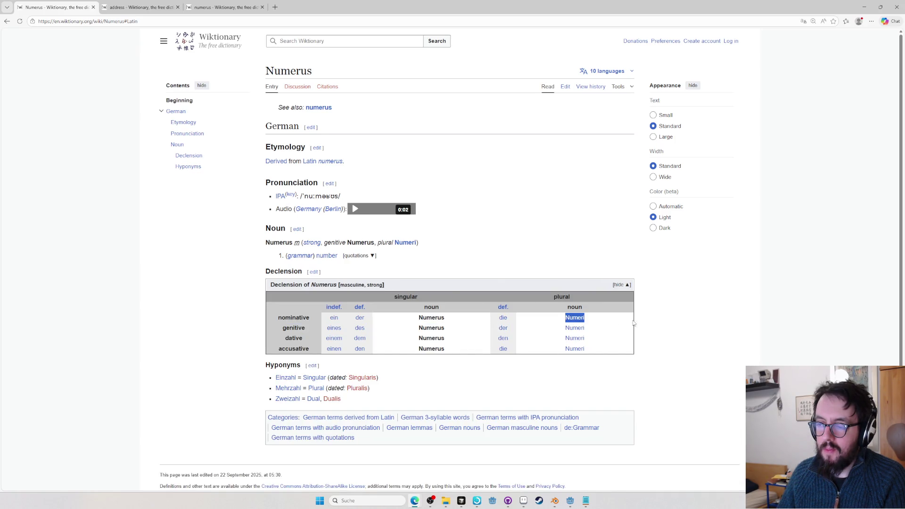
pyautogui.hotkey('alt', 'Tab')
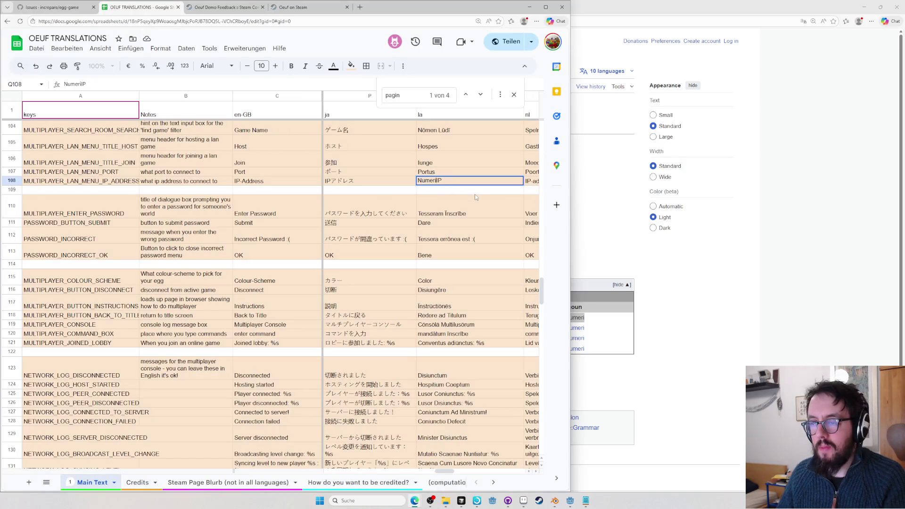
pyautogui.click(599, 199)
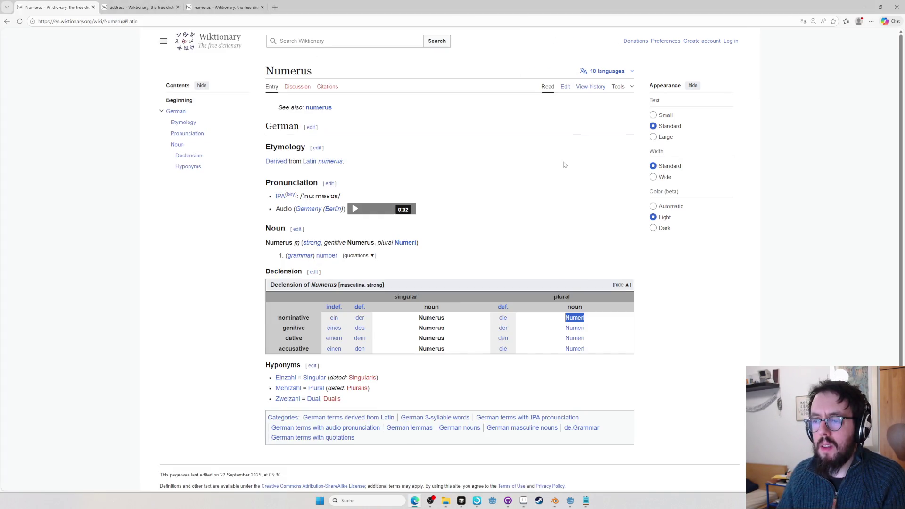
# Reach the Latin 'numerus' entry, select its plural numerī and return to the spreadsheet
pyautogui.click(318, 108)
pyautogui.scroll(-4, 457, 309)
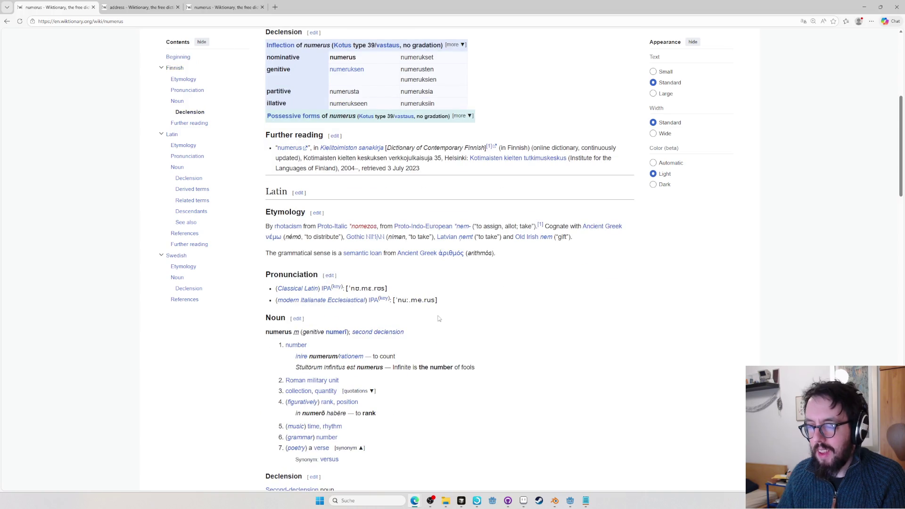
pyautogui.hotkey('alt', 'Left')
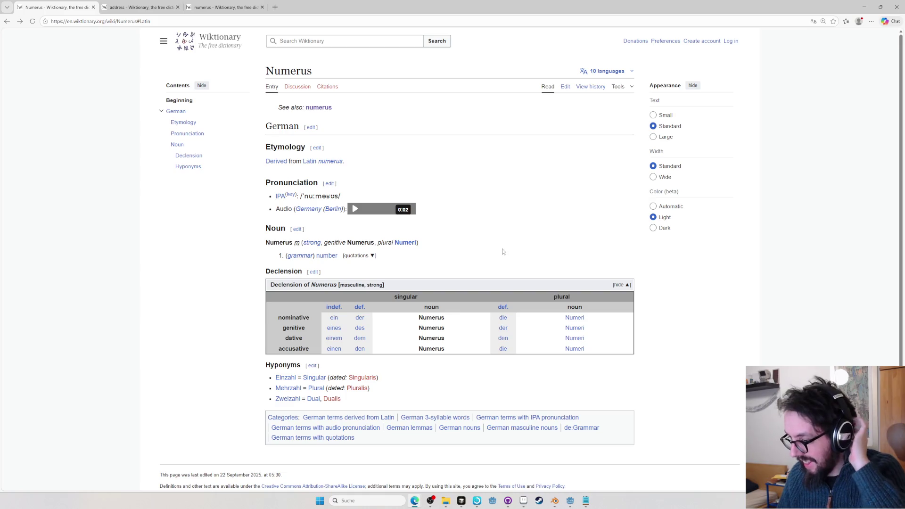
pyautogui.hotkey('alt', 'Left')
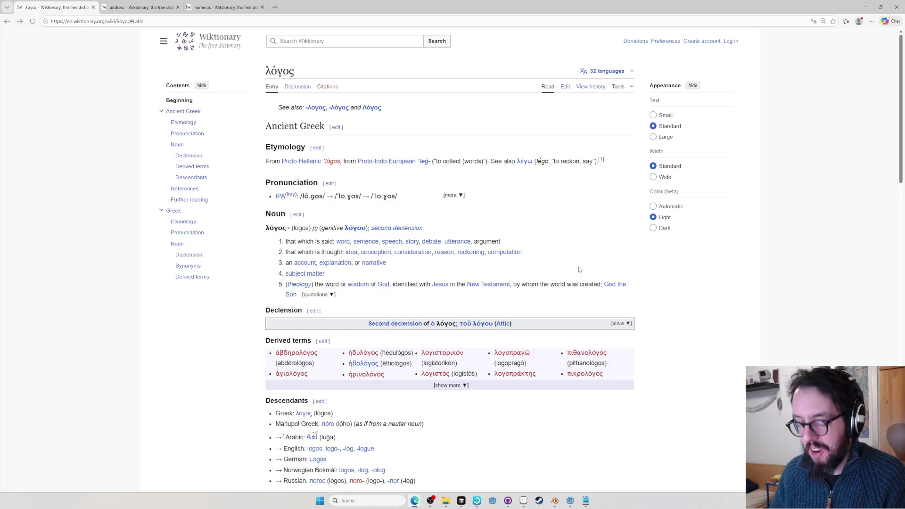
pyautogui.hotkey('ctrl', 'l')
pyautogui.press('BackSpace')
pyautogui.write('numerus')
pyautogui.press('Return')
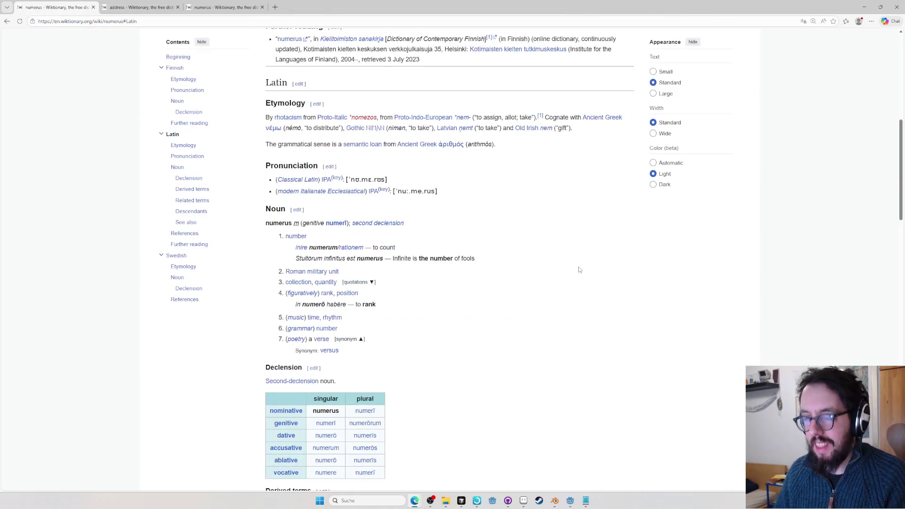
pyautogui.moveTo(393, 229); pyautogui.dragTo(355, 233)
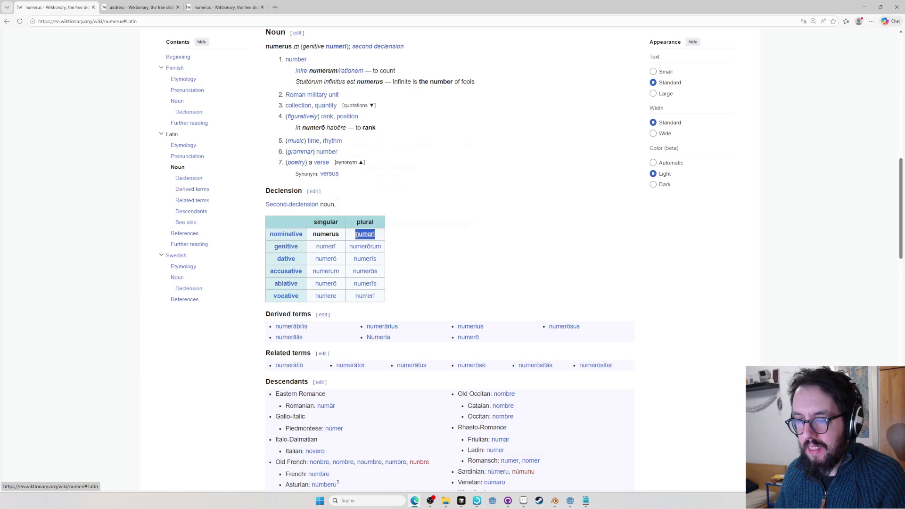
pyautogui.hotkey('alt', 'Tab')
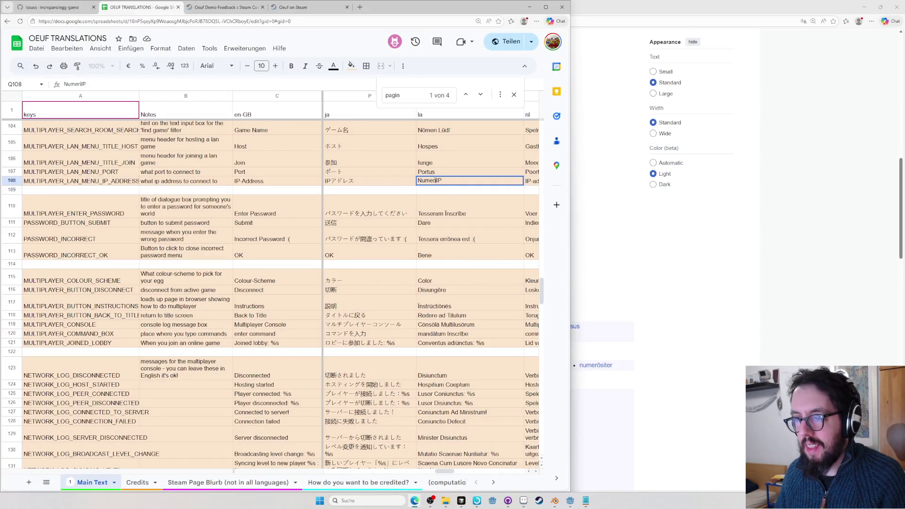
# Settle Q108 as 'Numeri IP' via paste, undo and redo, then begin retyping Q118 as 'Redere ad princip'
pyautogui.hotkey('ctrl', 'v')
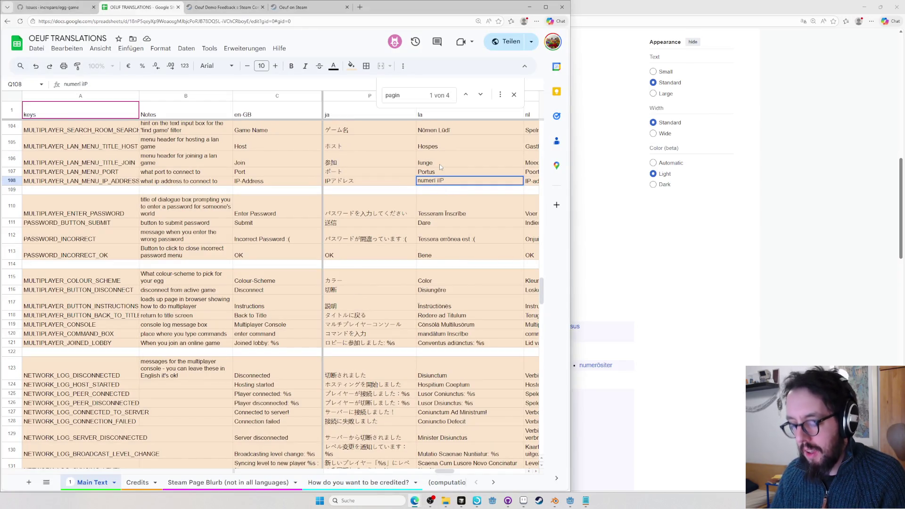
pyautogui.press('Return')
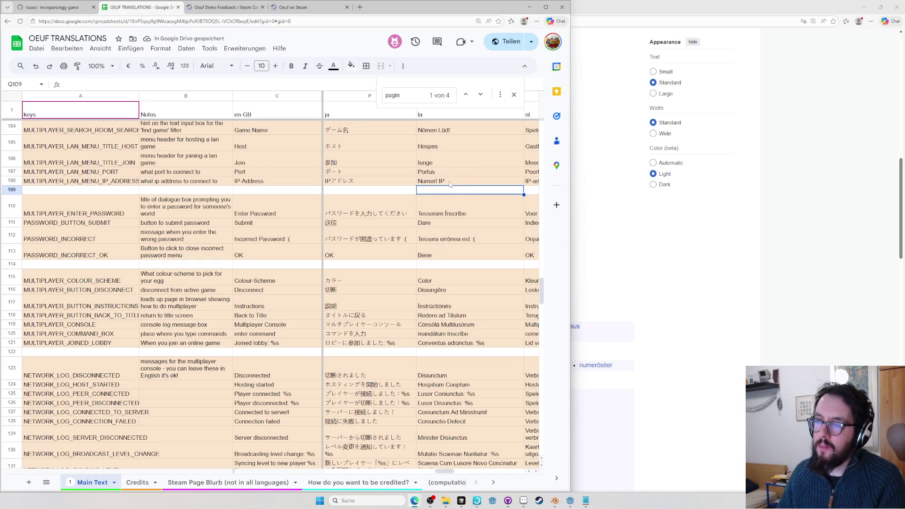
pyautogui.scroll(-3, 467, 221)
pyautogui.scroll(3, 466, 222)
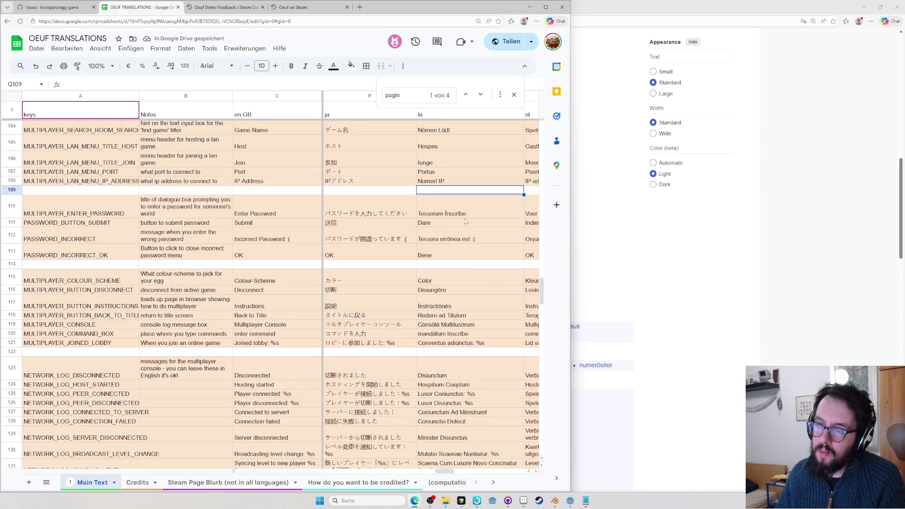
pyautogui.hotkey('ctrl', 'z')
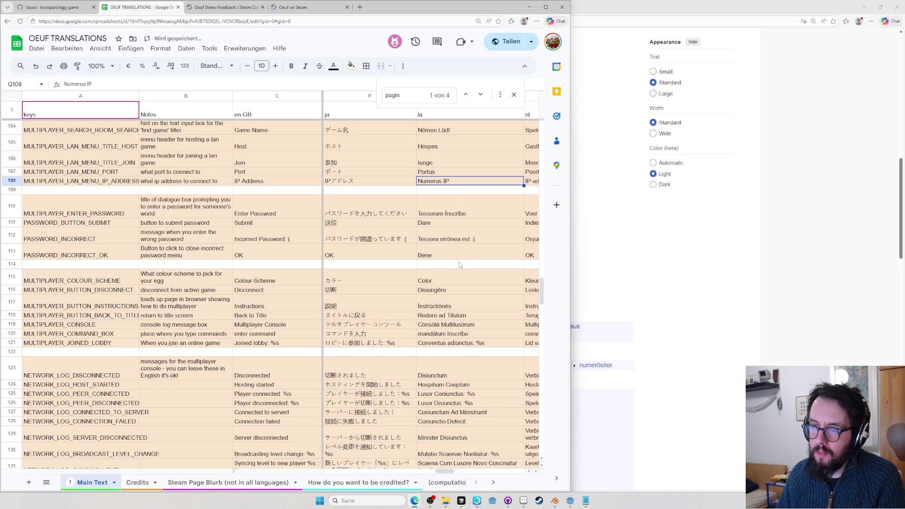
pyautogui.scroll(-2, 459, 264)
pyautogui.hotkey('ctrl', 'y')
pyautogui.scroll(-3, 461, 260)
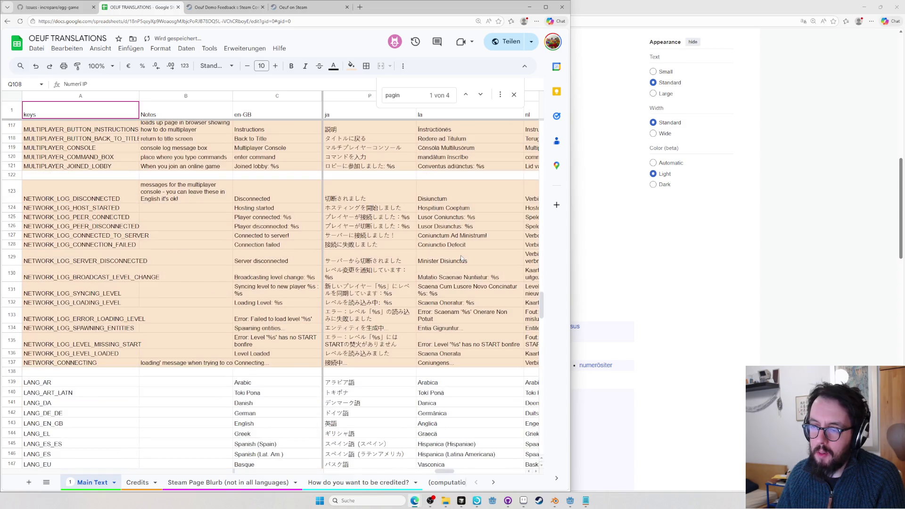
pyautogui.scroll(2, 461, 241)
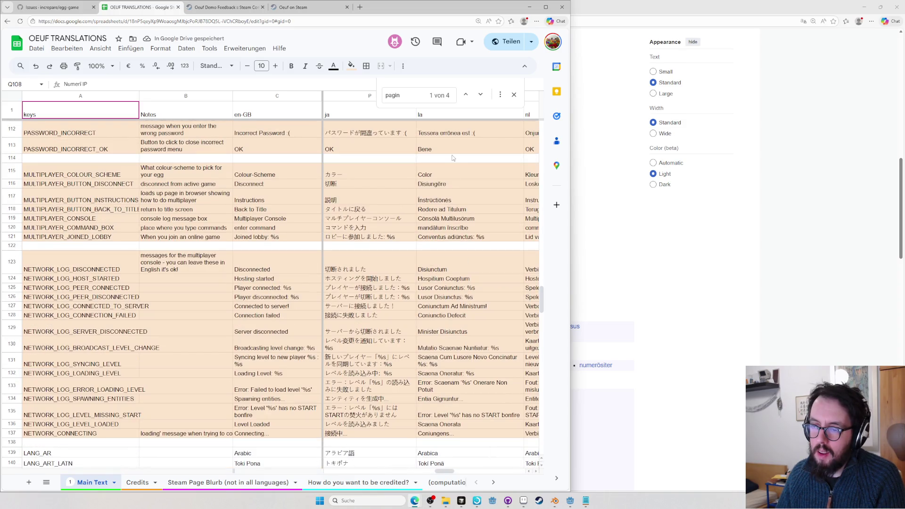
pyautogui.doubleClick(444, 212)
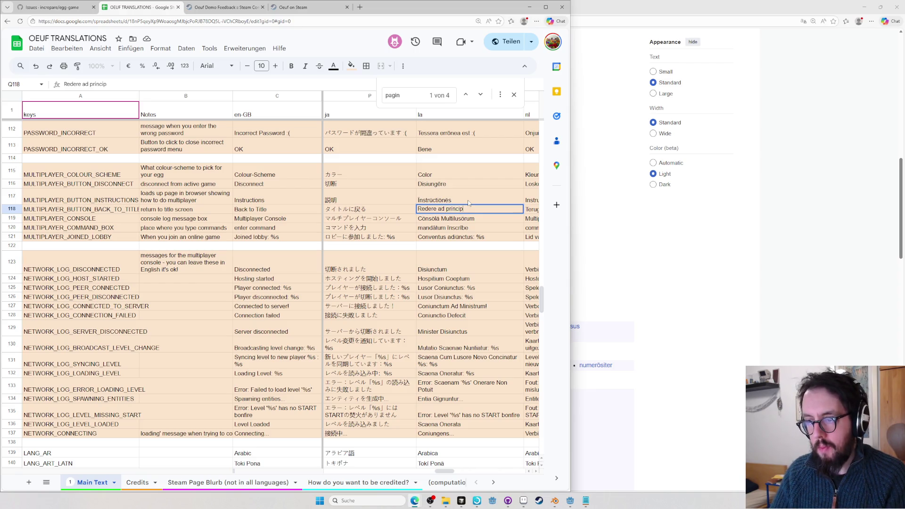
# Find the 'princip' match in Q21 and remove the opening verb Exitus from the exit-to-title string
pyautogui.hotkey('ctrl', 'f')
pyautogui.write('princip')
pyautogui.press('Return')
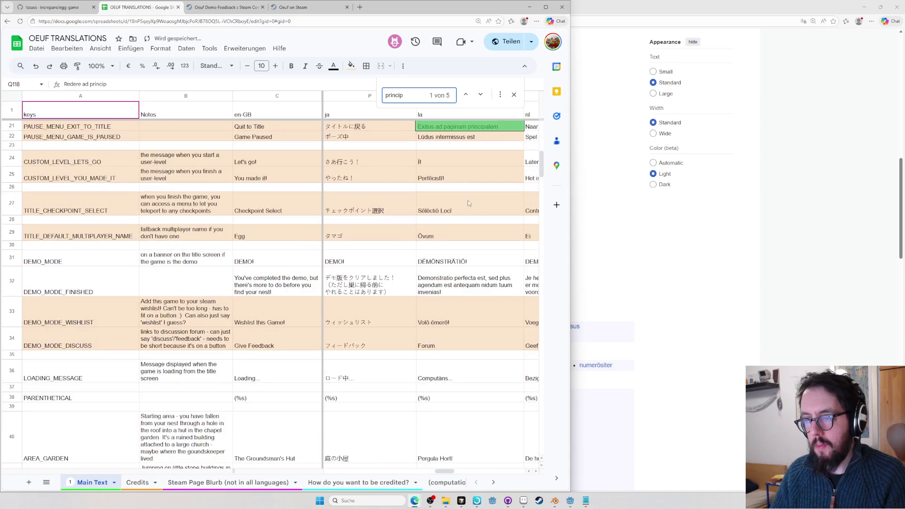
pyautogui.scroll(2, 437, 188)
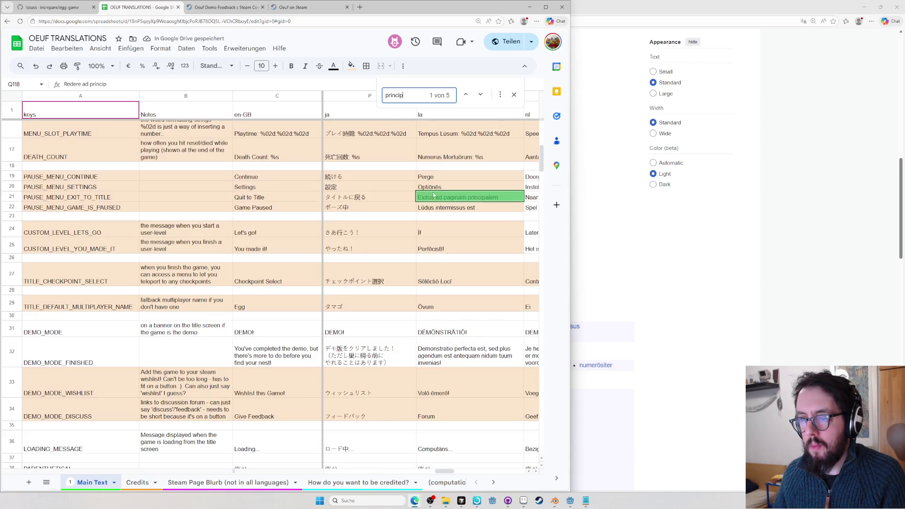
pyautogui.doubleClick(429, 196)
pyautogui.doubleClick(429, 196)
pyautogui.write('Reddere')
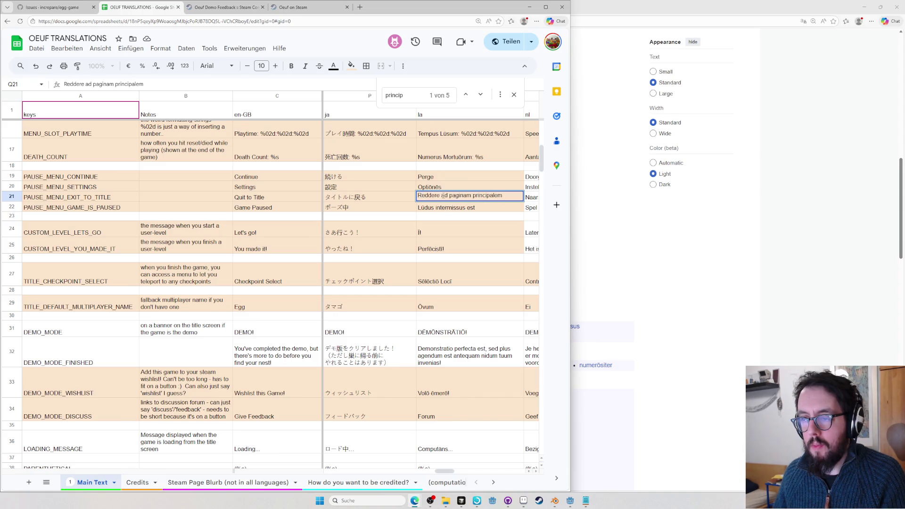
pyautogui.hotkey('shift', 'Right')
pyautogui.hotkey('shift', 'Right')
pyautogui.write('A')
pyautogui.press('Return')
# Step through the 'princip' matches to row 78 and copy its macronized 'Ad Pāginam Prīncipālem'
pyautogui.hotkey('ctrl', 'f')
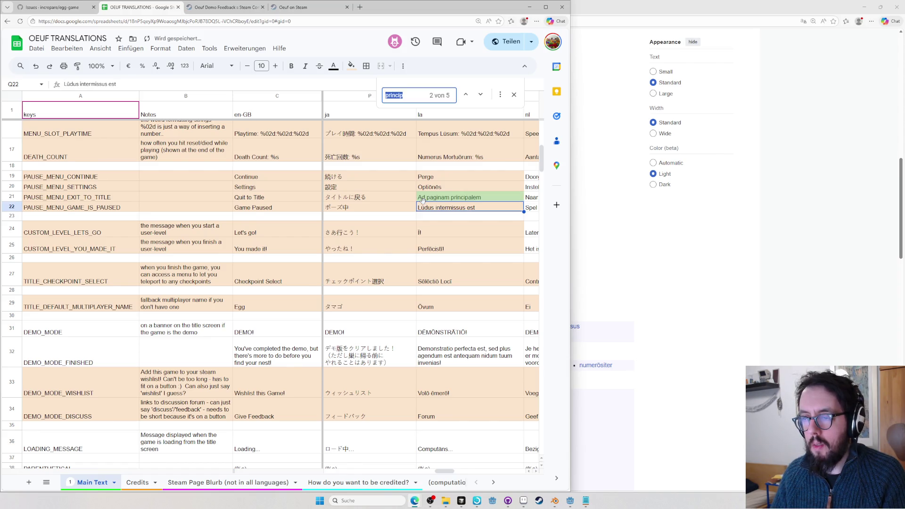
pyautogui.press('Return')
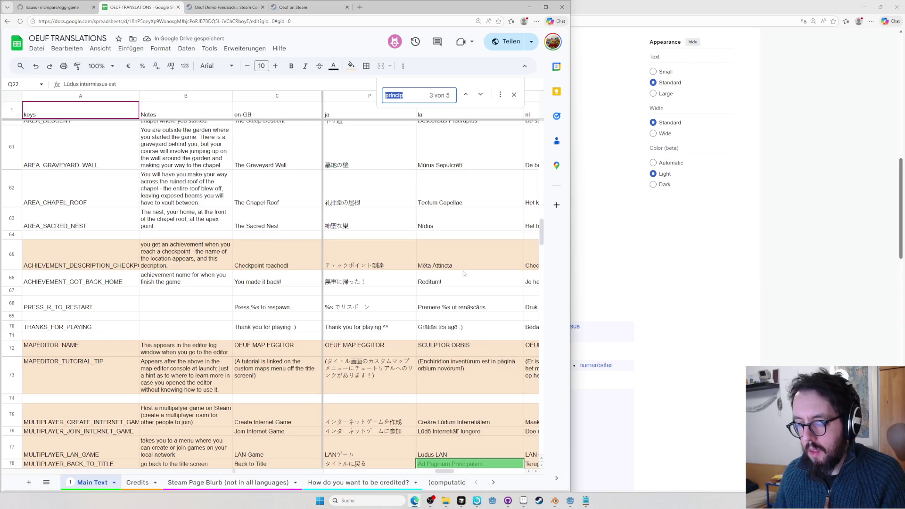
pyautogui.click(466, 95)
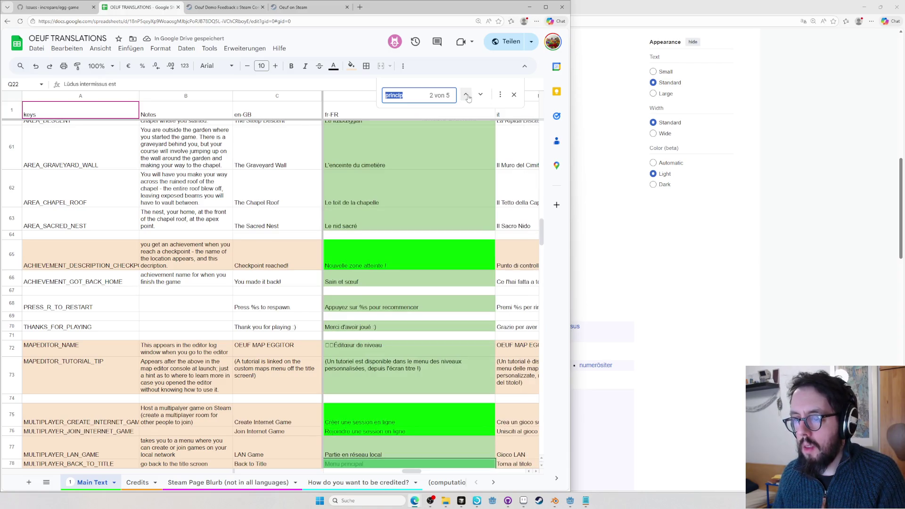
pyautogui.click(480, 95)
pyautogui.click(480, 95)
pyautogui.click(480, 95)
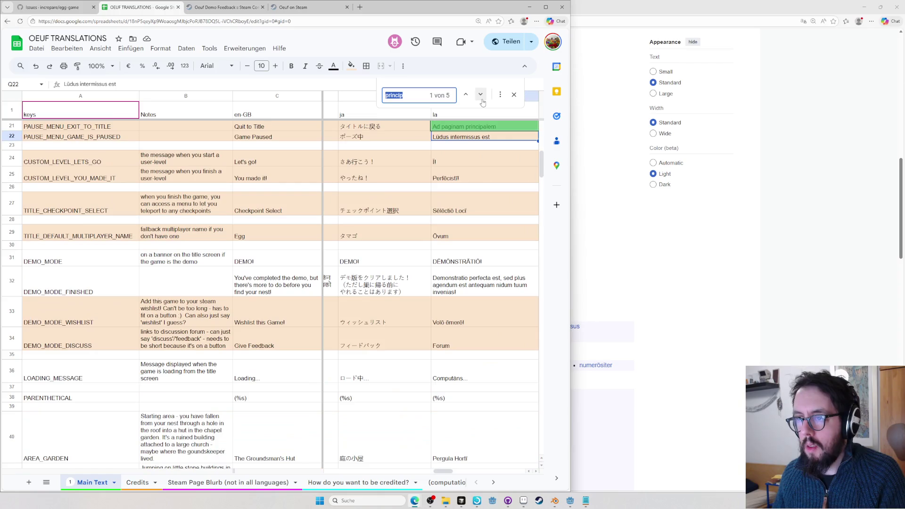
pyautogui.click(466, 95)
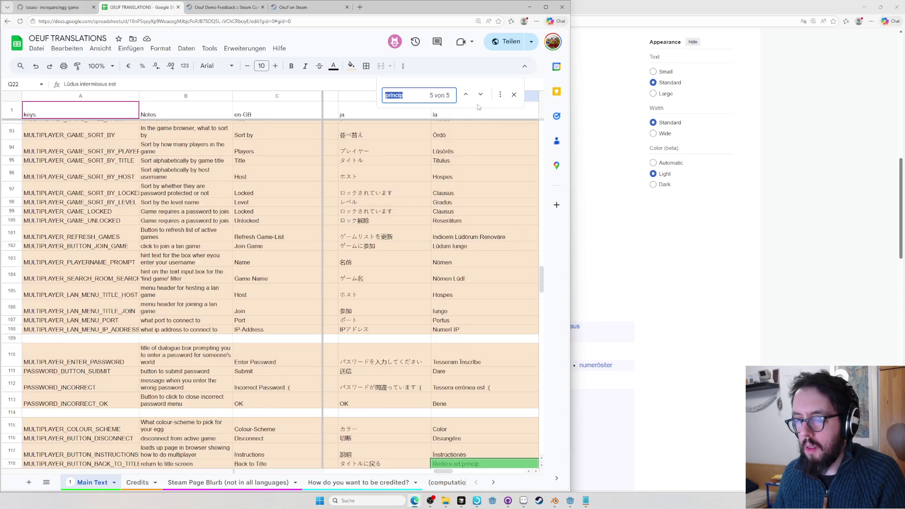
pyautogui.click(466, 94)
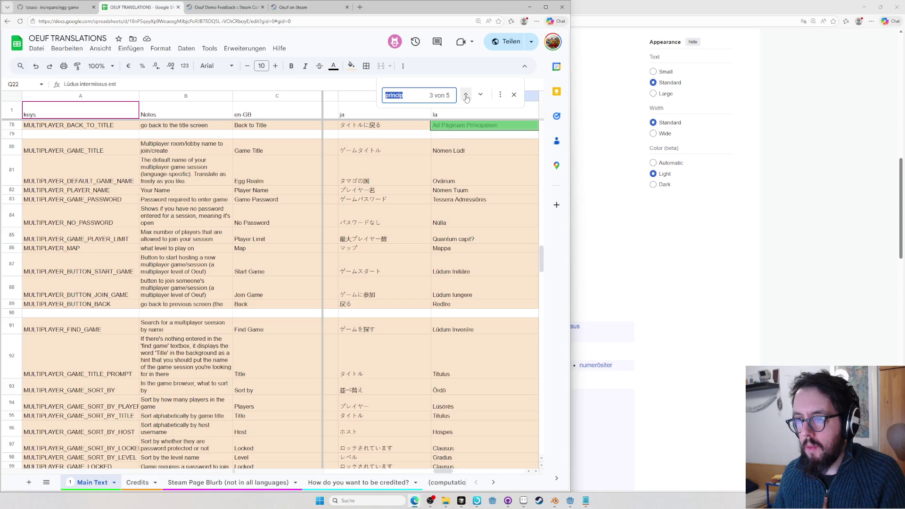
pyautogui.click(457, 126)
pyautogui.hotkey('ctrl', 'c')
# Return to Q21 and replace its text with the copied 'Ad Pāginam Prīncipālem'
pyautogui.hotkey('ctrl', 'f')
pyautogui.hotkey('ctrl', 'v')
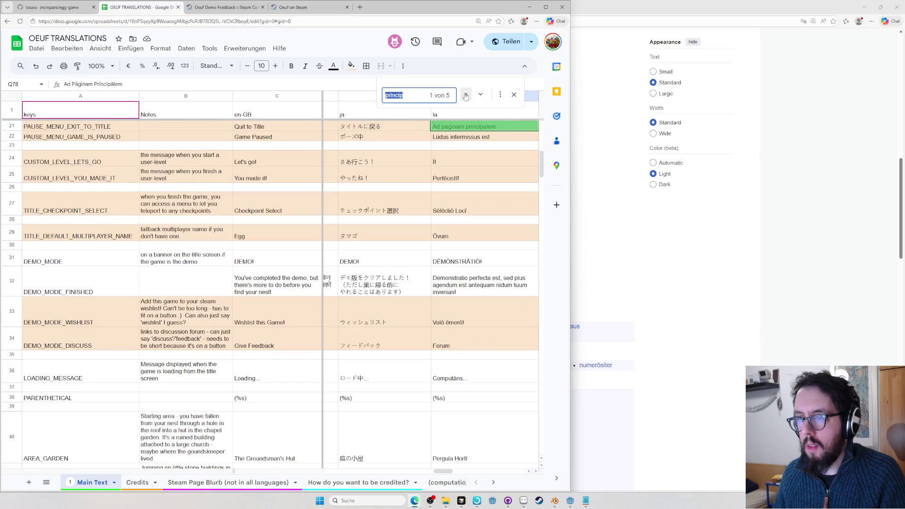
pyautogui.click(466, 96)
pyautogui.hotkey('ctrl', 'z')
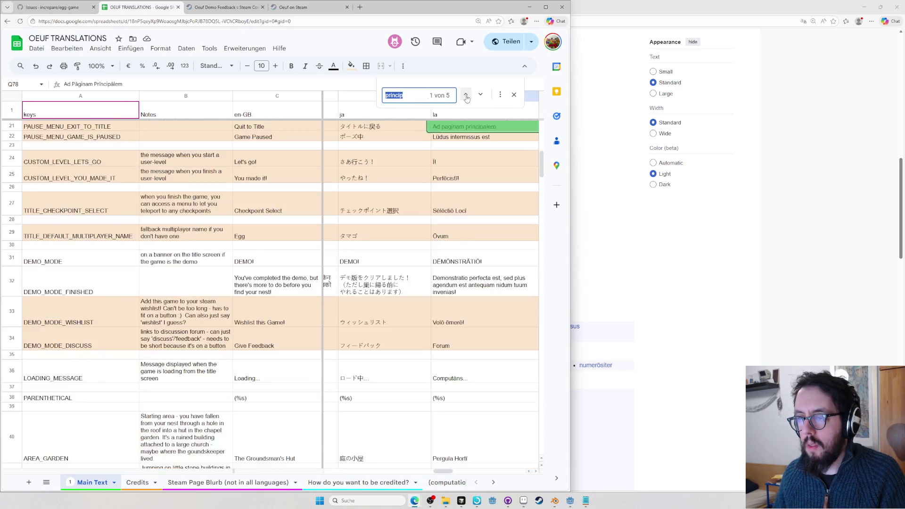
pyautogui.doubleClick(466, 127)
pyautogui.hotkey('ctrl', 'a')
pyautogui.hotkey('ctrl', 'v')
# Paste 'Ad Pāginam Prīncipālem' into the back-to-title cell Q118 as well
pyautogui.click(480, 95)
pyautogui.click(481, 95)
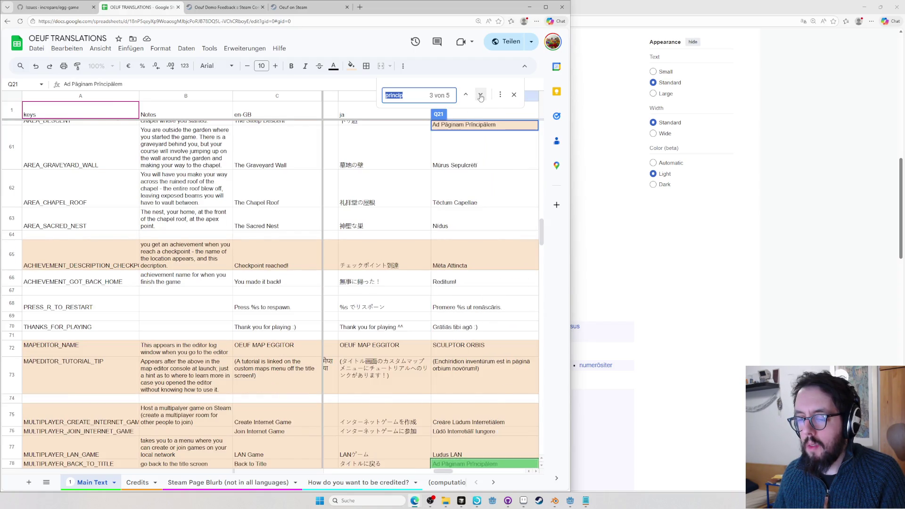
pyautogui.scroll(-3, 479, 290)
pyautogui.scroll(-3, 478, 297)
pyautogui.scroll(-3, 476, 302)
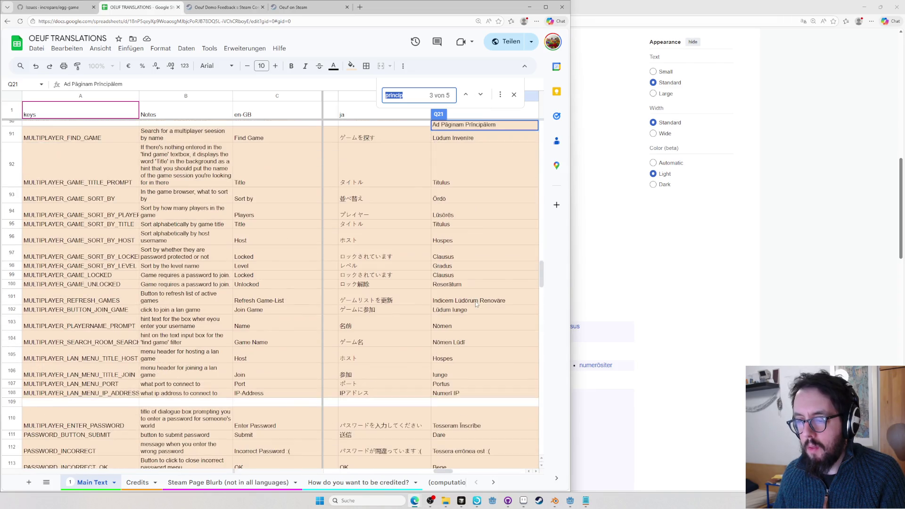
pyautogui.scroll(-2, 475, 300)
pyautogui.scroll(-2, 474, 301)
pyautogui.scroll(-2, 475, 301)
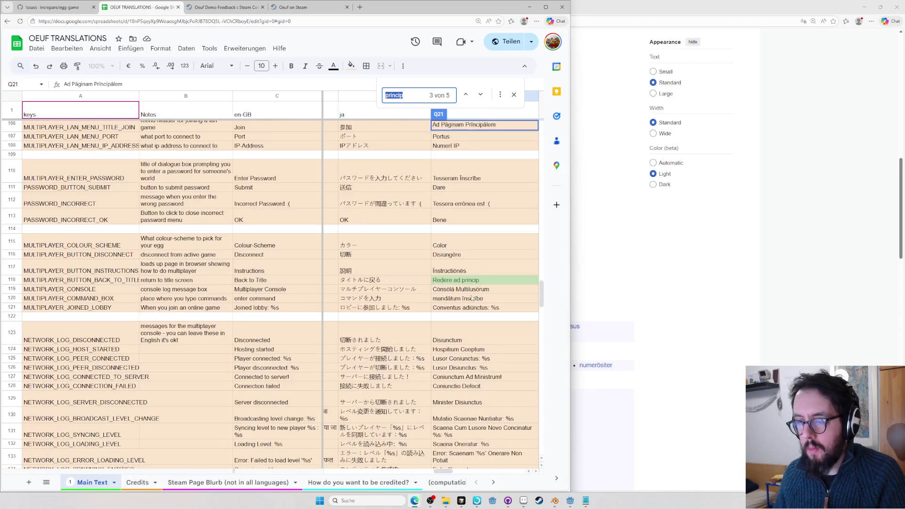
pyautogui.click(467, 280)
pyautogui.hotkey('ctrl', 'v')
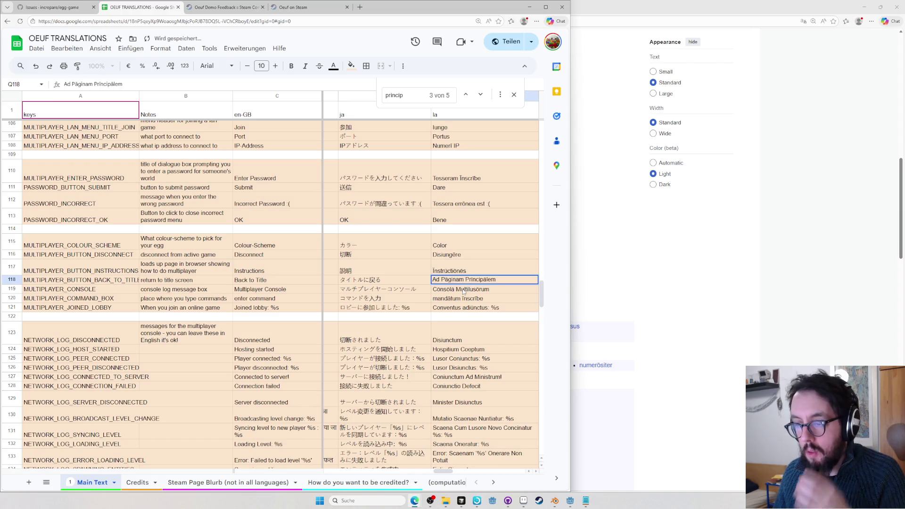
pyautogui.press('Return')
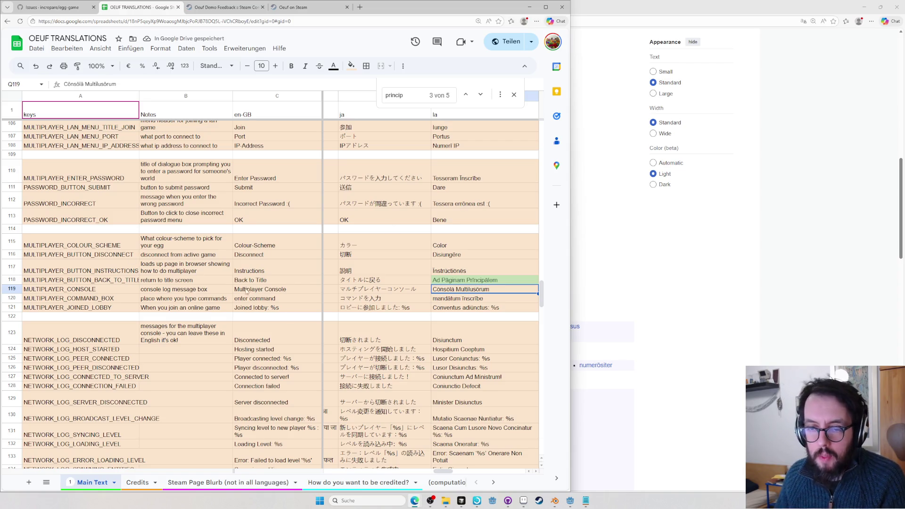
pyautogui.click(719, 290)
pyautogui.hotkey('ctrl', 'l')
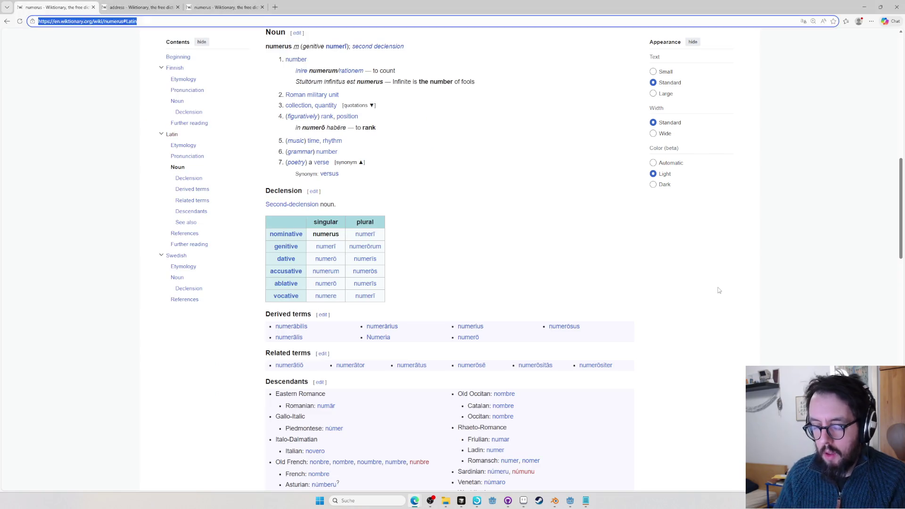
pyautogui.hotkey('ctrl', 'o')
pyautogui.press('Escape')
pyautogui.hotkey('ctrl', 'l')
pyautogui.hotkey('ctrl', 'v')
pyautogui.press('Return')
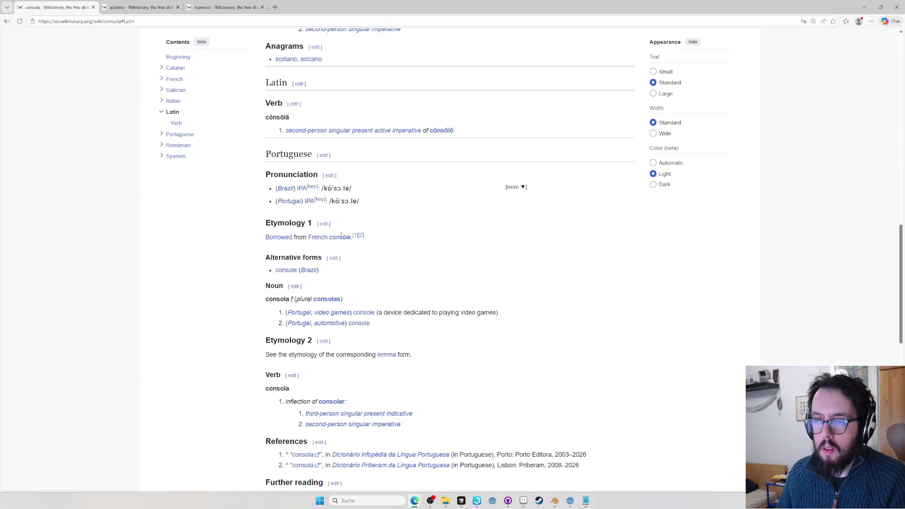
pyautogui.scroll(2, 399, 253)
pyautogui.click(443, 238)
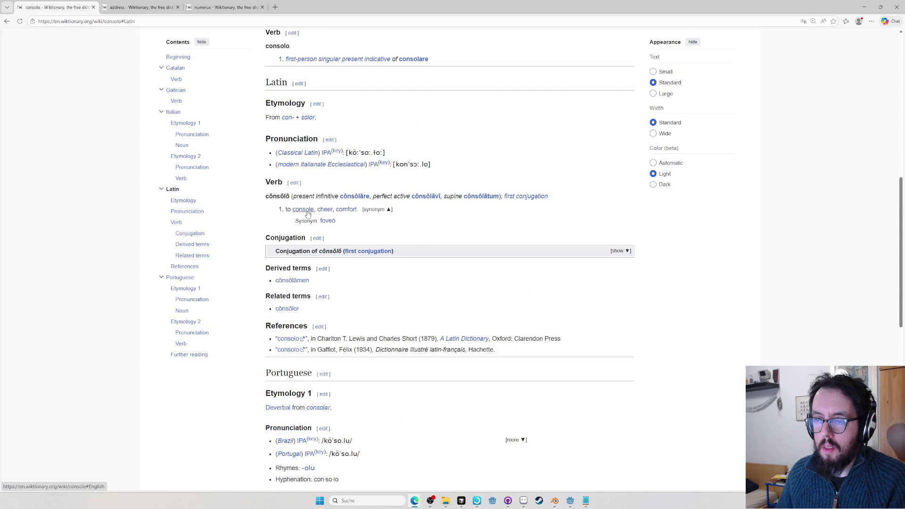
pyautogui.hotkey('alt', 'Tab')
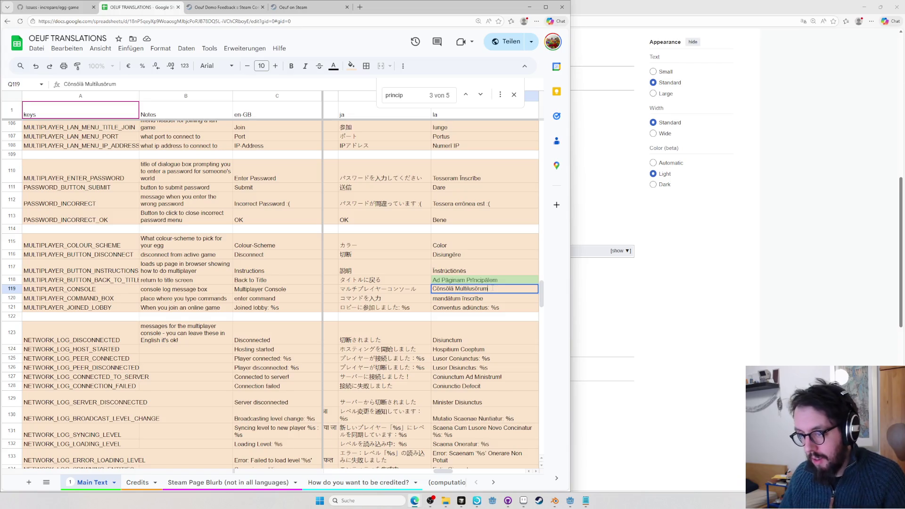
pyautogui.moveTo(487, 281); pyautogui.dragTo(433, 281)
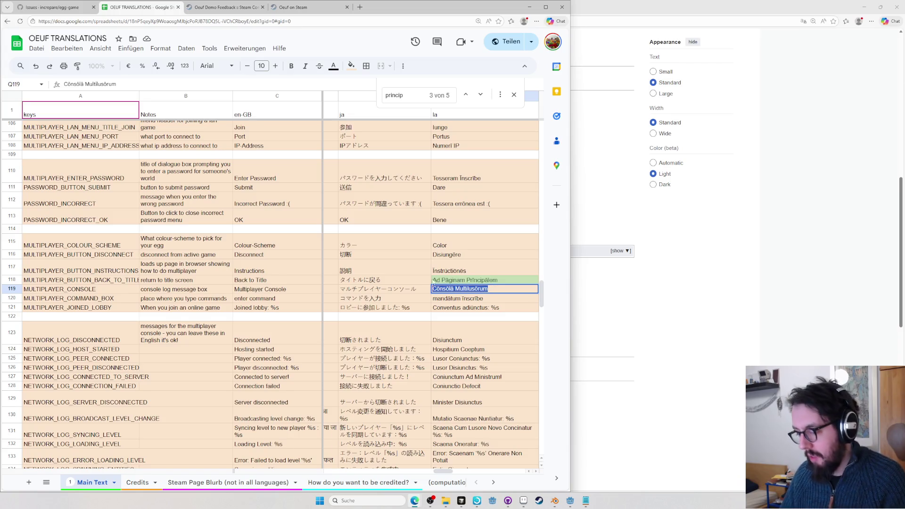
pyautogui.click(581, 296)
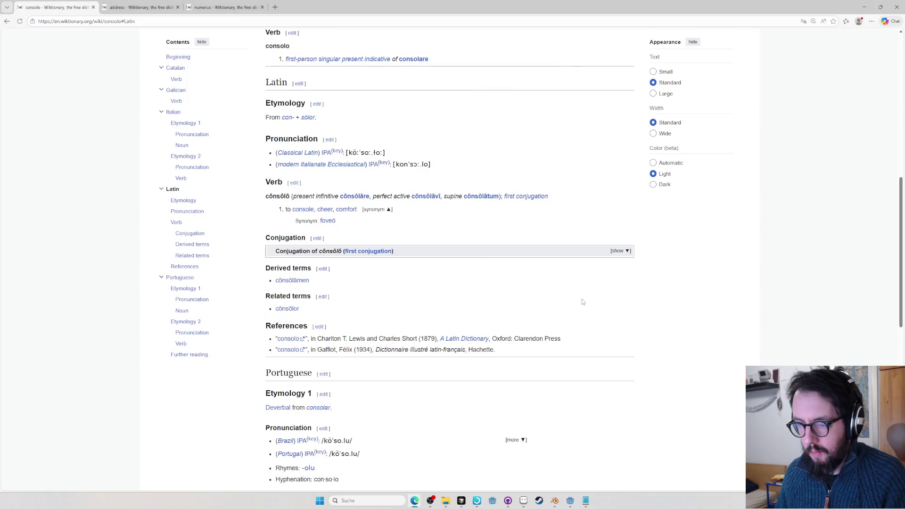
pyautogui.hotkey('ctrl', 'l')
pyautogui.write('retr')
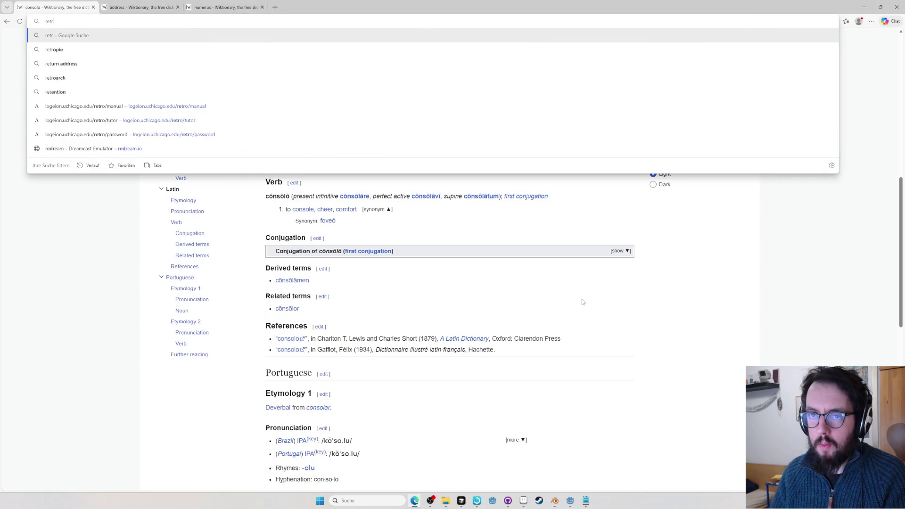
pyautogui.write('oarch')
pyautogui.press('Down')
pyautogui.press('Down')
pyautogui.press('Down')
pyautogui.press('Down')
pyautogui.press('Down')
pyautogui.press('BackSpace')
pyautogui.press('BackSpace')
pyautogui.press('BackSpace')
pyautogui.press('BackSpace')
pyautogui.press('BackSpace')
pyautogui.press('BackSpace')
pyautogui.write('console')
pyautogui.press('Return')
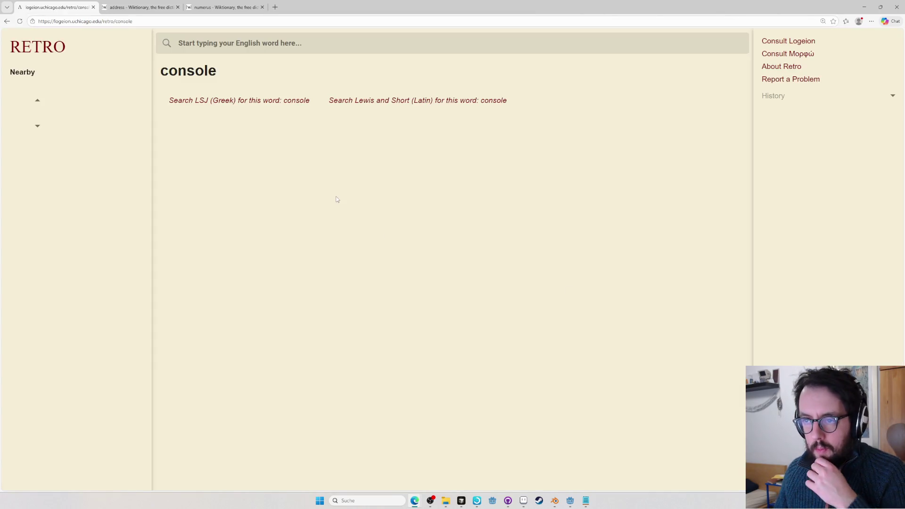
pyautogui.click(271, 134)
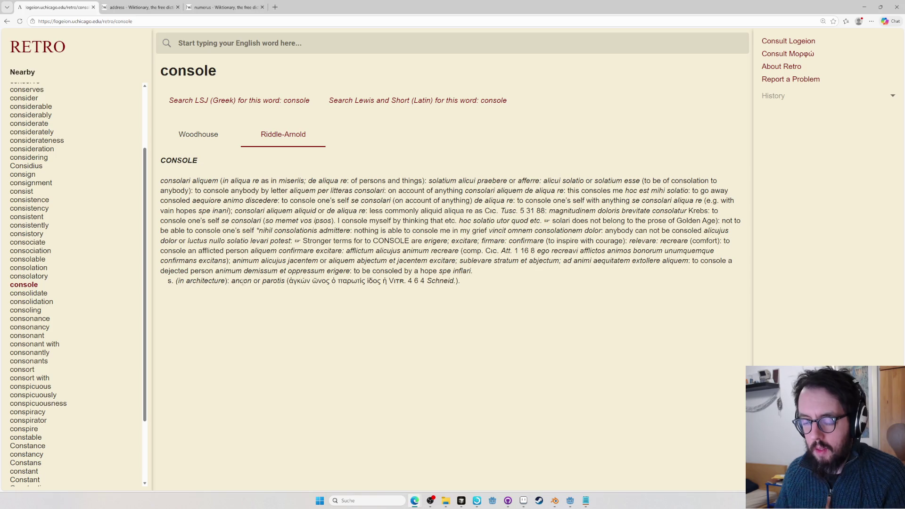
pyautogui.hotkey('ctrl', 't')
pyautogui.hotkey('ctrl', 'v')
pyautogui.press('Return')
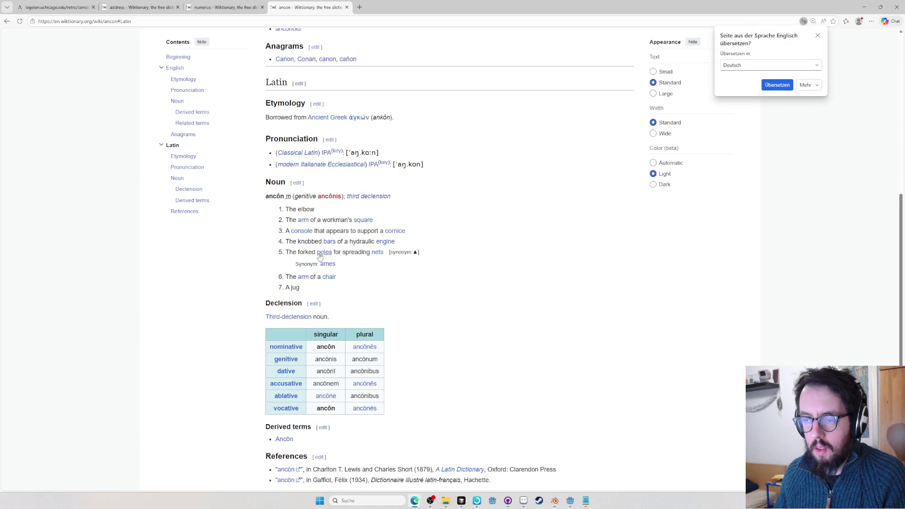
pyautogui.hotkey('ctrl', 'w')
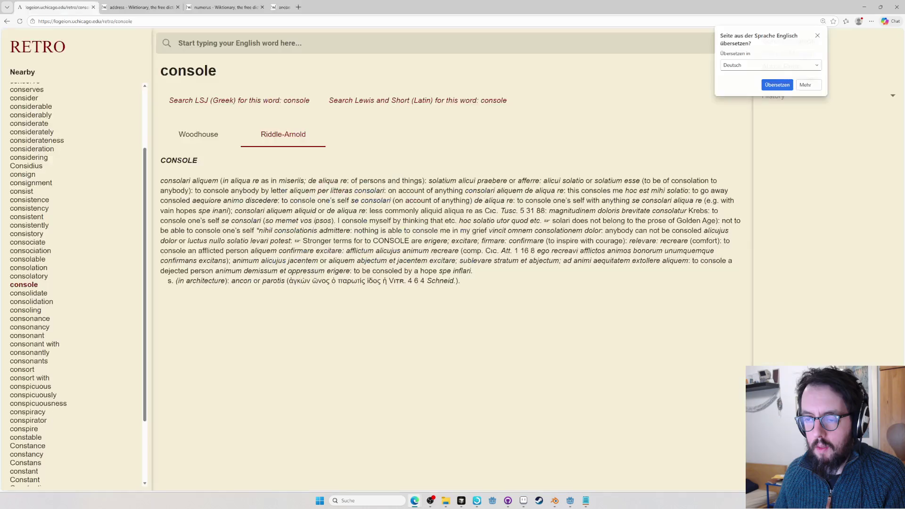
pyautogui.hotkey('alt', 'Tab')
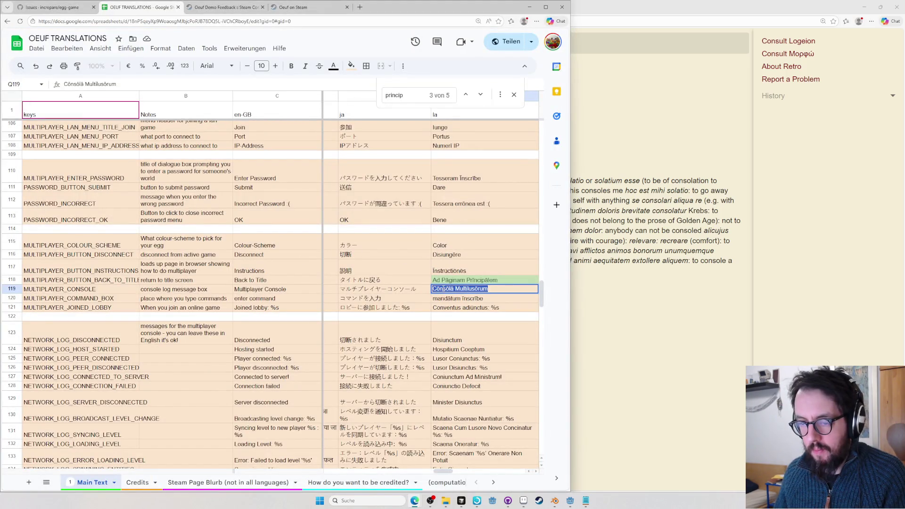
# Make the console string Q119 read 'Forum Multilusōrum', leaving the command-box string unchanged
pyautogui.hotkey('ctrl', 'shift', 'Left')
pyautogui.write('Forum')
pyautogui.press('Return')
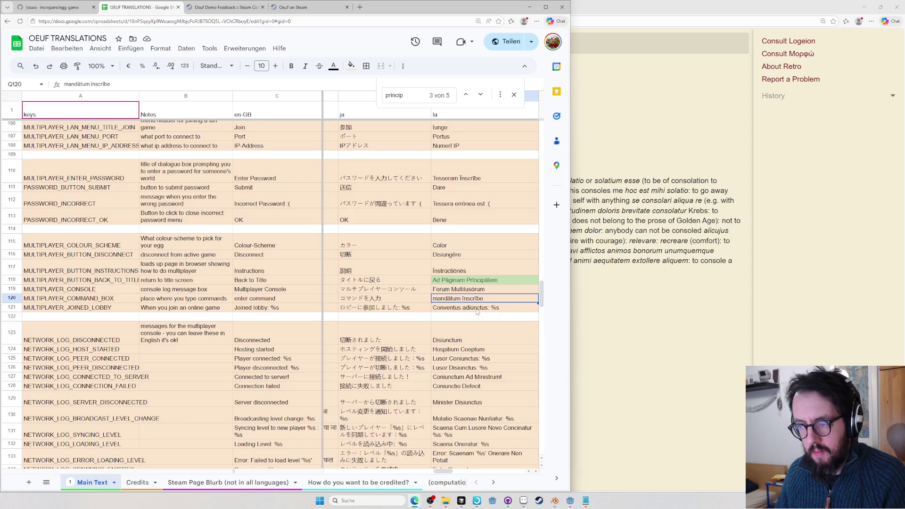
pyautogui.press('Return')
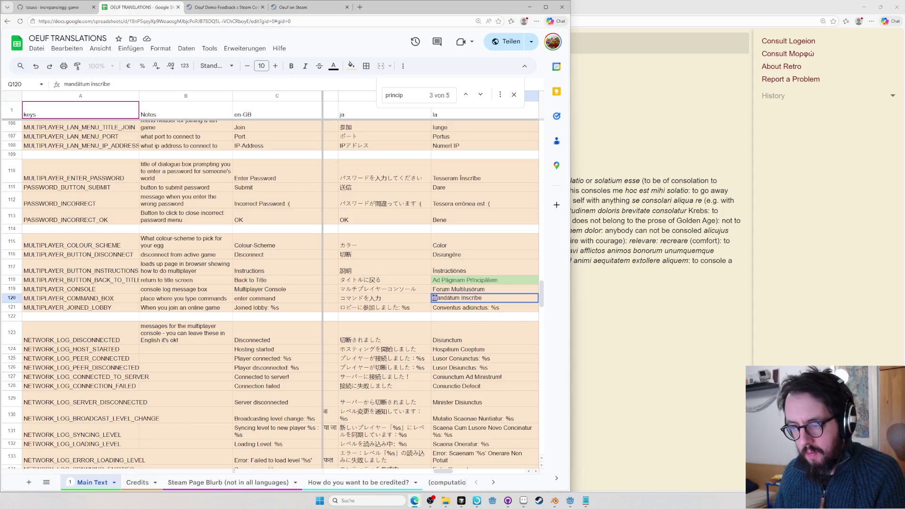
pyautogui.press('Return')
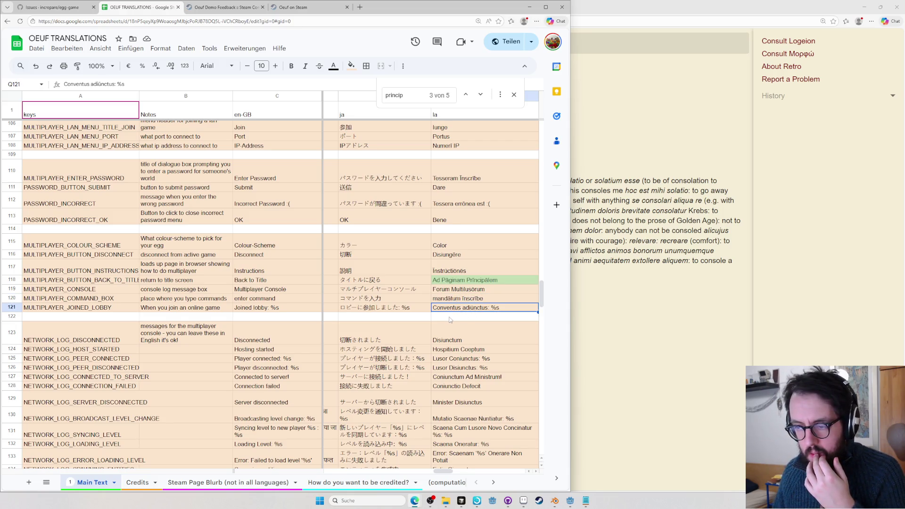
# Replace 'Conventus' with 'Lusus' in the joined-lobby string Q121 and Google the word lusus
pyautogui.doubleClick(447, 310)
pyautogui.write('Lus')
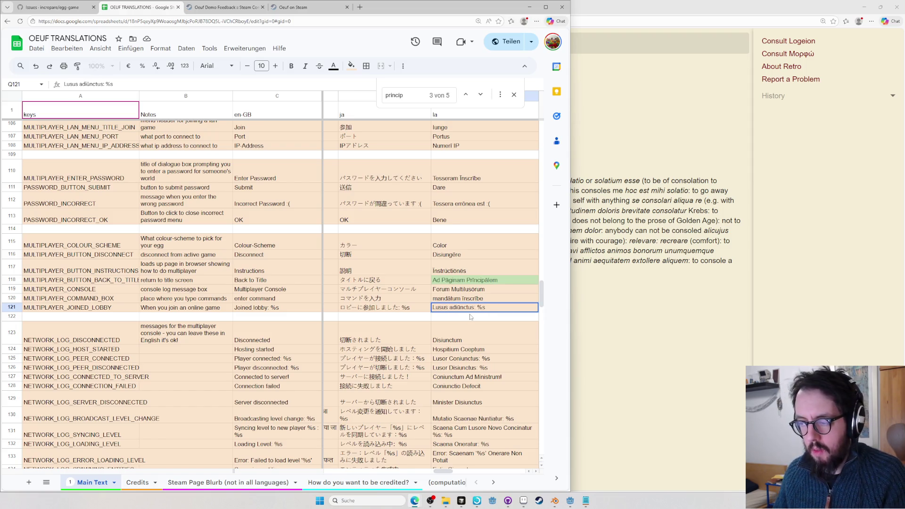
pyautogui.click(622, 332)
pyautogui.hotkey('ctrl', 'l')
pyautogui.write('lusus')
pyautogui.press('Return')
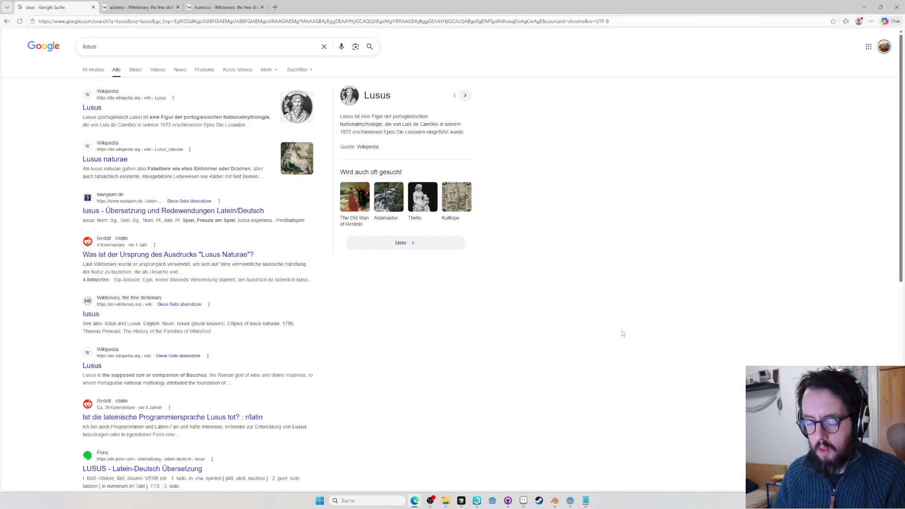
# Confirm on Wiktionary that the Latin headword is spelled lūsus and copy it
pyautogui.hotkey('ctrl', 'l')
pyautogui.write('lusus')
pyautogui.press('Return')
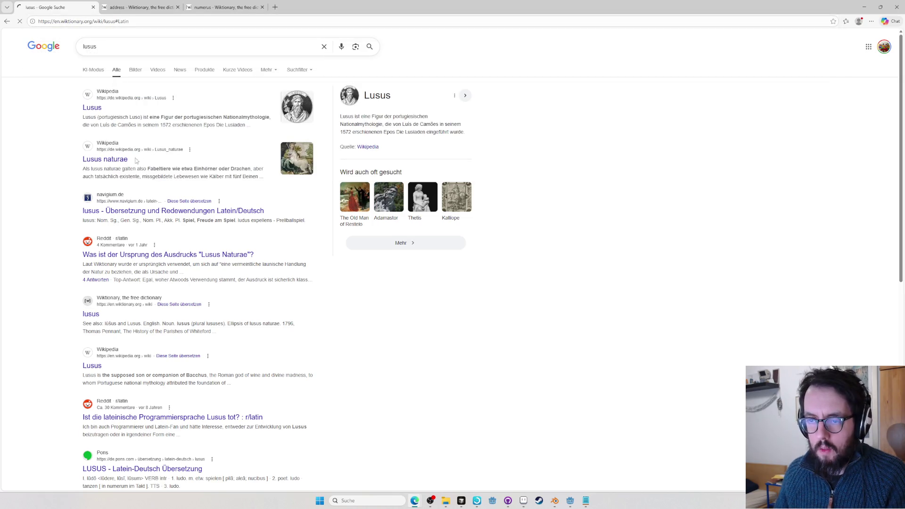
pyautogui.doubleClick(274, 197)
pyautogui.hotkey('ctrl', 'c')
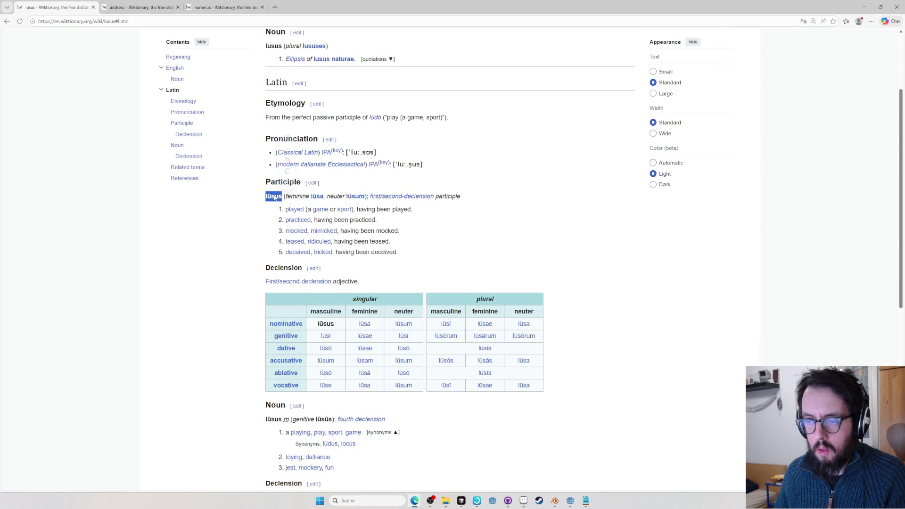
pyautogui.scroll(-2, 262, 251)
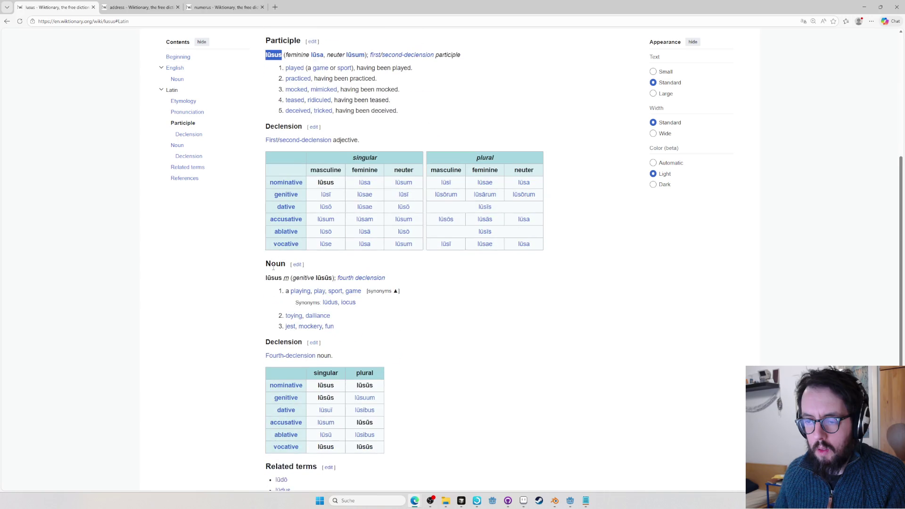
pyautogui.scroll(-3, 261, 283)
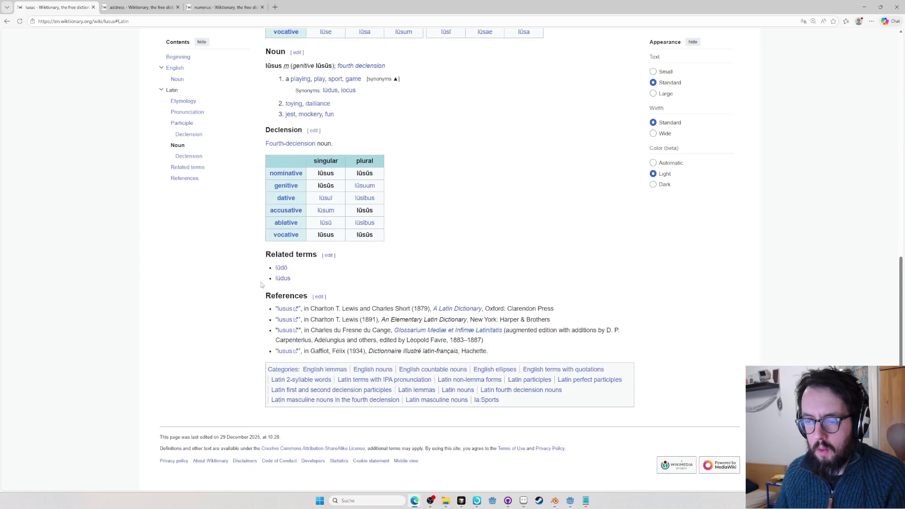
pyautogui.scroll(2, 259, 281)
pyautogui.scroll(1, 259, 280)
pyautogui.scroll(2, 260, 281)
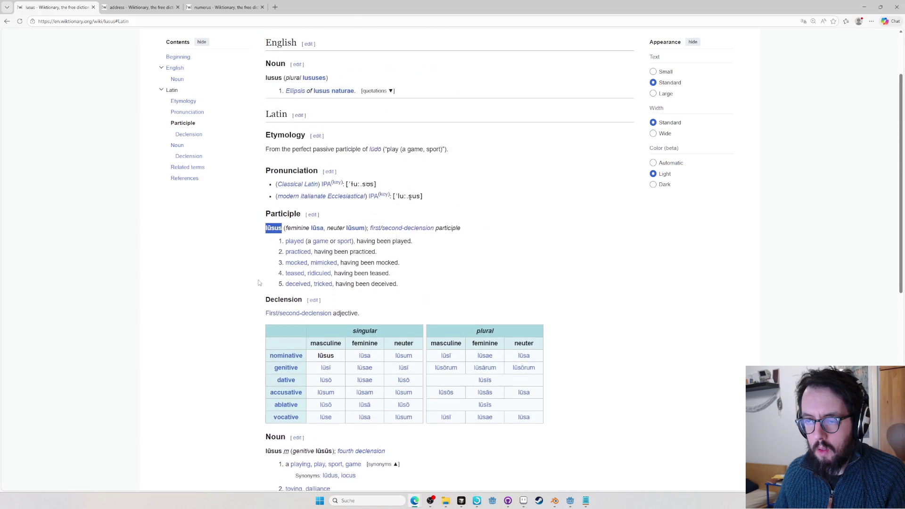
pyautogui.hotkey('alt', 'Tab')
# Make the joined-lobby string Q121 read 'Lūsus adiūnctus: %s'
pyautogui.doubleClick(439, 307)
pyautogui.hotkey('ctrl', 'v')
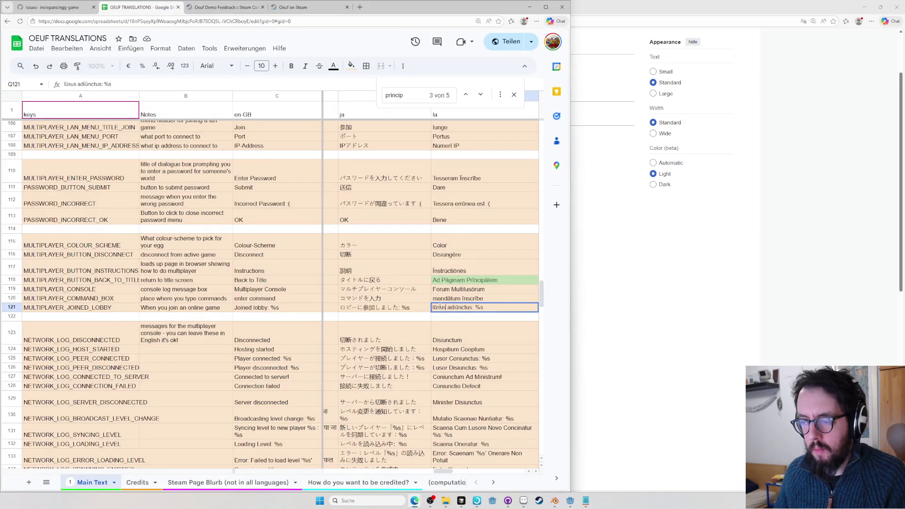
pyautogui.press('Delete')
pyautogui.write('L')
pyautogui.press('Return')
pyautogui.hotkey('alt', 'Tab')
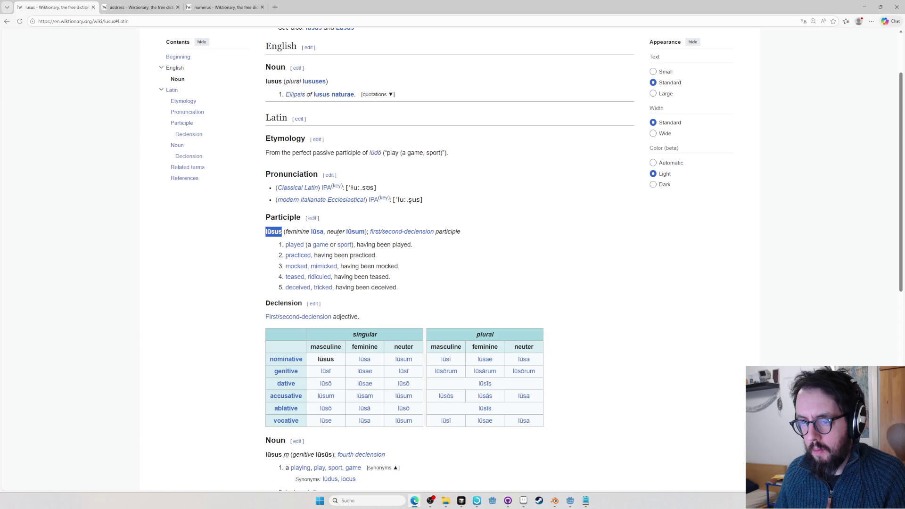
pyautogui.scroll(-3, 337, 232)
pyautogui.scroll(-2, 337, 232)
pyautogui.hotkey('alt', 'Tab')
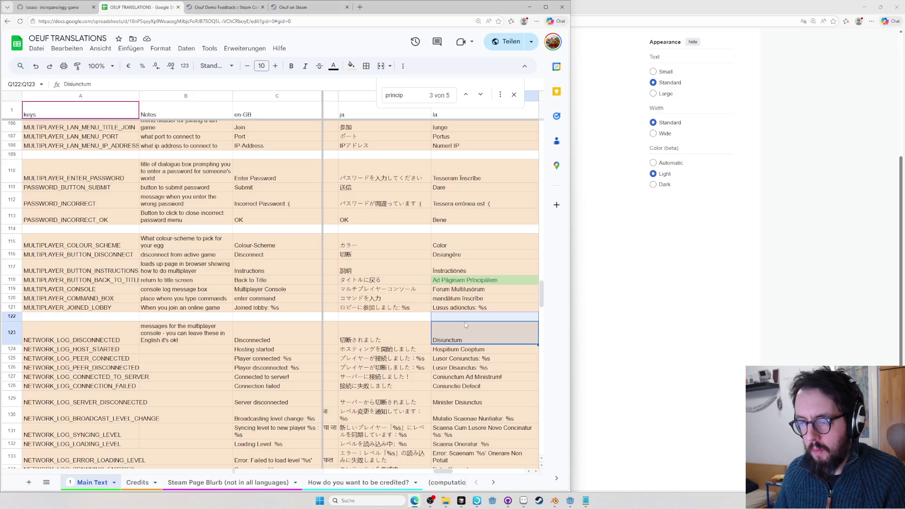
pyautogui.click(460, 299)
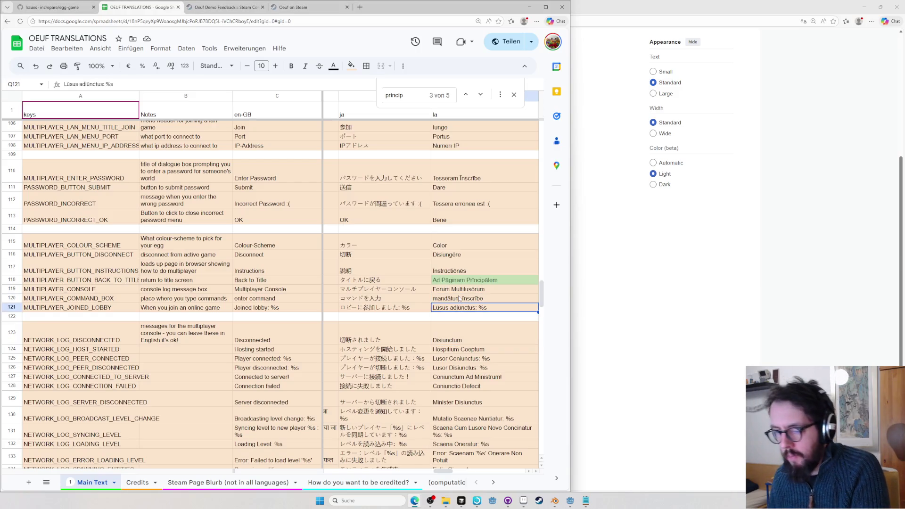
# Copy the network-log strings Q123:Q137 and open A Latin Macronizer on alatius.com
pyautogui.click(460, 333)
pyautogui.scroll(-2, 418, 296)
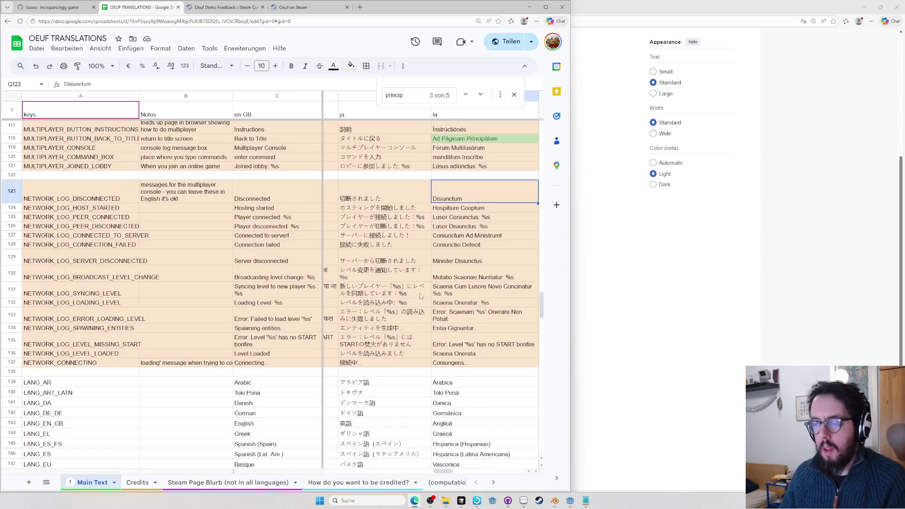
pyautogui.hotkey('ctrl', 'shift', 'Down')
pyautogui.hotkey('ctrl', 'c')
pyautogui.hotkey('alt', 'Tab')
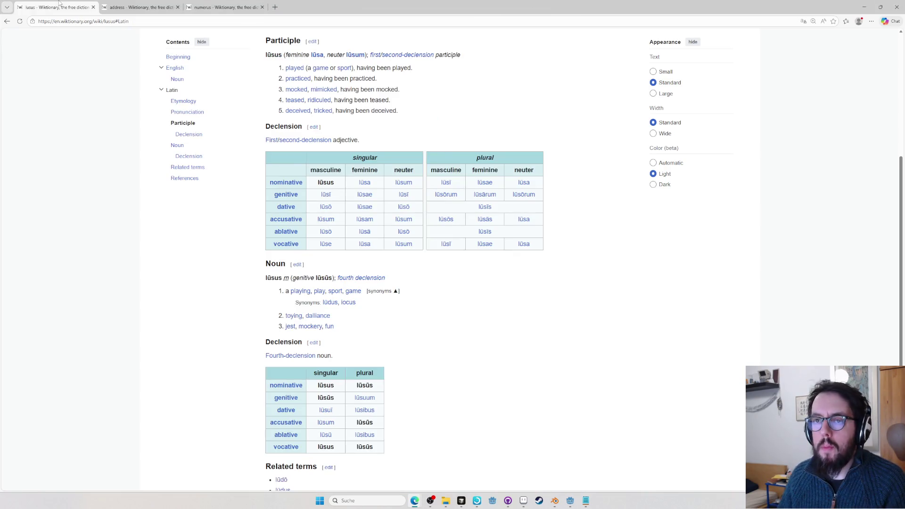
pyautogui.hotkey('ctrl', 'l')
pyautogui.write('macroni')
pyautogui.press('Return')
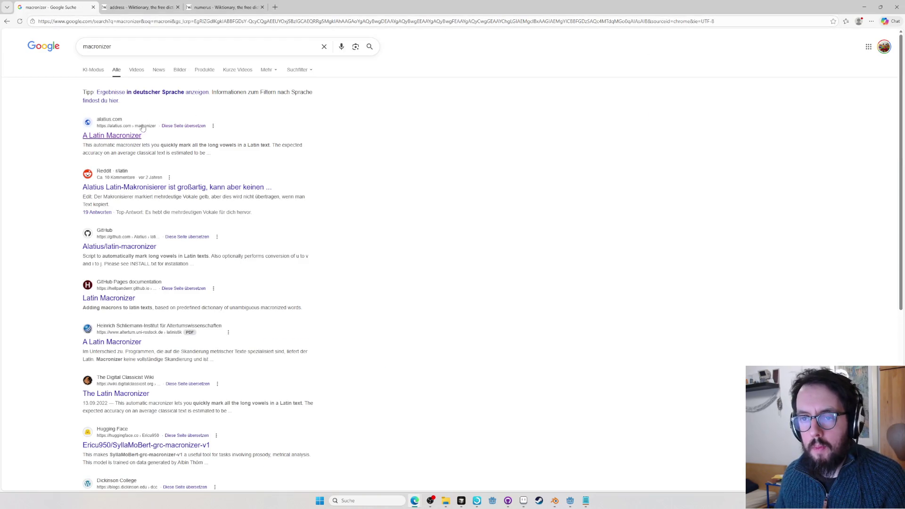
pyautogui.click(125, 136)
# Macronize the pasted network-log strings and copy the marked result back toward the spreadsheet
pyautogui.click(186, 148)
pyautogui.hotkey('ctrl', 'v')
pyautogui.click(26, 250)
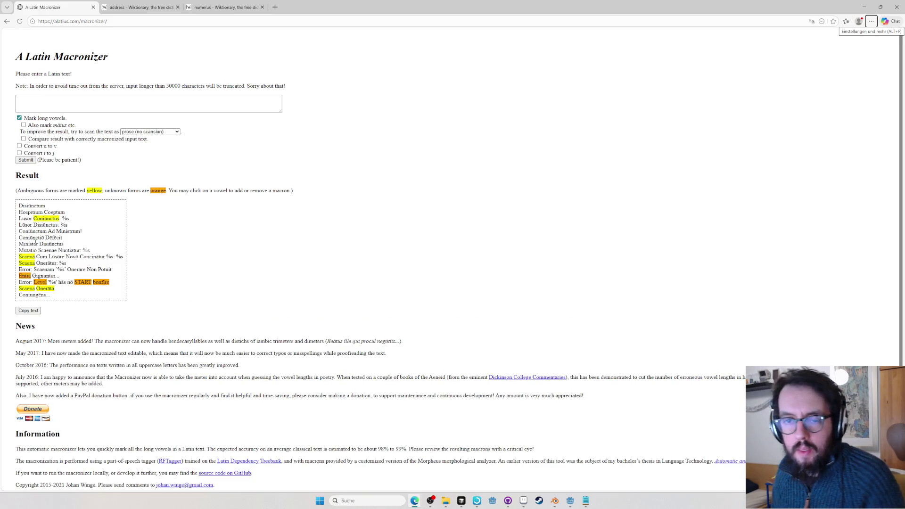
pyautogui.click(55, 297)
pyautogui.hotkey('ctrl', 'a')
pyautogui.hotkey('ctrl', 'c')
pyautogui.hotkey('alt', 'Tab')
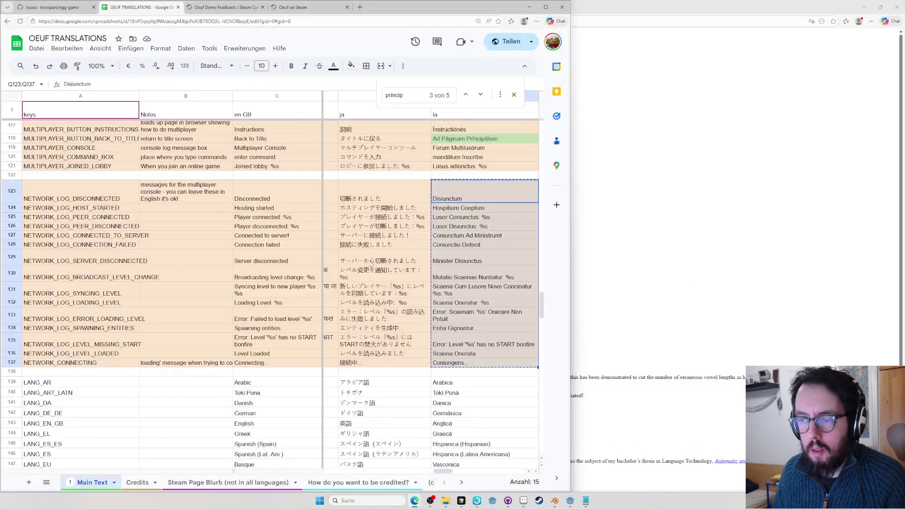
# Paste the macronized strings such as 'Disiūnctum' and 'Scaena Onerāta' into rows 123–137, widening the window to show column R
pyautogui.hotkey('ctrl', 'v')
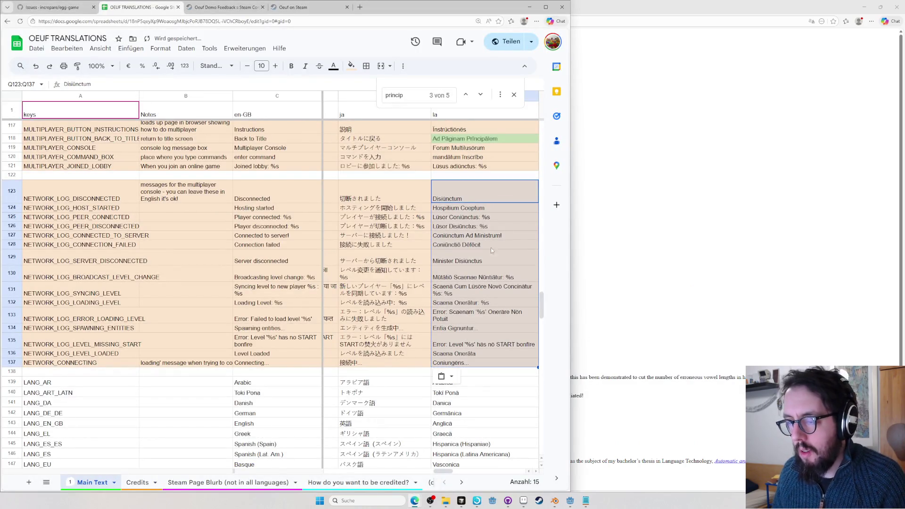
pyautogui.moveTo(570, 255); pyautogui.dragTo(615, 259)
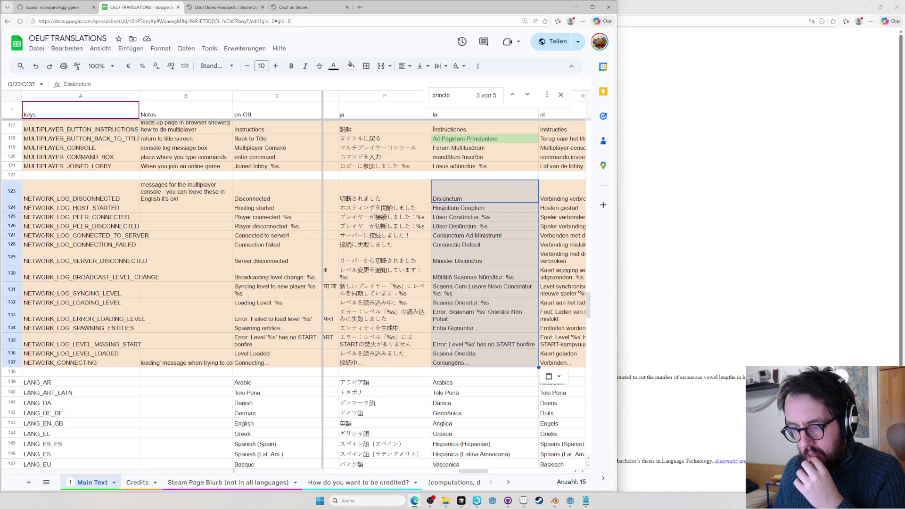
pyautogui.scroll(-2, 449, 350)
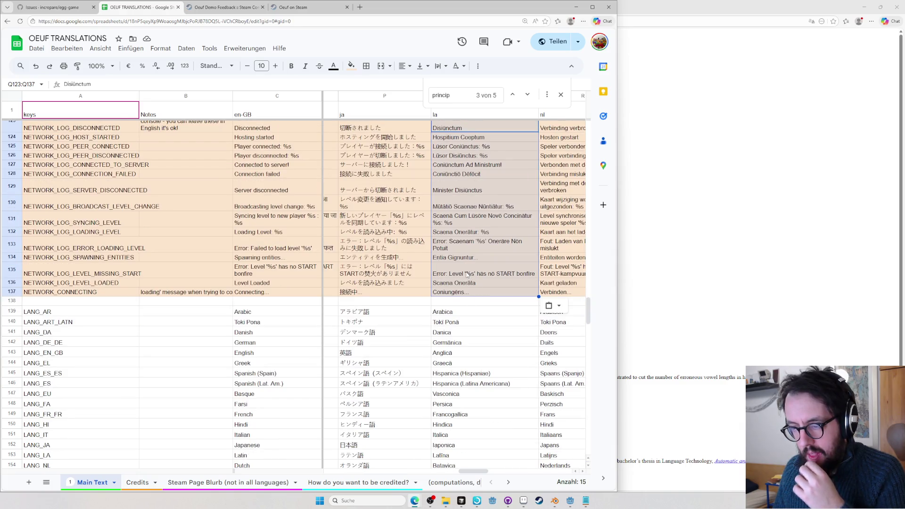
pyautogui.hotkey('ctrl', 'z')
pyautogui.hotkey('ctrl', 'z')
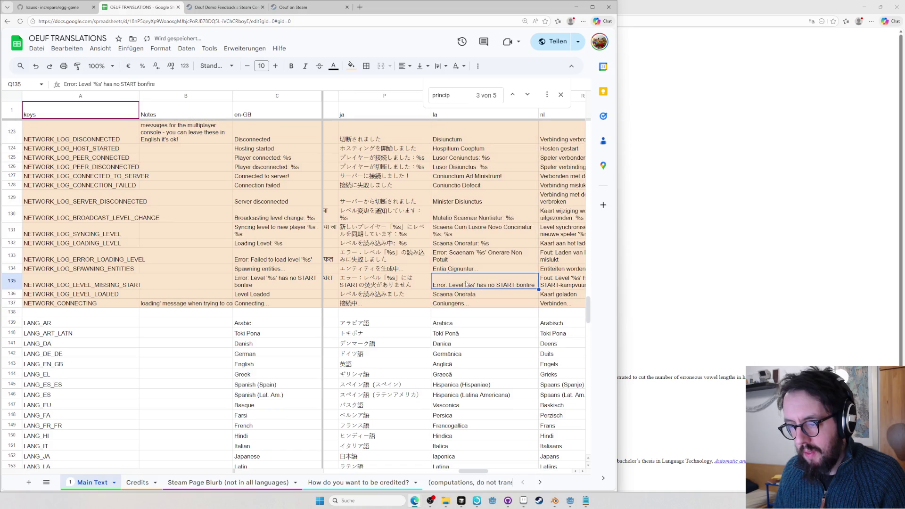
pyautogui.hotkey('ctrl', 'y')
pyautogui.hotkey('ctrl', 'y')
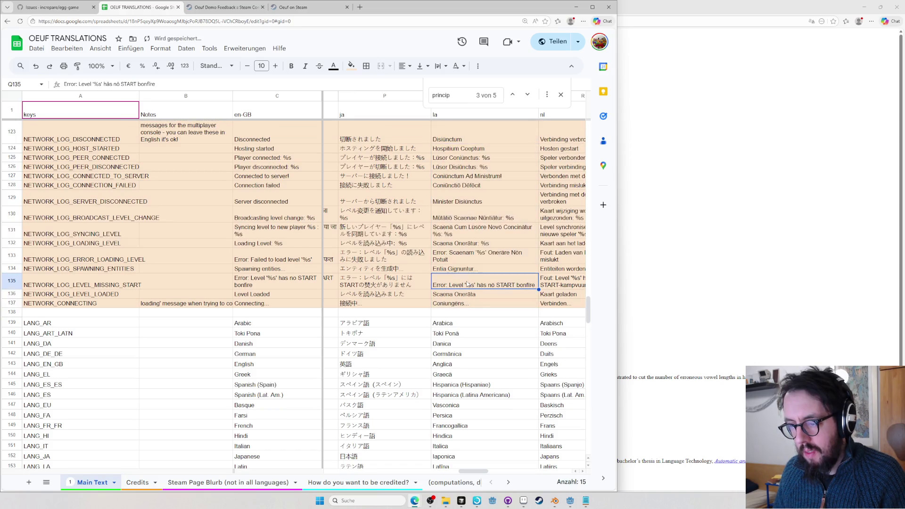
pyautogui.click(471, 291)
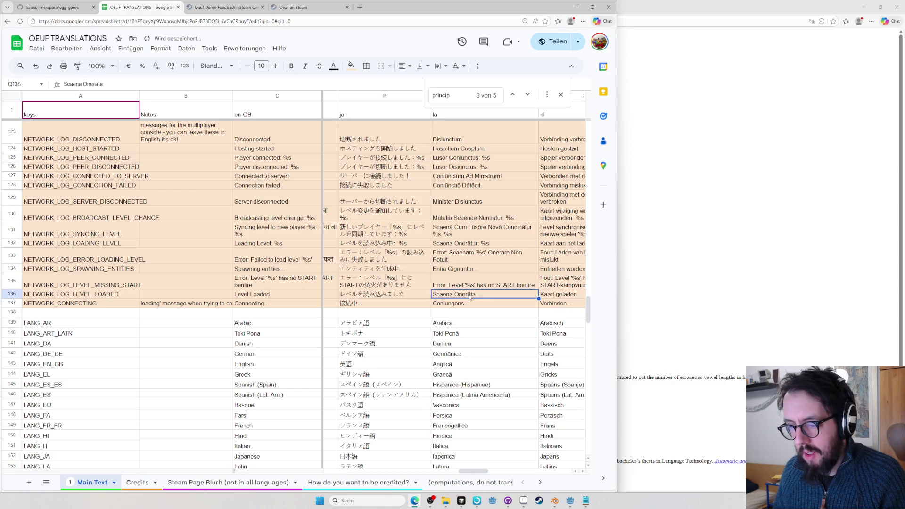
pyautogui.scroll(-1, 467, 283)
pyautogui.moveTo(460, 252); pyautogui.dragTo(479, 387)
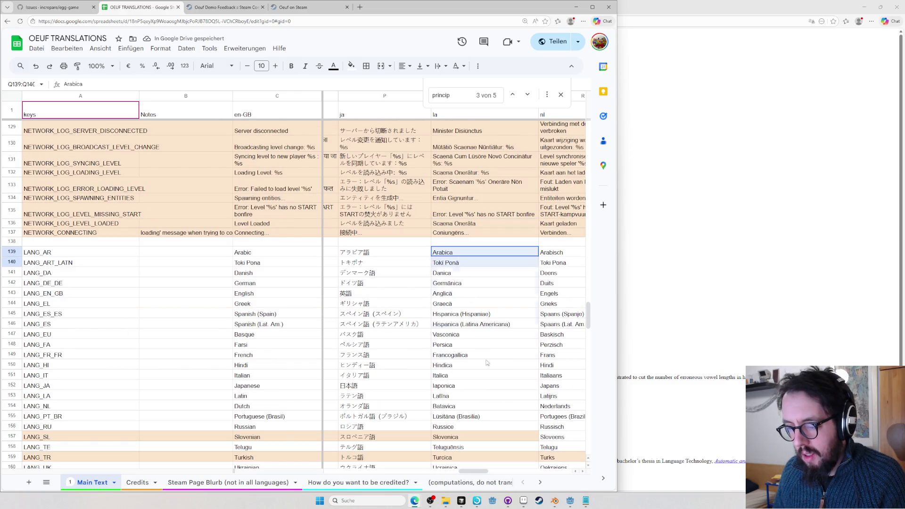
# Copy the Latin language names Arabica through Sinica and submit them to the macronizer
pyautogui.hotkey('ctrl', 'c')
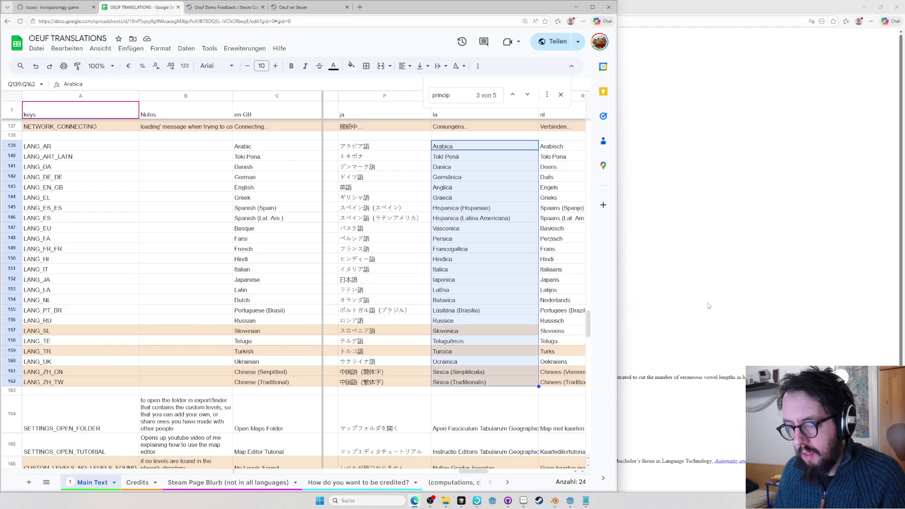
pyautogui.hotkey('alt', 'Tab')
pyautogui.hotkey('ctrl', 'v')
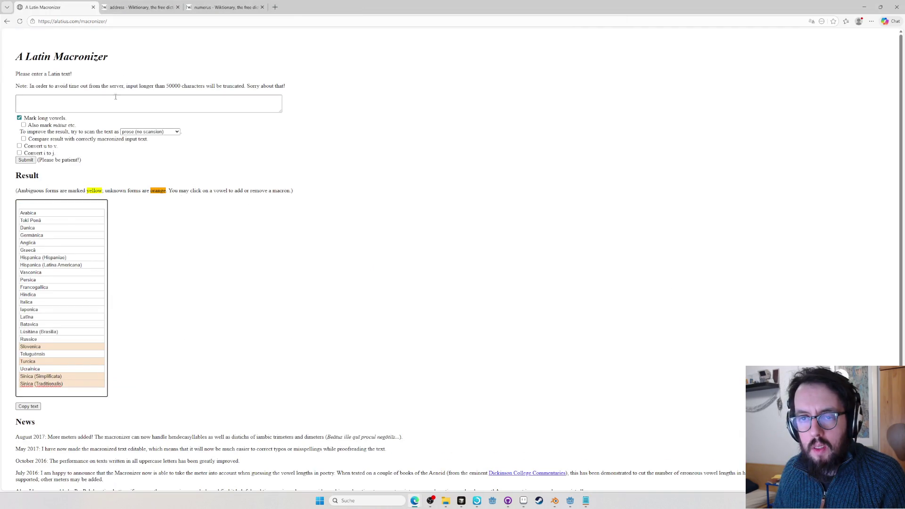
pyautogui.click(117, 99)
pyautogui.hotkey('ctrl', 'v')
pyautogui.click(27, 250)
# Copy the macronized language names and paste them back into the Latin column
pyautogui.hotkey('alt', 'Tab')
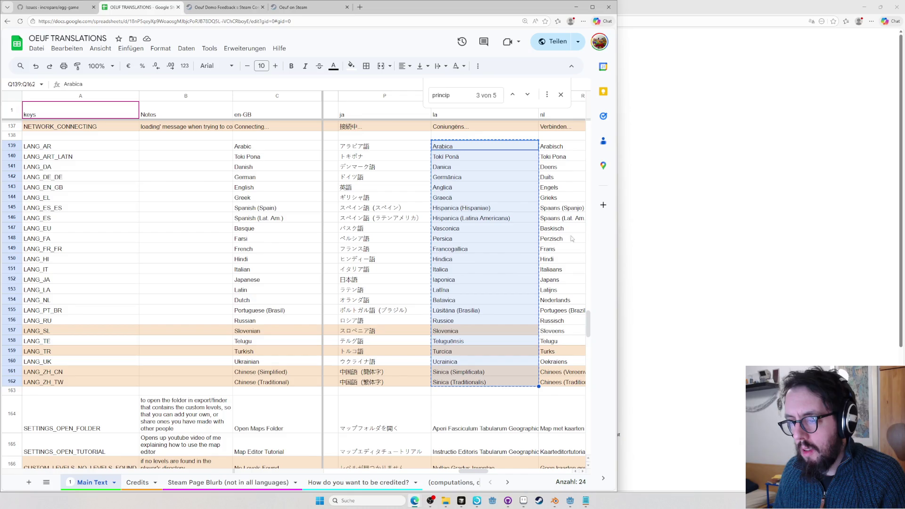
pyautogui.hotkey('alt', 'Tab')
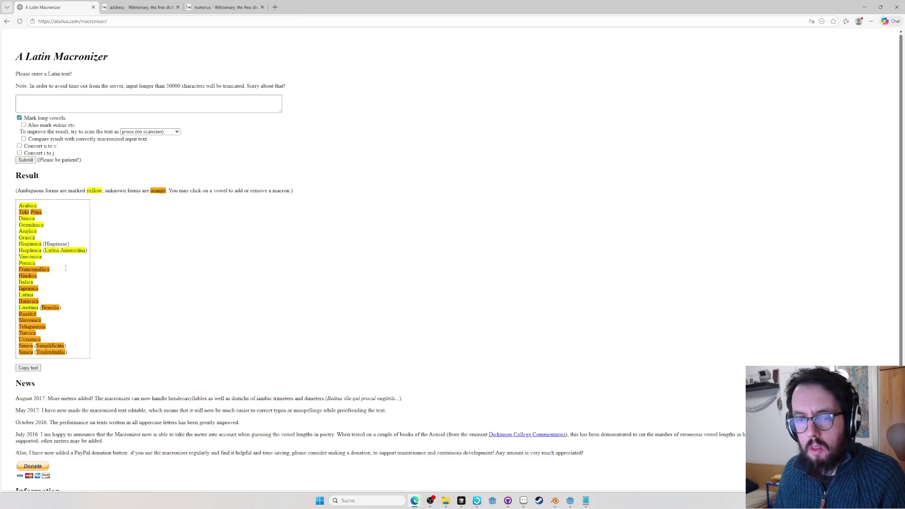
pyautogui.click(75, 356)
pyautogui.hotkey('ctrl', 'a')
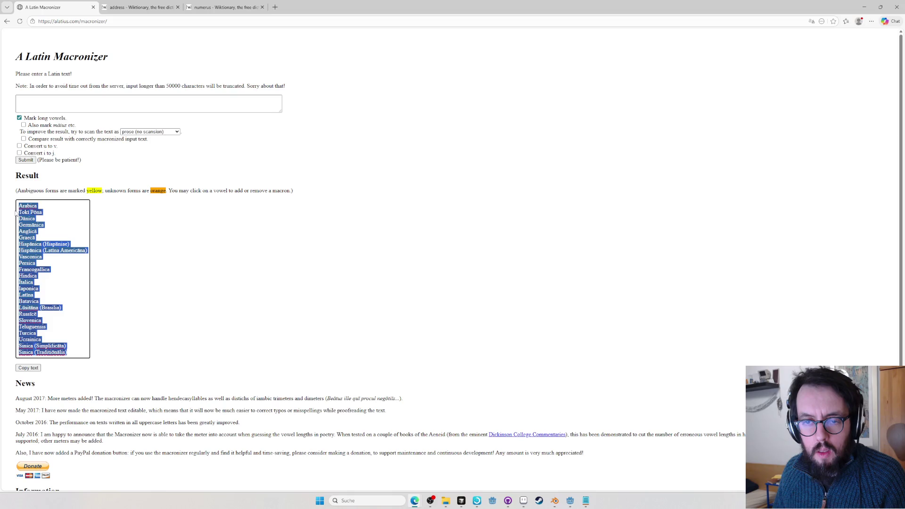
pyautogui.hotkey('alt', 'Tab')
pyautogui.hotkey('ctrl', 'v')
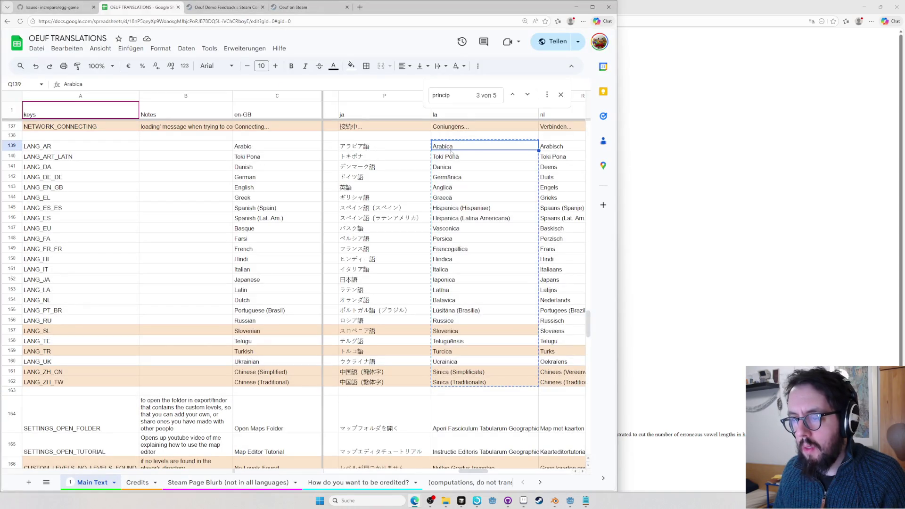
# Check the macronizer page, then edit the Toki Pōna cell to drop the macron
pyautogui.hotkey('alt', 'Tab')
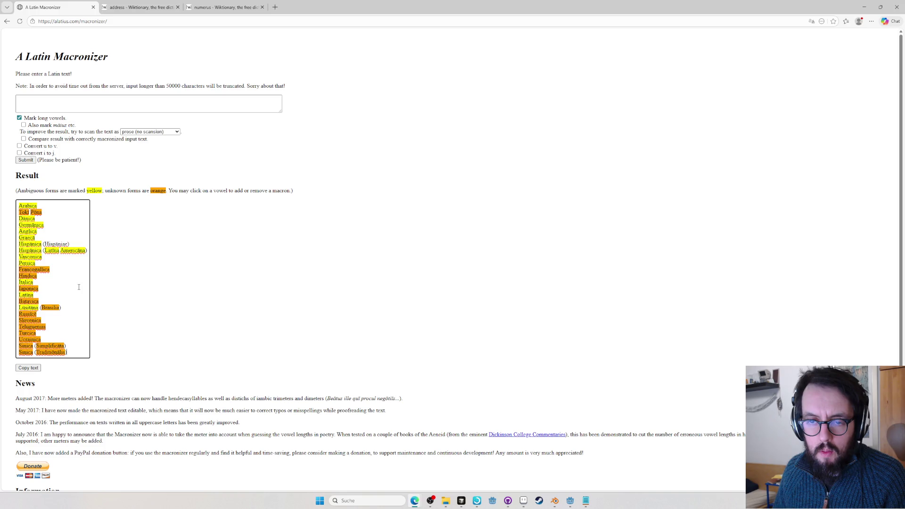
pyautogui.hotkey('alt', 'Tab')
pyautogui.click(444, 149)
pyautogui.doubleClick(442, 157)
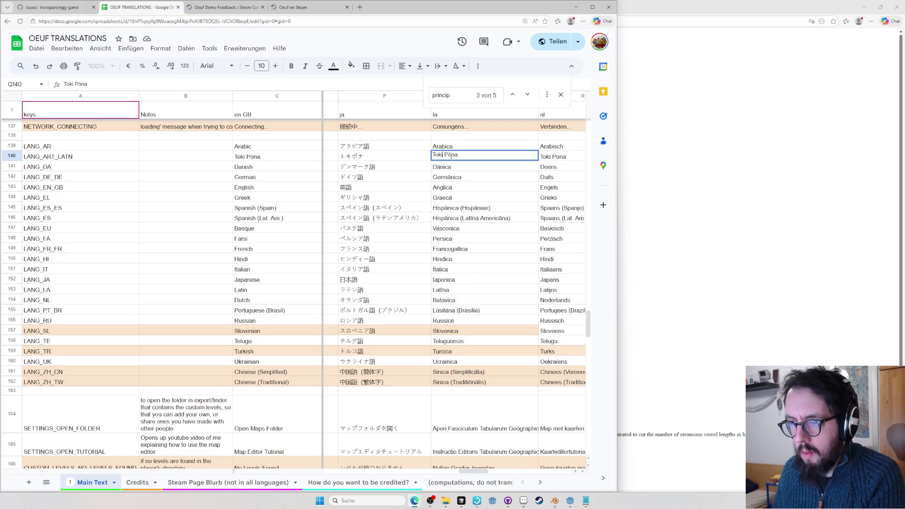
pyautogui.press('Return')
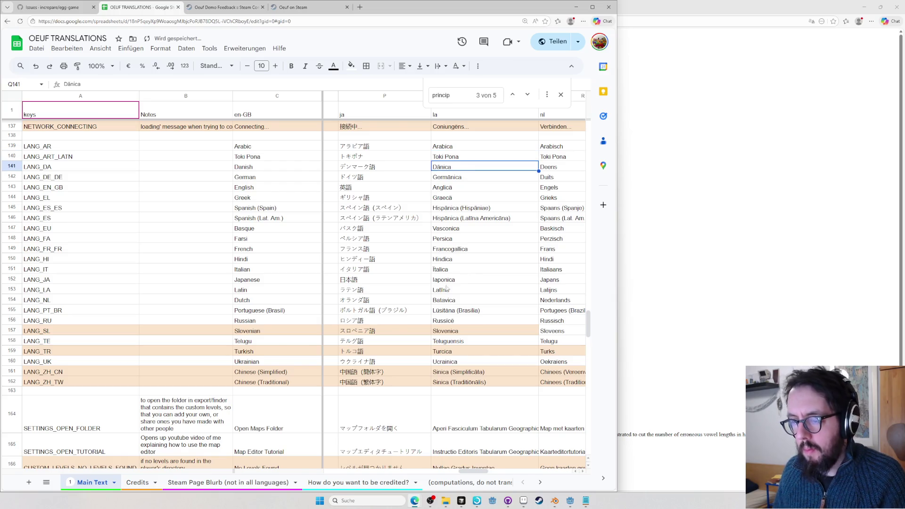
# Re-edit the cell to read Tokipona and bring the browser back to the front
pyautogui.doubleClick(446, 157)
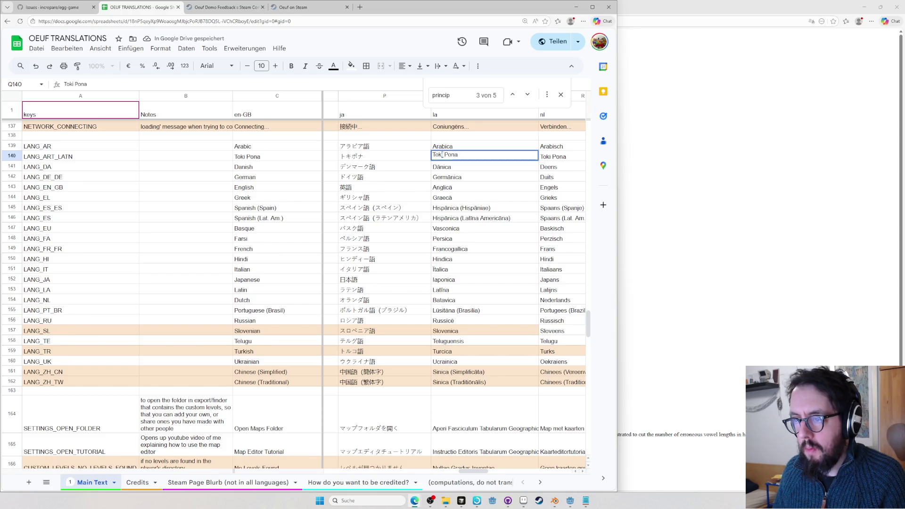
pyautogui.moveTo(445, 155); pyautogui.dragTo(448, 155)
pyautogui.write('p')
pyautogui.press('Return')
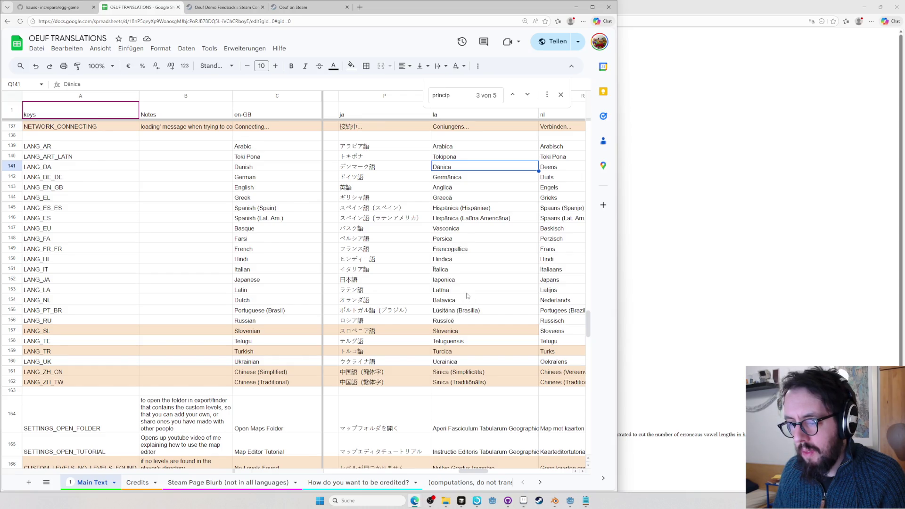
pyautogui.scroll(-1, 466, 295)
pyautogui.scroll(-3, 467, 295)
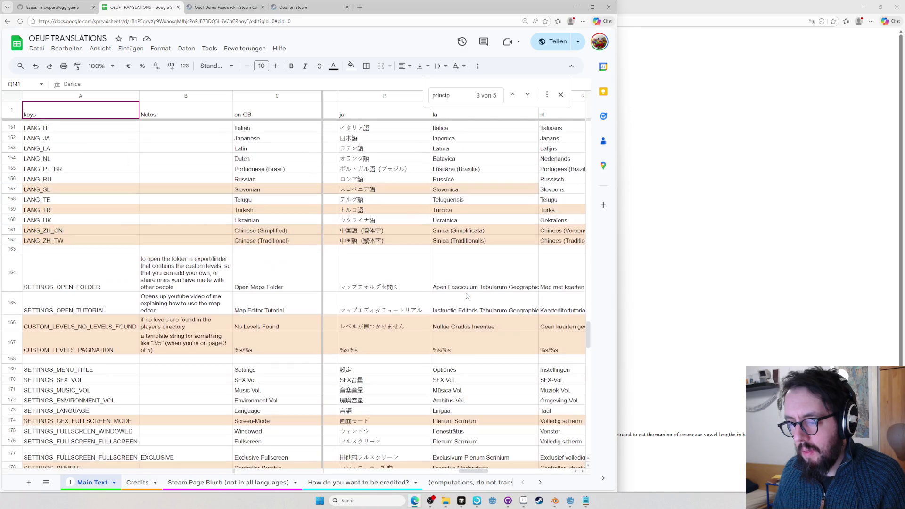
pyautogui.click(664, 208)
pyautogui.hotkey('ctrl', 'l')
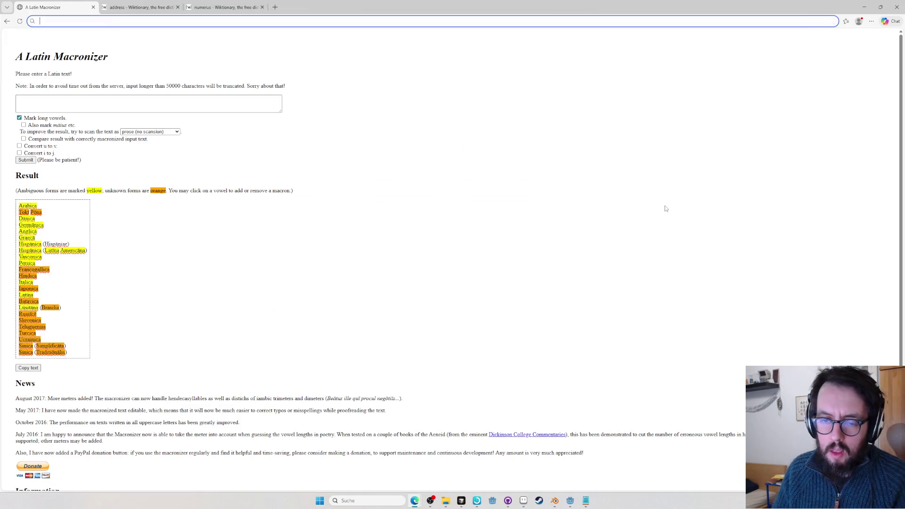
pyautogui.write('l')
# Look up sinica on Wiktionary and try sinicus and Sinicus in Logeion without success
pyautogui.press('Tab')
pyautogui.write('sinica')
pyautogui.press('Return')
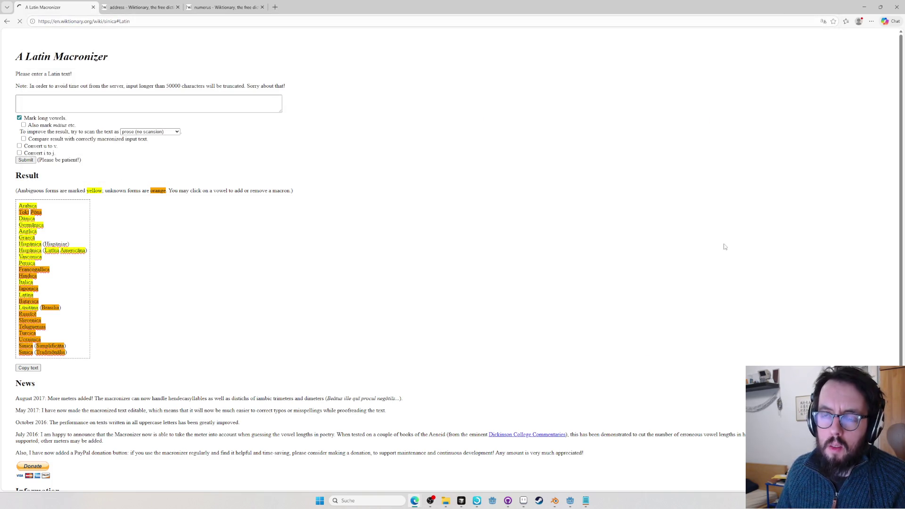
pyautogui.hotkey('ctrl', 't')
pyautogui.write('logeion.uchicago.edu/sinica')
pyautogui.press('Return')
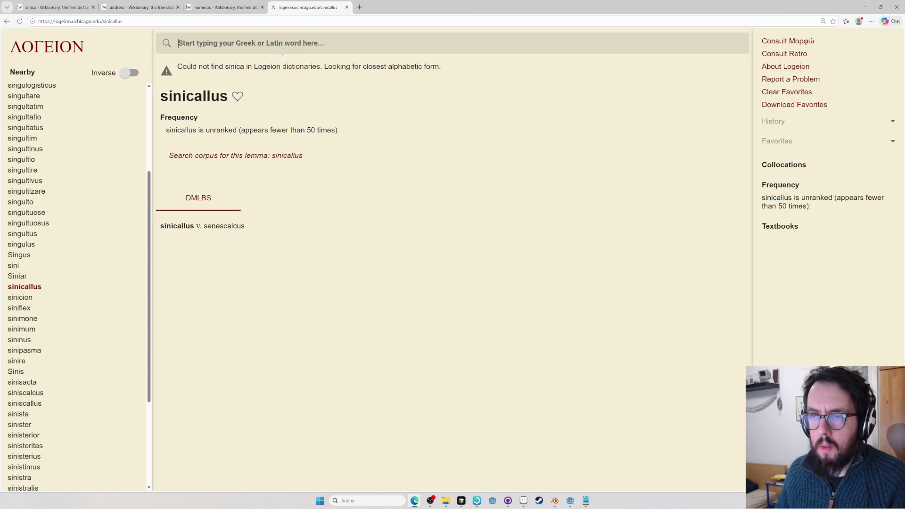
pyautogui.write('sinicus')
pyautogui.press('Return')
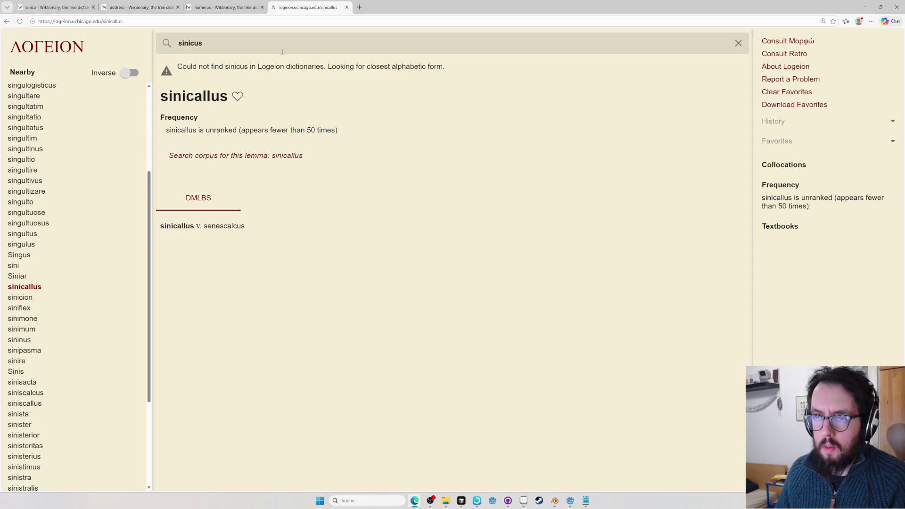
pyautogui.doubleClick(204, 43)
pyautogui.write('ss')
pyautogui.press('Return')
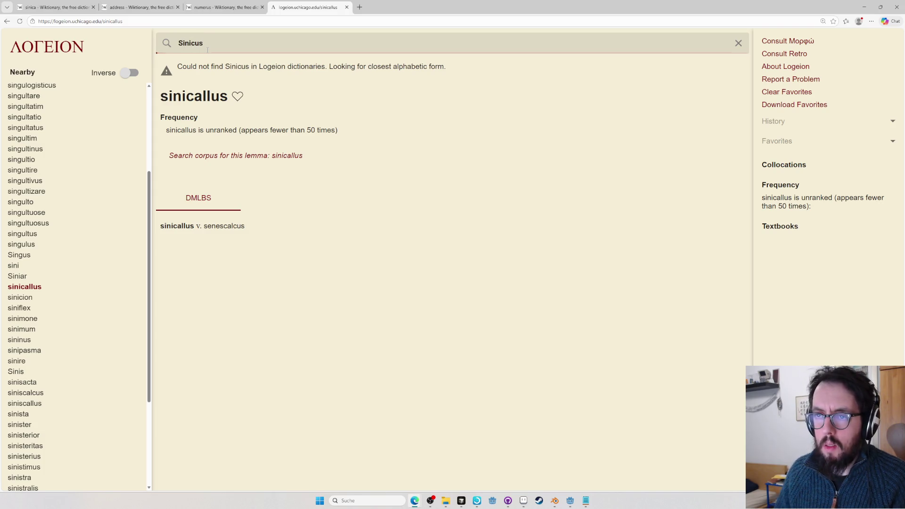
# Find the Latin sinicus entry via the wl Wiktionary shortcut and return to the spreadsheet
pyautogui.hotkey('ctrl', 'l')
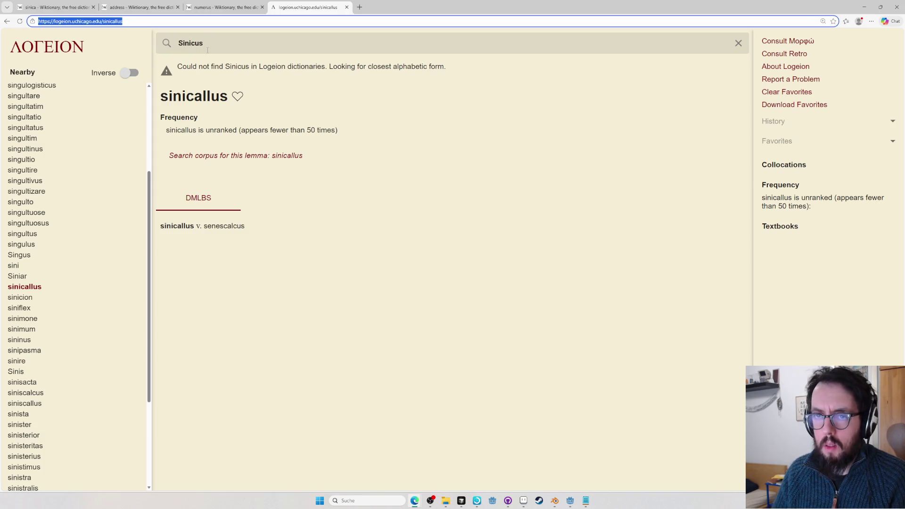
pyautogui.write('wl')
pyautogui.press('Tab')
pyautogui.write('Sinicuys')
pyautogui.press('Return')
pyautogui.hotkey('ctrl', 'l')
pyautogui.write('wl')
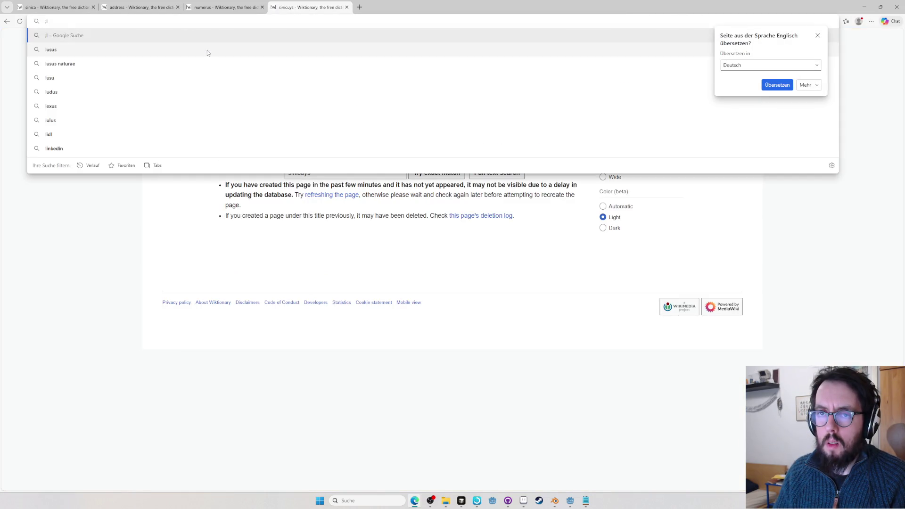
pyautogui.press('Tab')
pyautogui.write('sinicus')
pyautogui.press('Return')
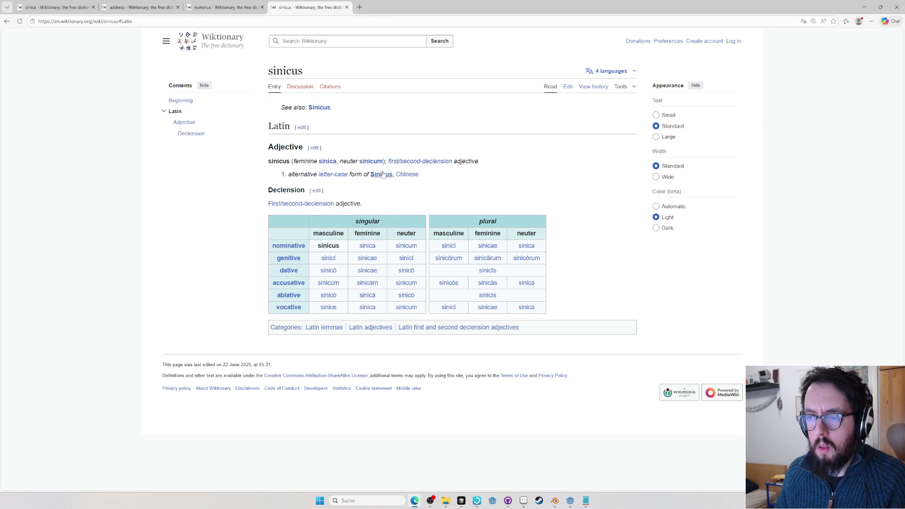
pyautogui.hotkey('alt', 'Tab')
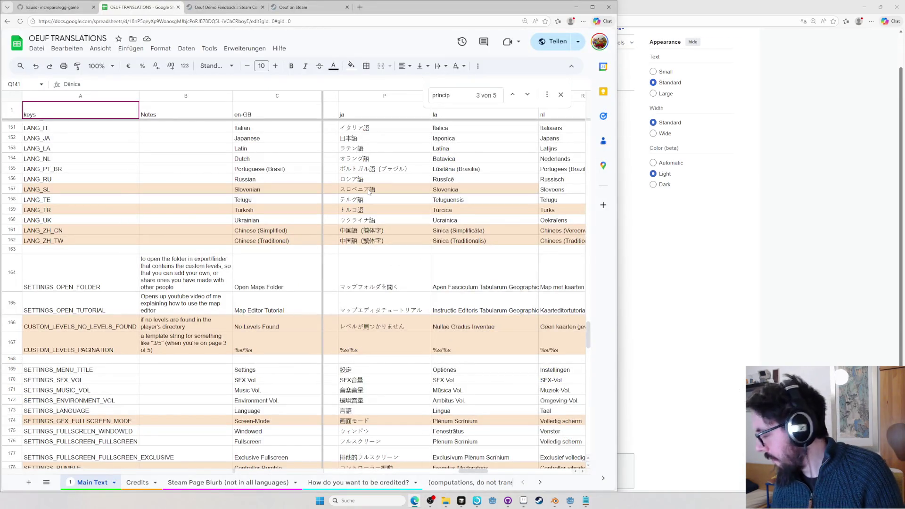
pyautogui.scroll(-3, 361, 209)
pyautogui.scroll(-3, 448, 283)
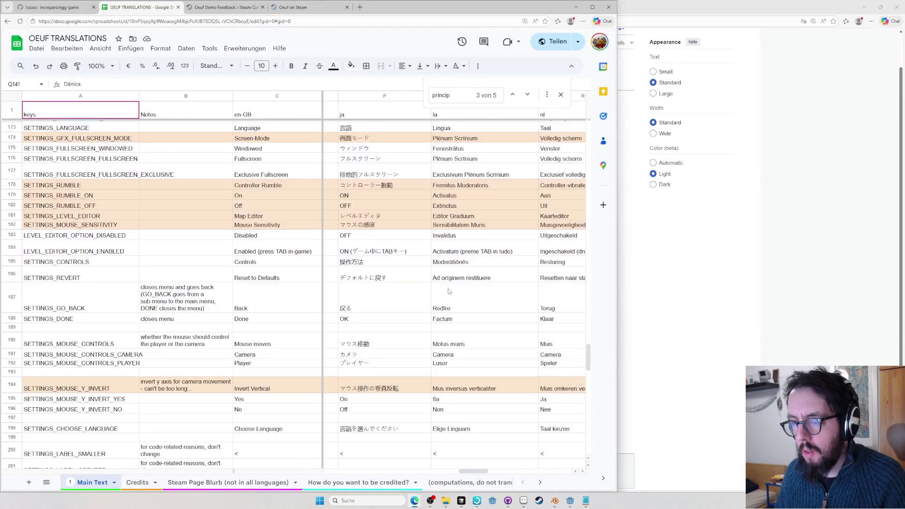
pyautogui.scroll(6, 448, 283)
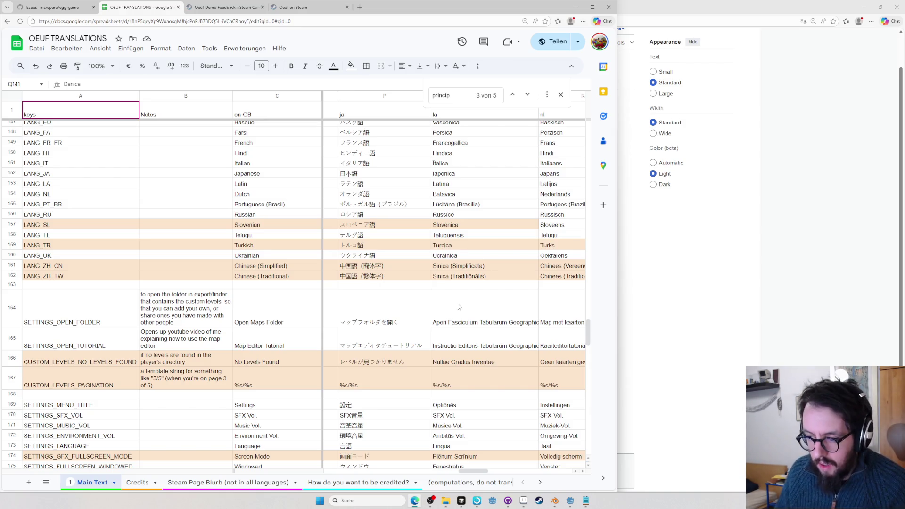
pyautogui.scroll(-2, 486, 360)
pyautogui.scroll(-2, 482, 331)
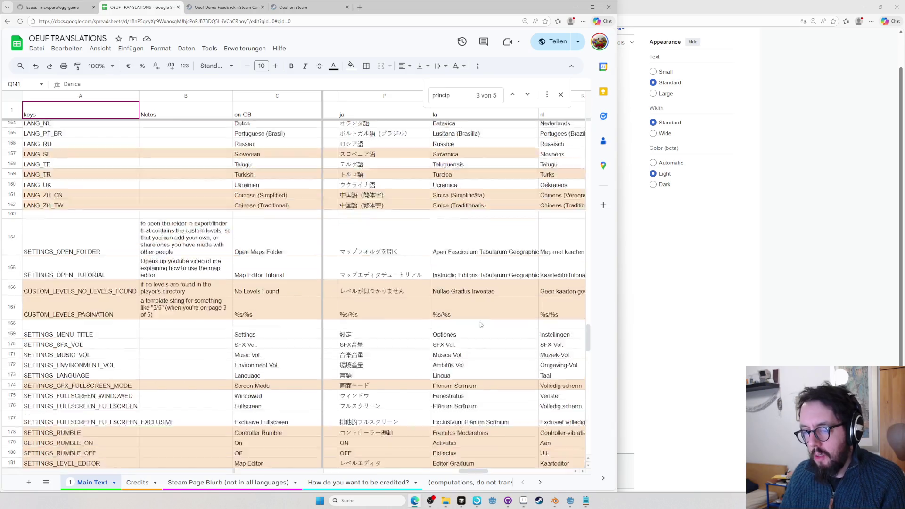
pyautogui.scroll(-3, 481, 334)
pyautogui.scroll(-2, 481, 345)
pyautogui.scroll(3, 479, 351)
pyautogui.scroll(-3, 479, 351)
pyautogui.scroll(-4, 453, 364)
pyautogui.scroll(-3, 425, 378)
pyautogui.scroll(2, 431, 393)
pyautogui.scroll(-2, 438, 404)
pyautogui.scroll(2, 459, 325)
pyautogui.scroll(-2, 463, 382)
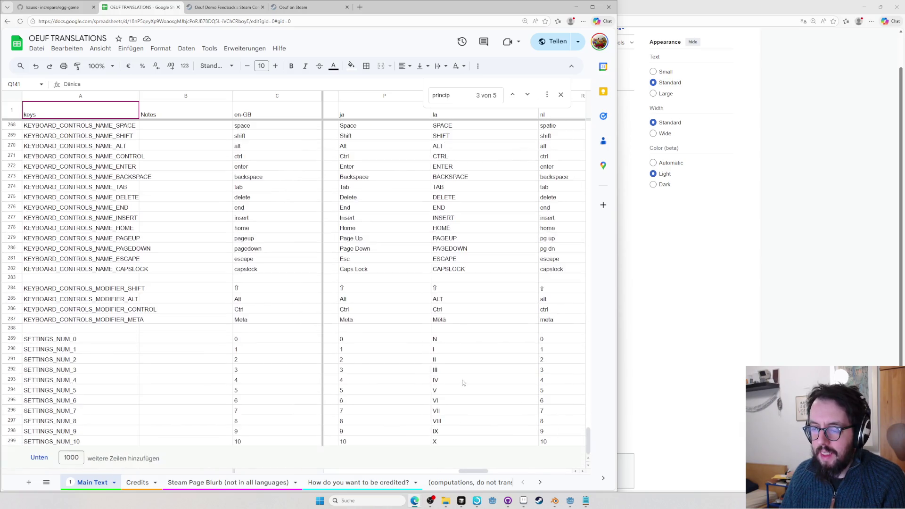
# Rename the modifier keys to Meta, ALT and CTRL in the Latin column
pyautogui.click(456, 322)
pyautogui.write('M')
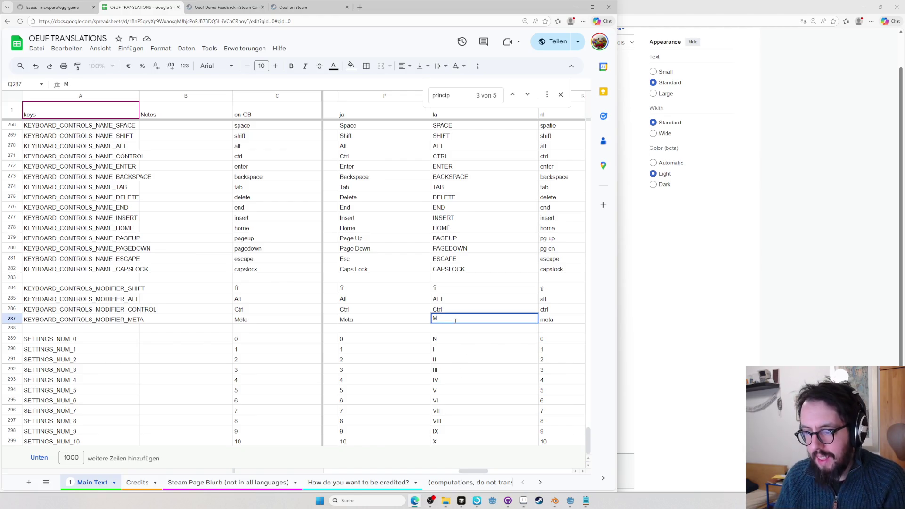
pyautogui.write('eta')
pyautogui.press('Return')
pyautogui.press('Up')
pyautogui.press('Up')
pyautogui.press('Up')
pyautogui.write('A')
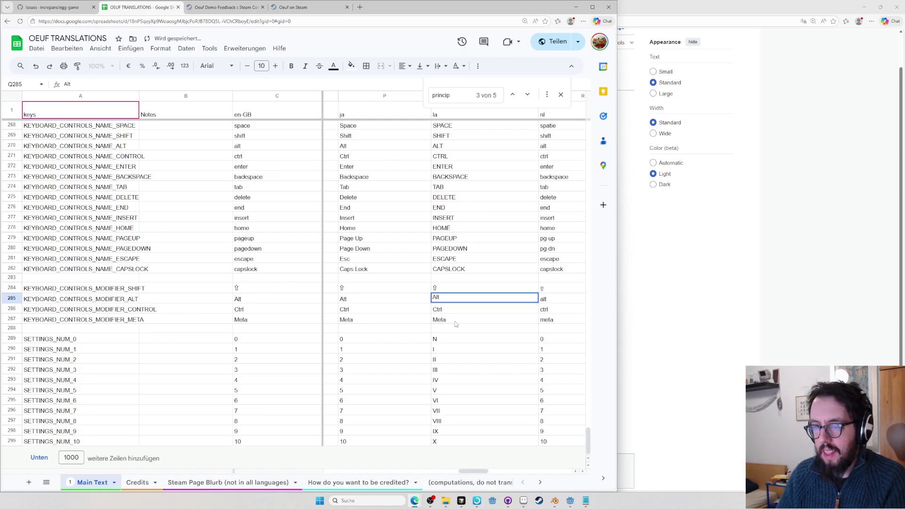
pyautogui.write('LT')
pyautogui.press('Return')
pyautogui.write('CTRL')
pyautogui.press('Return')
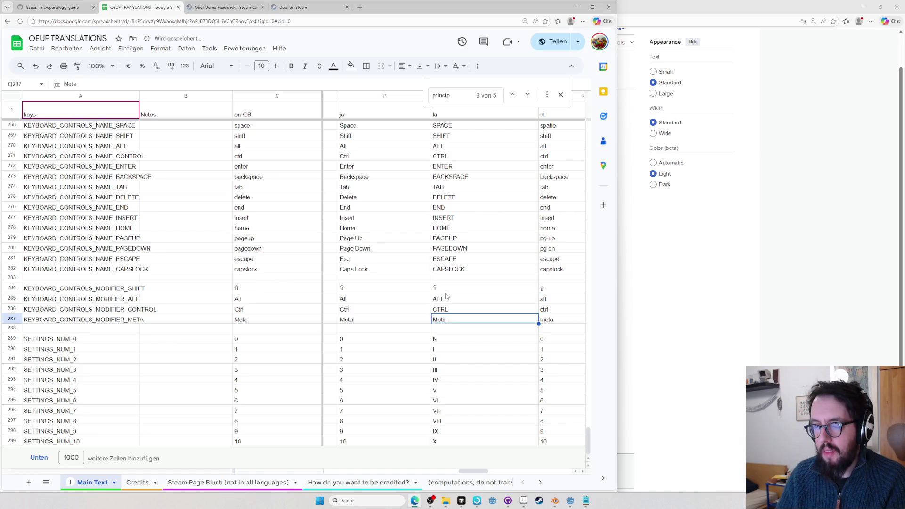
pyautogui.press('Return')
pyautogui.scroll(2, 453, 311)
pyautogui.scroll(3, 466, 327)
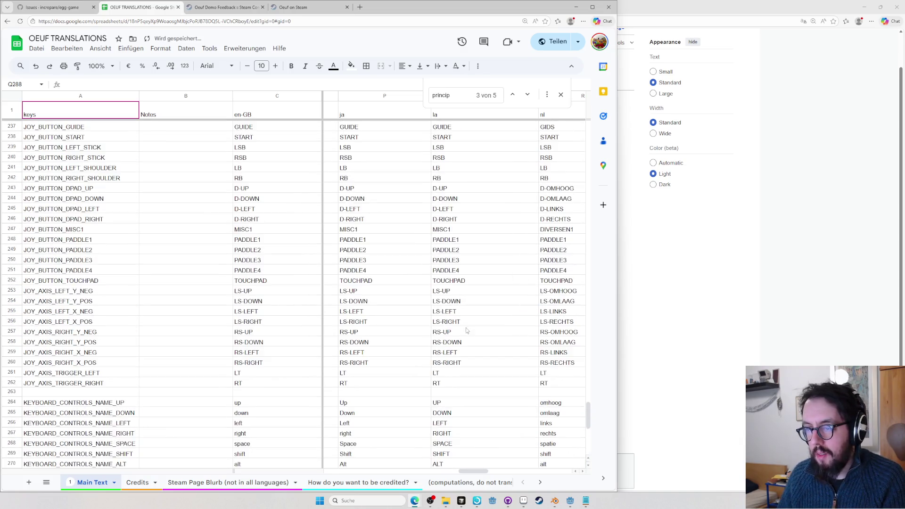
pyautogui.scroll(3, 467, 339)
pyautogui.scroll(3, 459, 337)
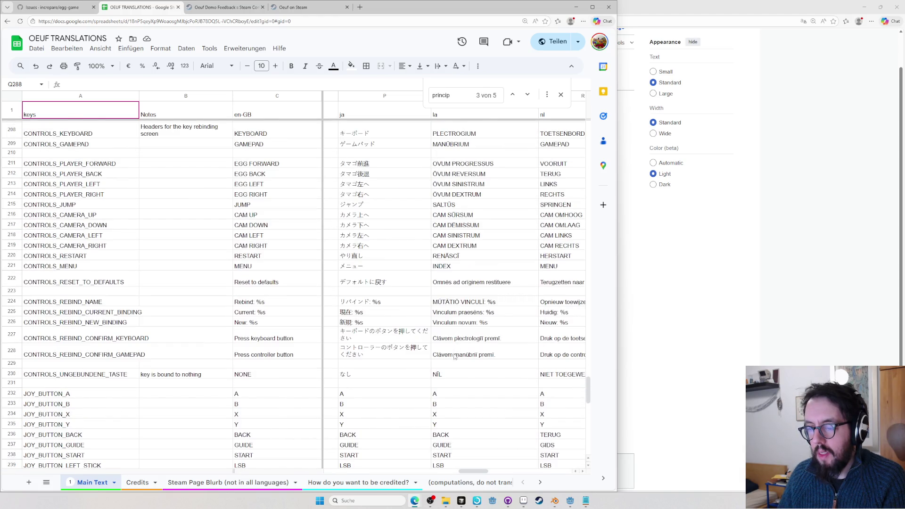
# Translate the joystick BACK button as REDDERE
pyautogui.click(453, 437)
pyautogui.write('REDDERE')
pyautogui.click(453, 424)
pyautogui.scroll(-2, 448, 382)
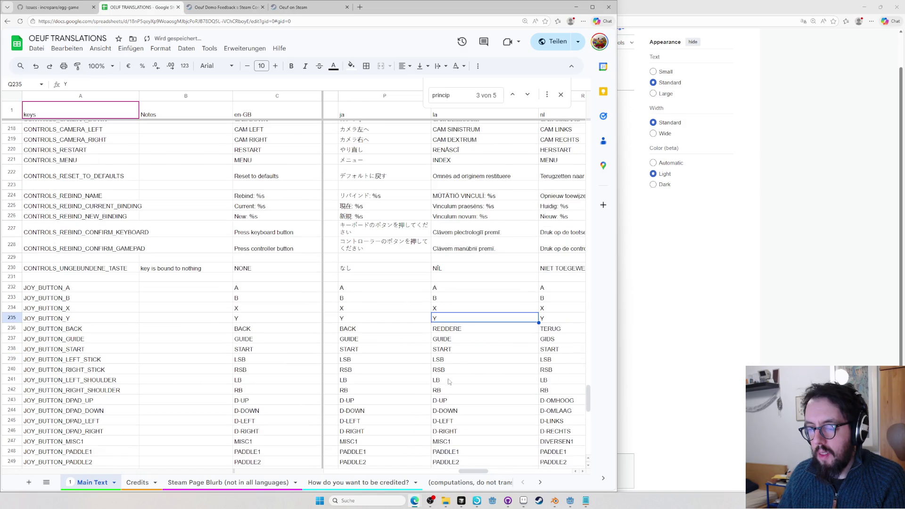
pyautogui.scroll(2, 453, 354)
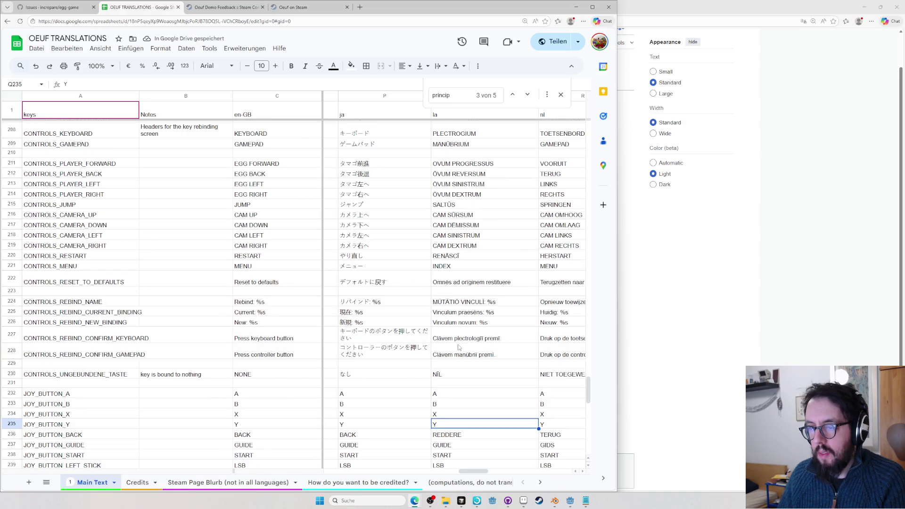
pyautogui.scroll(2, 460, 360)
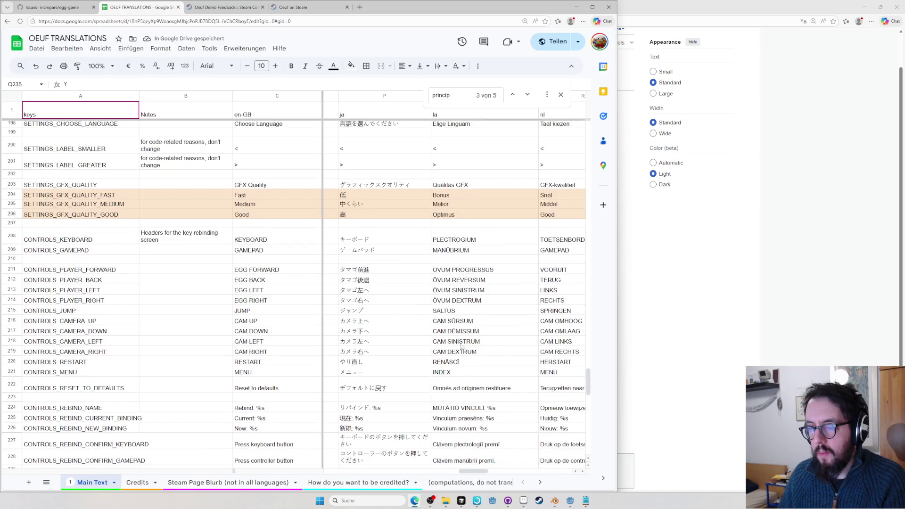
pyautogui.scroll(2, 469, 271)
# Copy Bonus, Melior, Optimus from the sheet and open A Latin Macronizer in a fresh tab
pyautogui.moveTo(456, 317); pyautogui.dragTo(455, 301)
pyautogui.hotkey('ctrl', 'c')
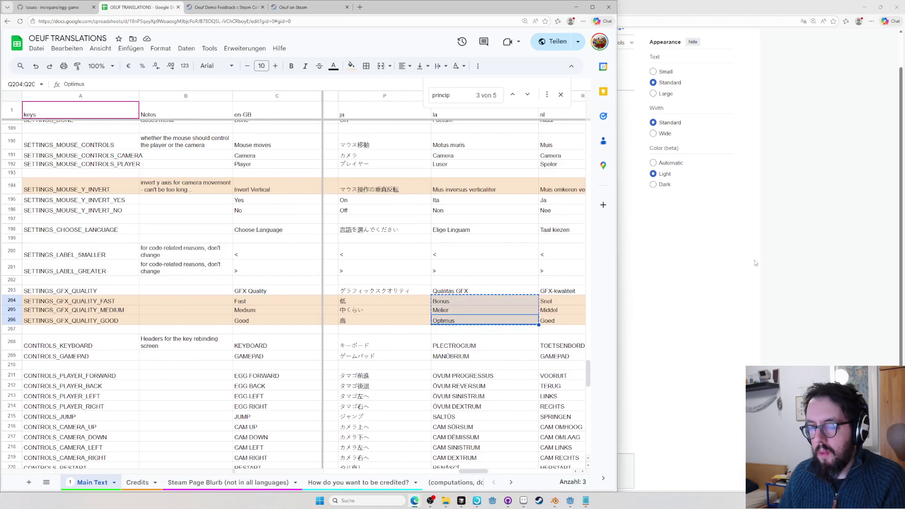
pyautogui.hotkey('alt', 'Tab')
pyautogui.hotkey('ctrl', 'w')
pyautogui.hotkey('ctrl', 'w')
pyautogui.hotkey('ctrl', 'w')
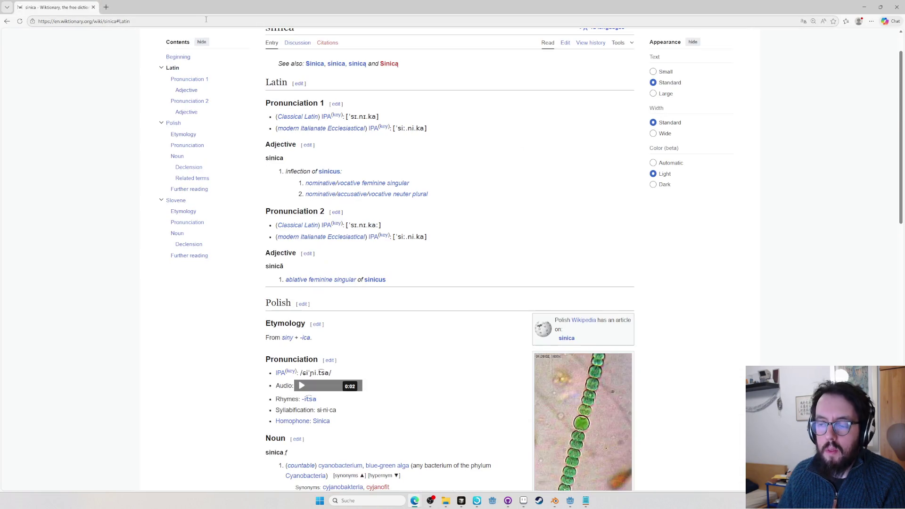
pyautogui.hotkey('ctrl', 't')
pyautogui.write('ranslate.google.com')
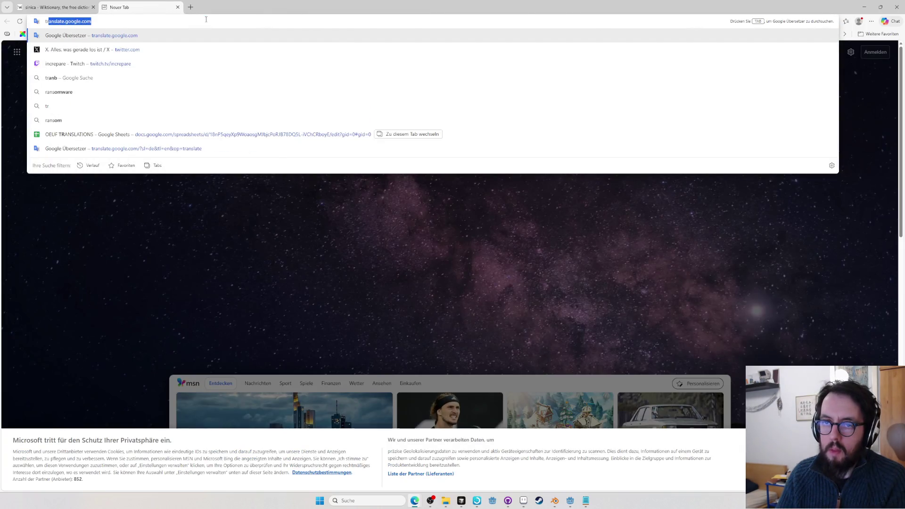
pyautogui.press('Return')
pyautogui.hotkey('ctrl', 'v')
pyautogui.hotkey('ctrl', 'l')
pyautogui.write('macr')
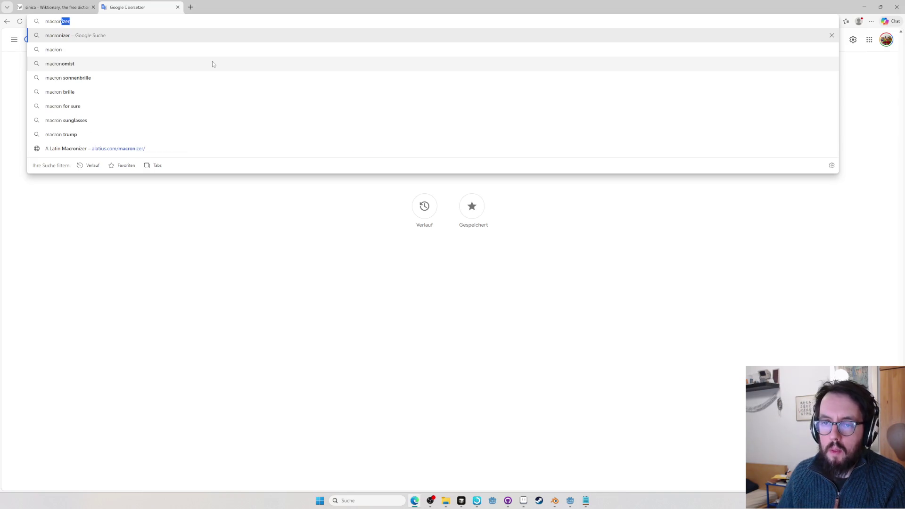
pyautogui.click(324, 149)
# Macronize the three quality words, compare with the sheet, then look up qualitas on Wiktionary
pyautogui.hotkey('ctrl', 'v')
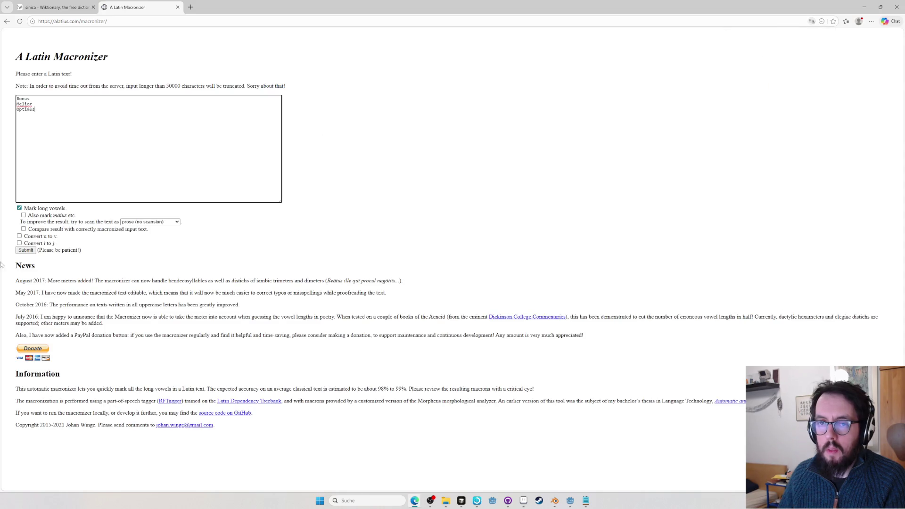
pyautogui.click(21, 251)
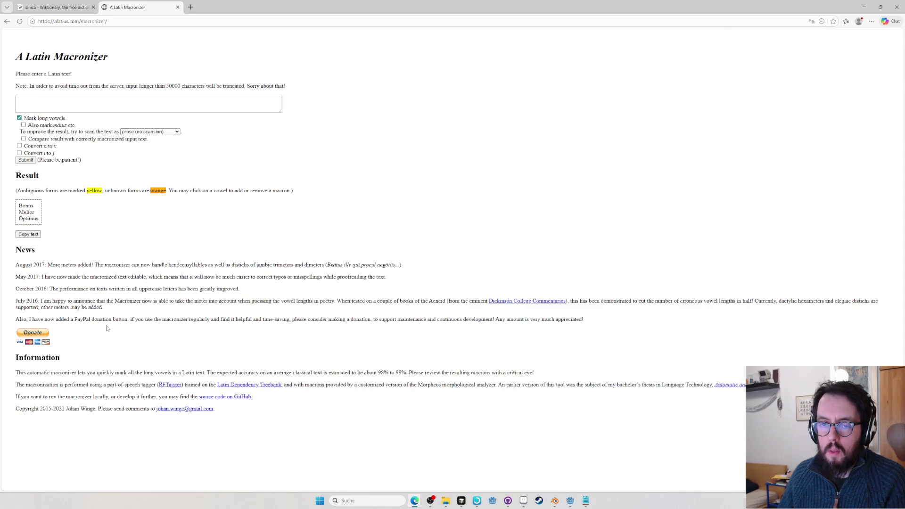
pyautogui.hotkey('alt', 'Tab')
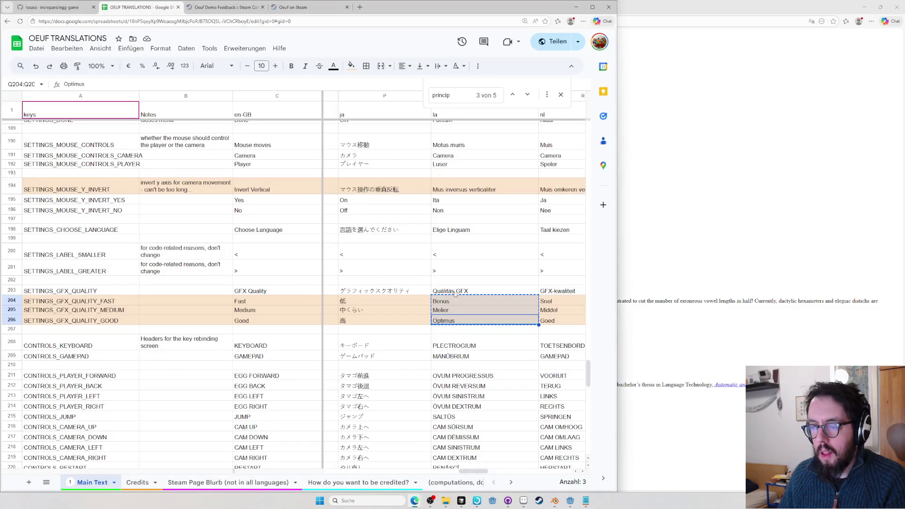
pyautogui.hotkey('alt', 'Tab')
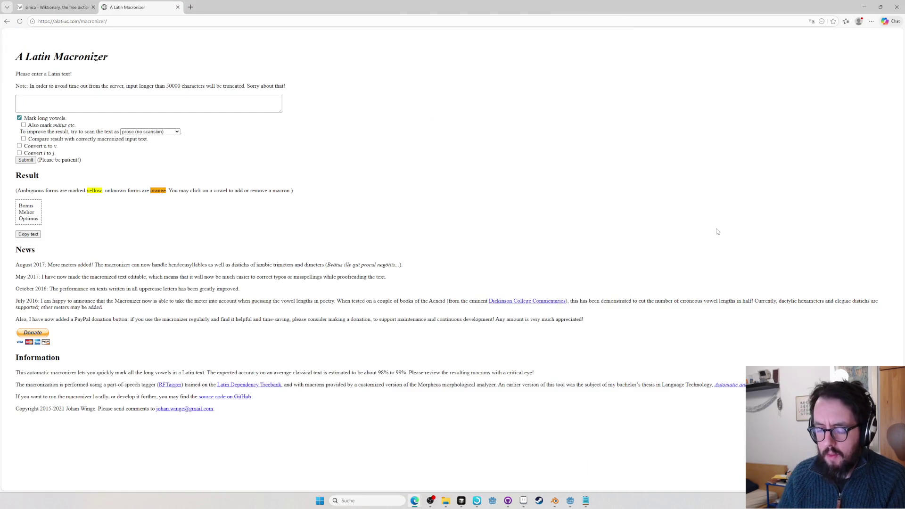
pyautogui.hotkey('ctrl', 'l')
pyautogui.write('qualitas')
pyautogui.press('Return')
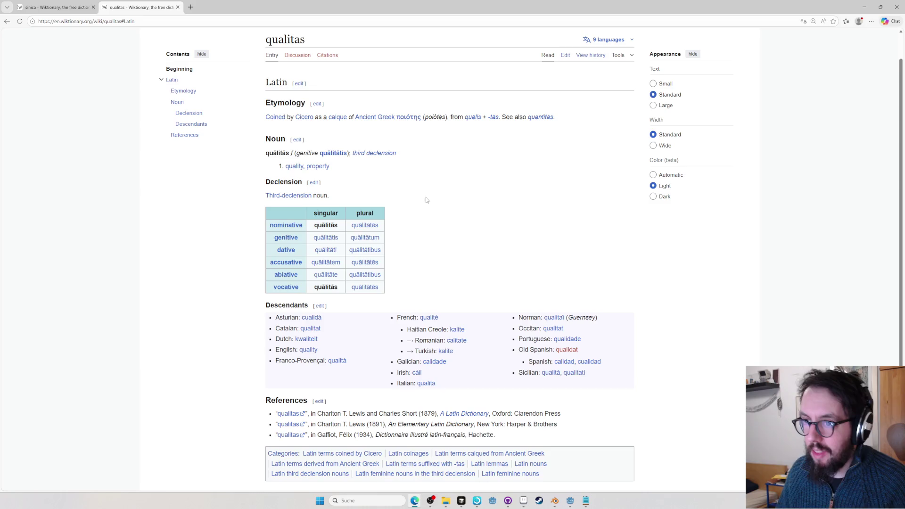
# Read the quality, verecundus and realism entries and expand realism's translations
pyautogui.click(295, 165)
pyautogui.scroll(-1, 466, 193)
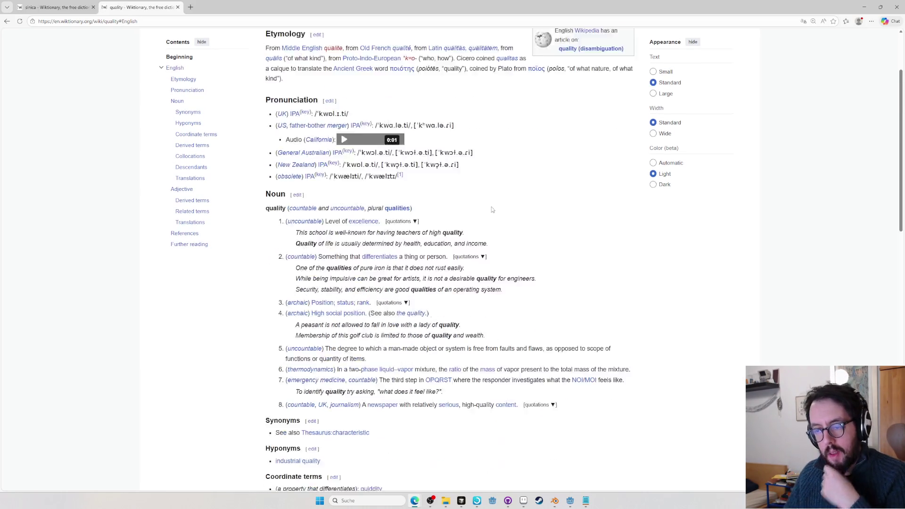
pyautogui.scroll(-2, 478, 195)
pyautogui.hotkey('ctrl', 'l')
pyautogui.write('verecundus')
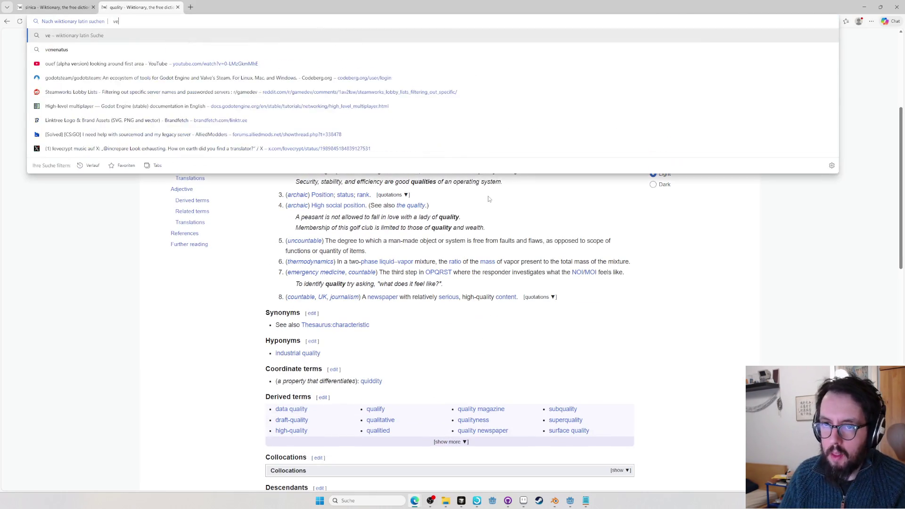
pyautogui.press('Return')
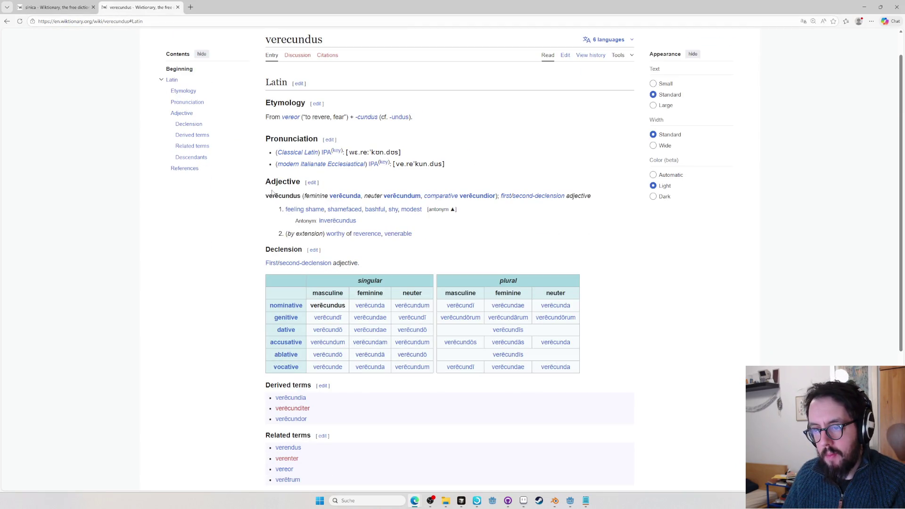
pyautogui.scroll(-3, 272, 200)
pyautogui.scroll(1, 270, 212)
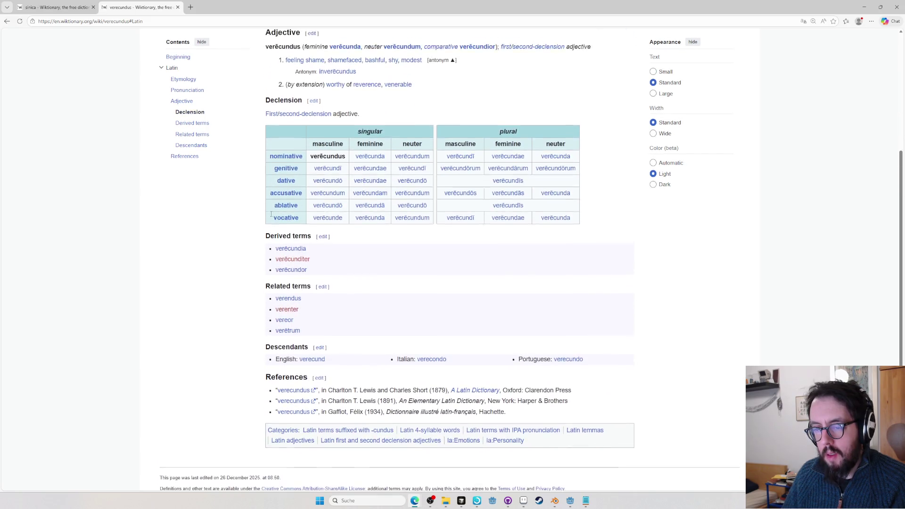
pyautogui.hotkey('ctrl', 'l')
pyautogui.write('vereor')
pyautogui.press('Return')
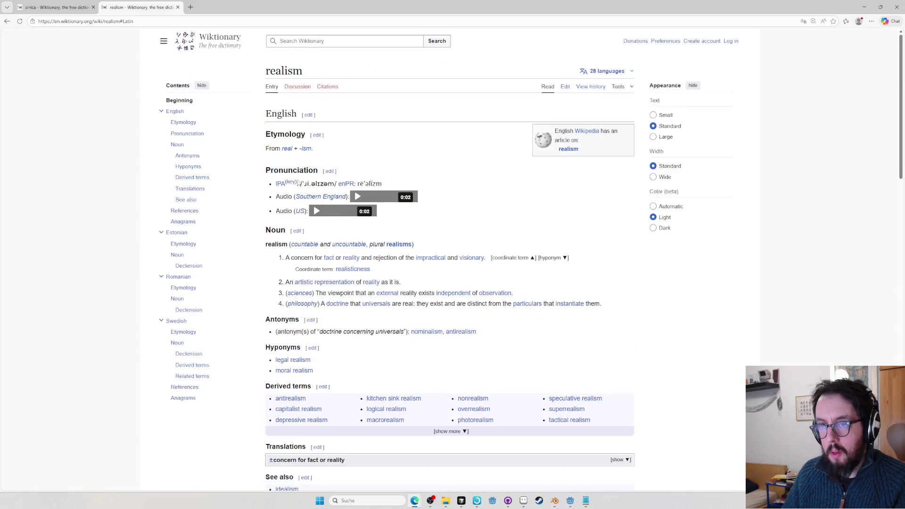
pyautogui.scroll(-4, 333, 243)
pyautogui.scroll(1, 332, 248)
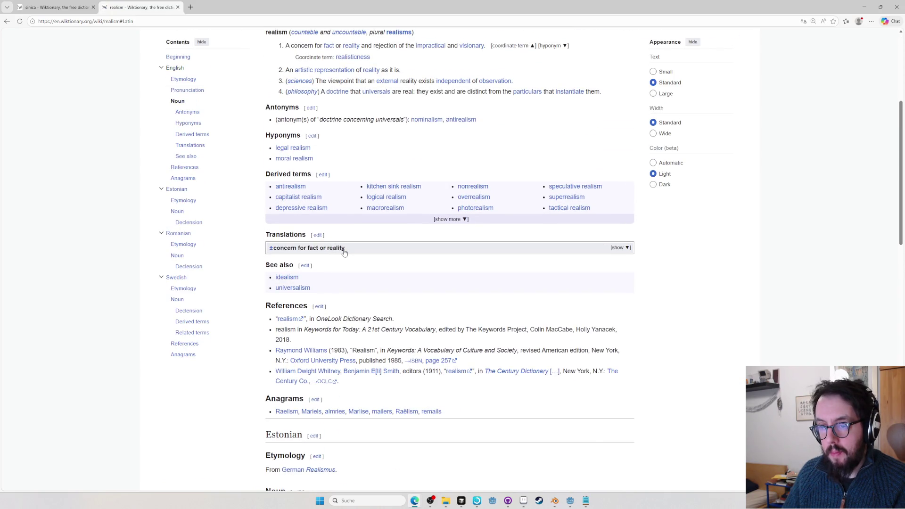
pyautogui.click(345, 249)
pyautogui.scroll(-2, 334, 266)
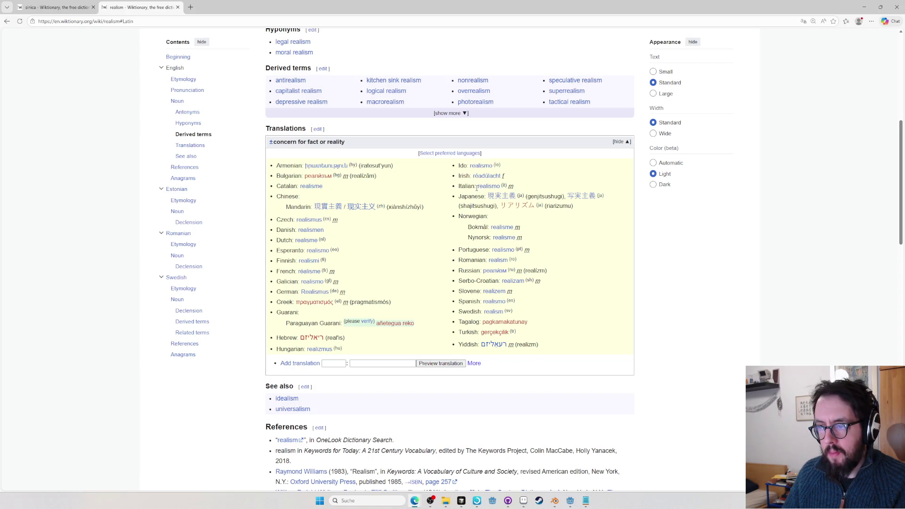
# Search Google for 'realism in latin'
pyautogui.hotkey('ctrl', 'l')
pyautogui.write('realisi')
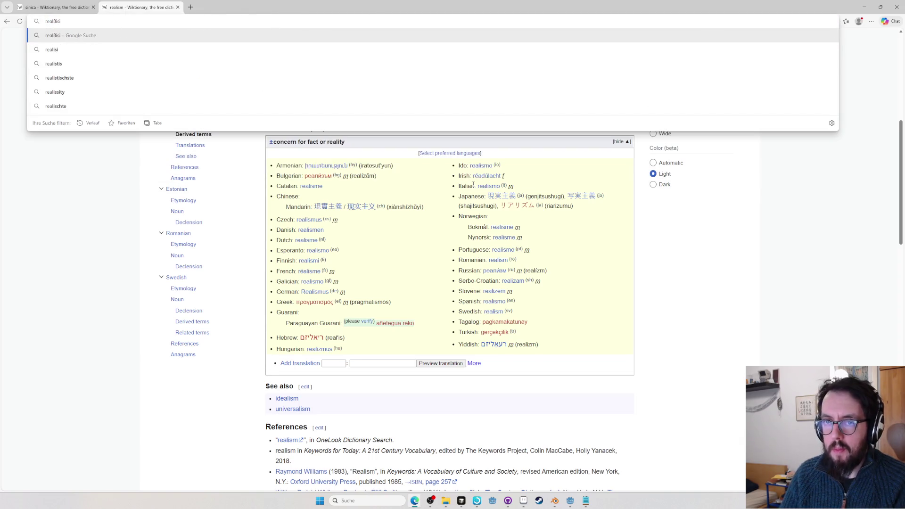
pyautogui.press('BackSpace')
pyautogui.press('BackSpace')
pyautogui.write('latin')
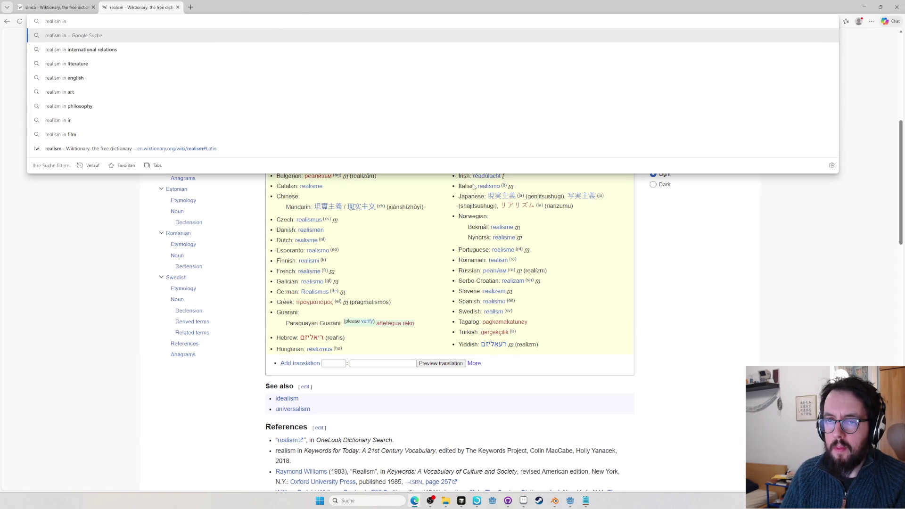
pyautogui.press('Return')
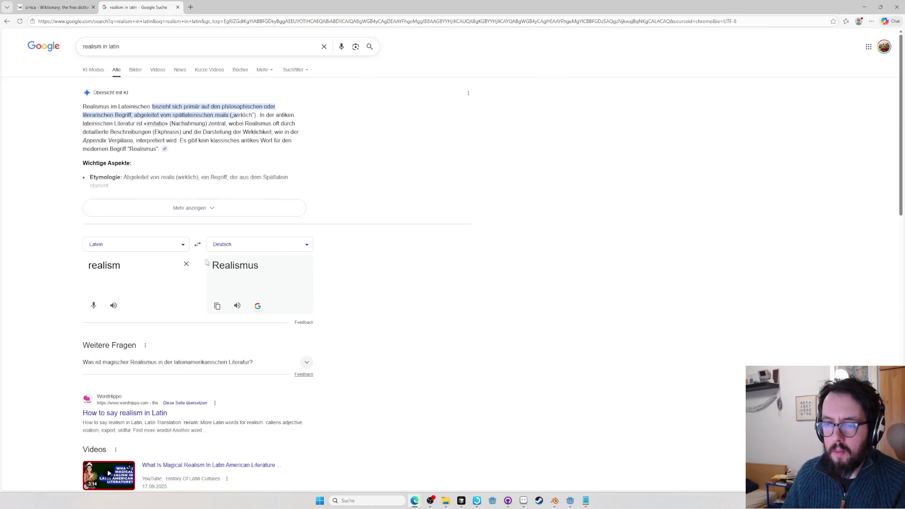
# Swap the translator to German→Latin to get realismus, then open realismus on Wiktionary
pyautogui.click(197, 246)
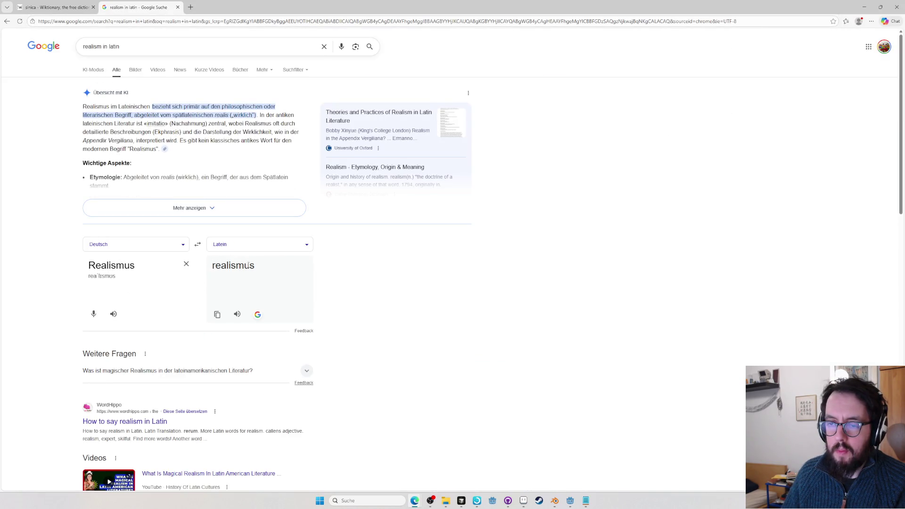
pyautogui.doubleClick(234, 265)
pyautogui.hotkey('ctrl', 'l')
pyautogui.write('en.wiktionary.org/wiki/realismus#Latin')
pyautogui.press('Return')
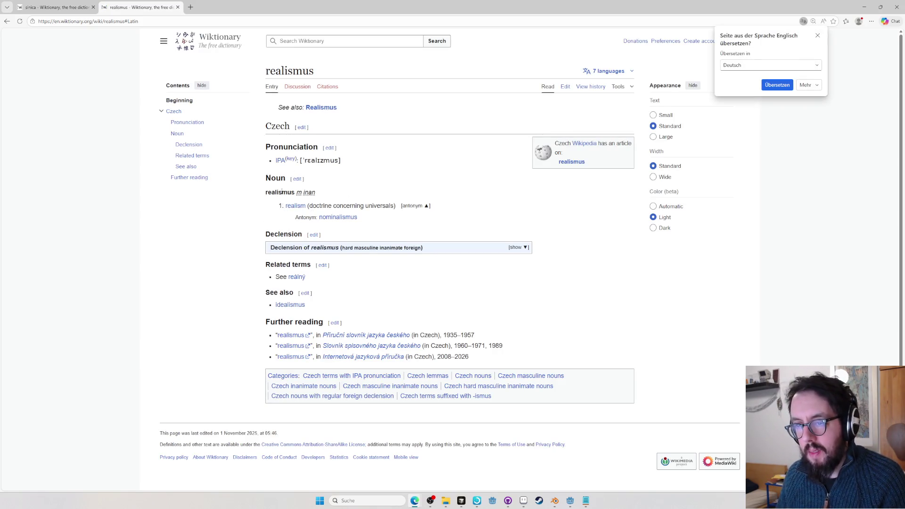
pyautogui.moveTo(295, 206)
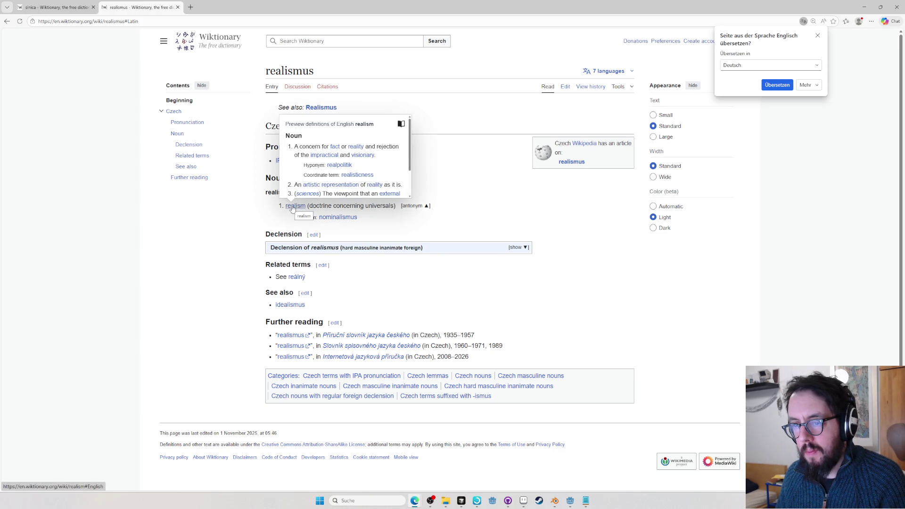
# Follow the links to the English realism and real entries, glancing at the sheet
pyautogui.click(291, 206)
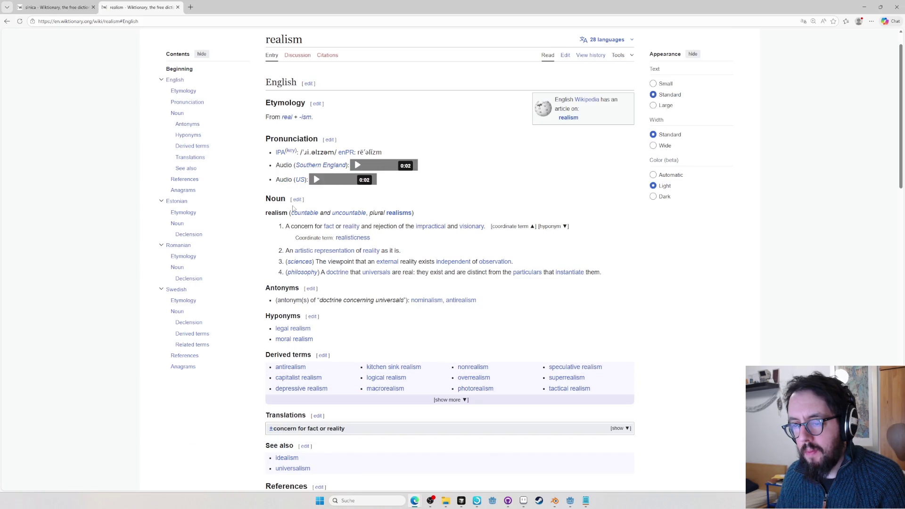
pyautogui.click(288, 118)
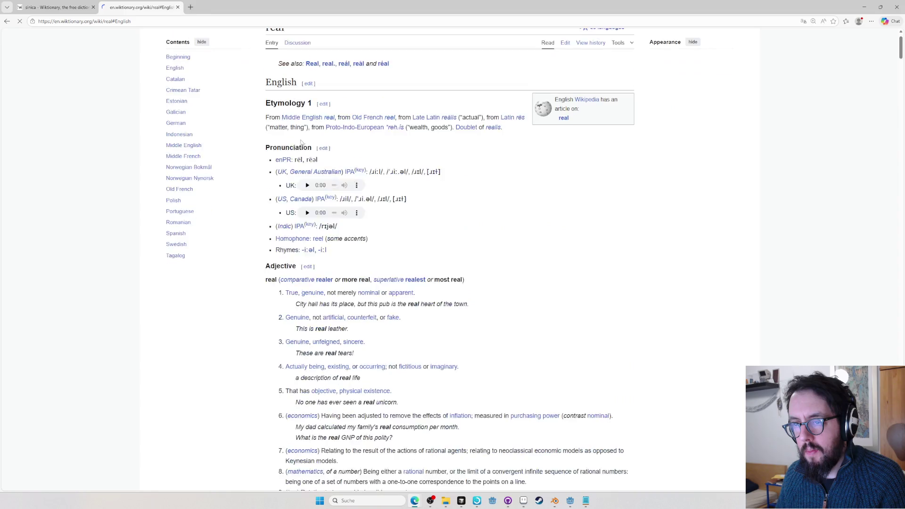
pyautogui.hotkey('alt', 'Tab')
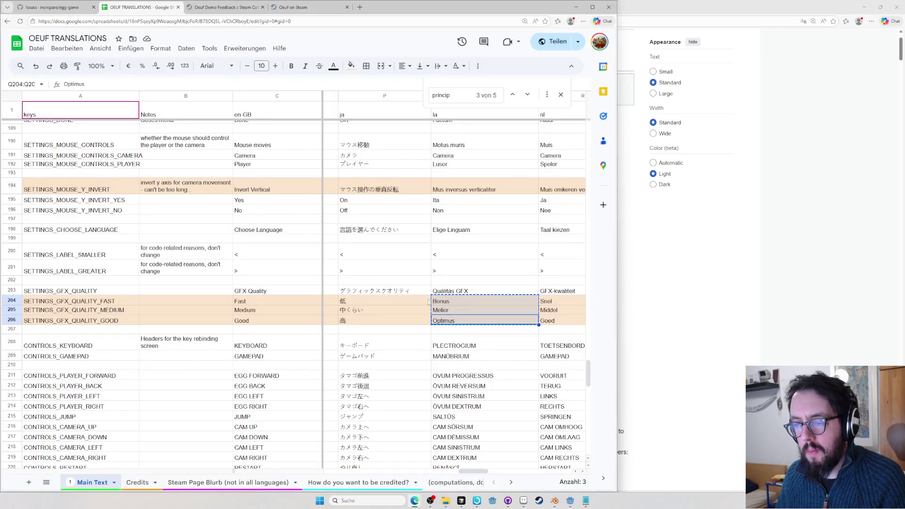
pyautogui.hotkey('alt', 'Tab')
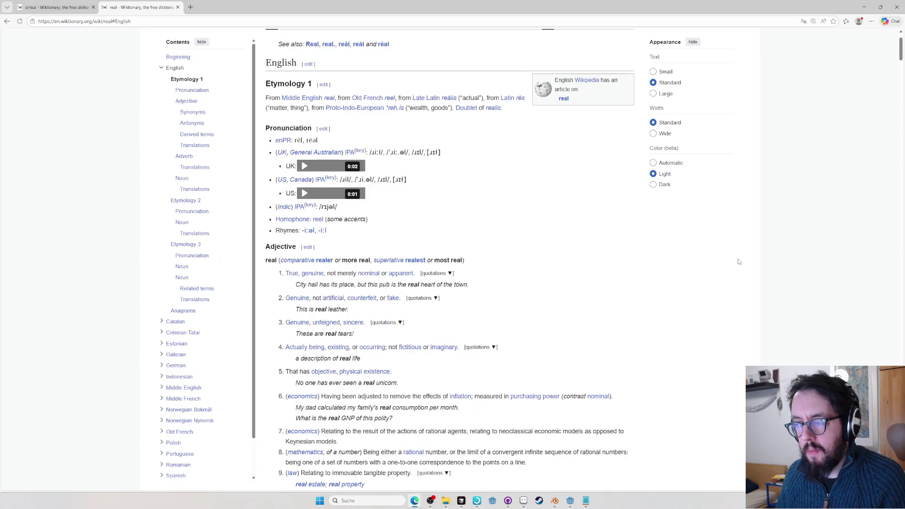
# Start a Logeion Retro address for quality from the suggestions
pyautogui.hotkey('ctrl', 'l')
pyautogui.write('retro')
pyautogui.press('Down')
pyautogui.press('Down')
pyautogui.press('Down')
pyautogui.press('Down')
pyautogui.press('Down')
pyautogui.press('BackSpace')
pyautogui.press('BackSpace')
pyautogui.press('BackSpace')
pyautogui.press('BackSpace')
pyautogui.write('quality')
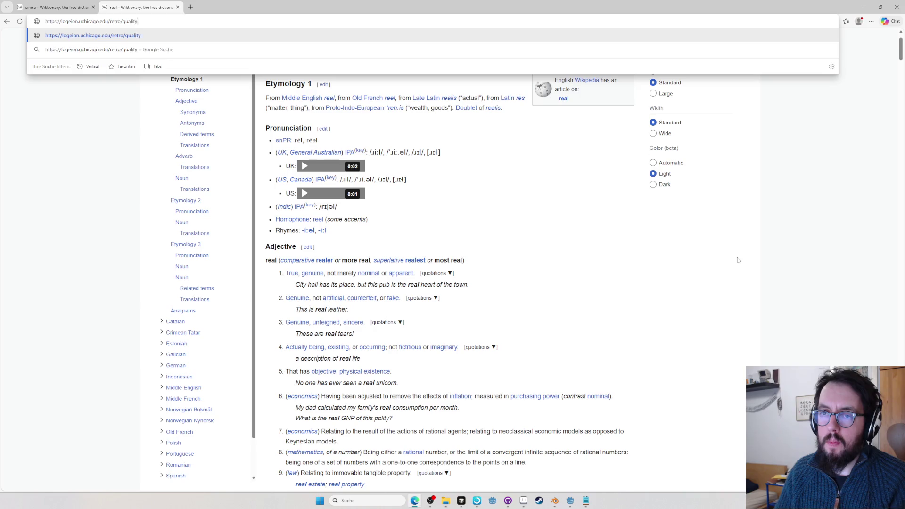
# Load quality in Logeion Retro, view the Riddle-Arnold rendering and copy the start of claritas
pyautogui.press('Return')
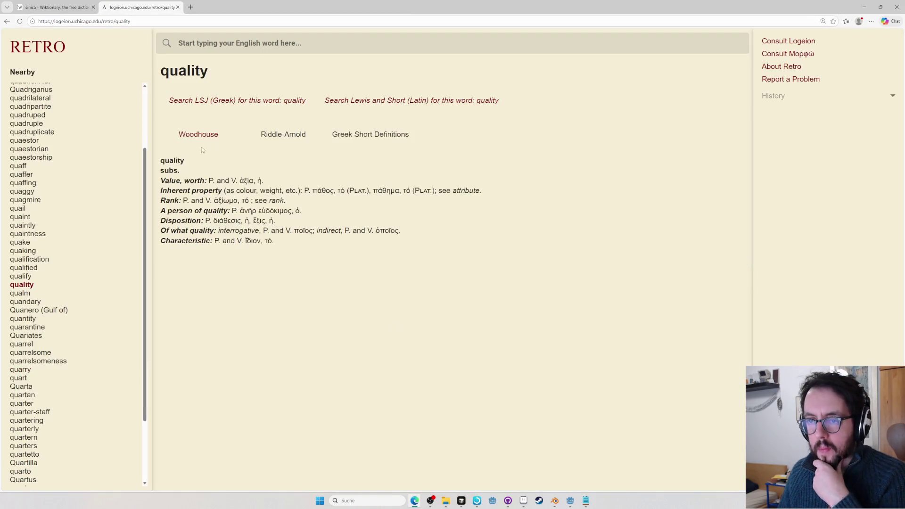
pyautogui.click(266, 140)
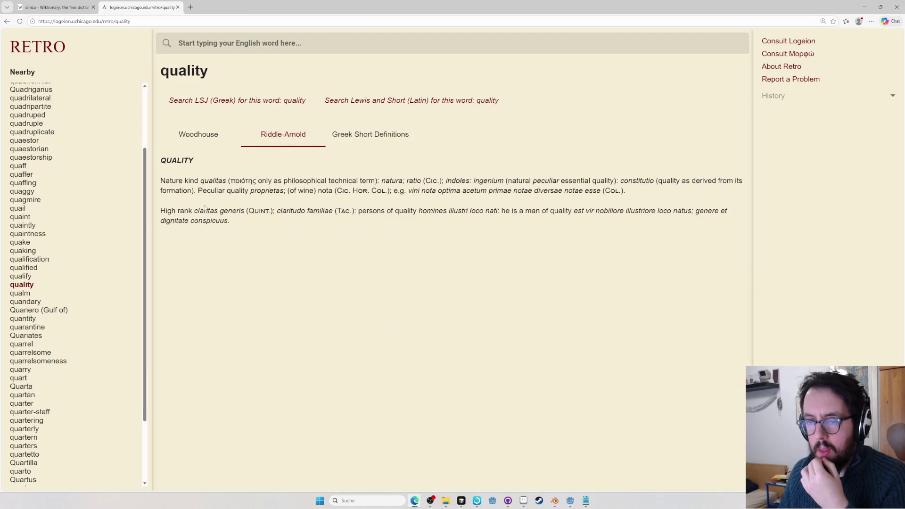
pyautogui.moveTo(210, 211); pyautogui.dragTo(194, 210)
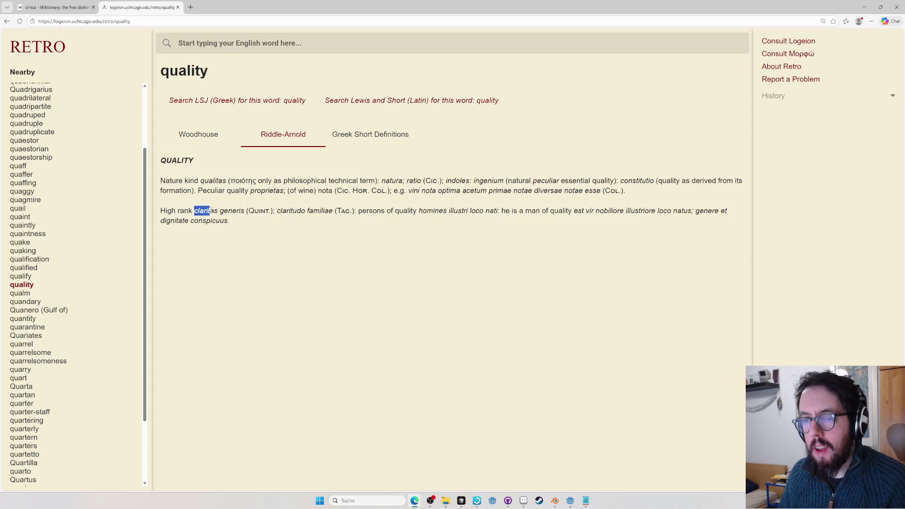
# Return to the sheet and select the word Qualitas in the Q203 graphics-quality cell
pyautogui.hotkey('alt', 'Tab')
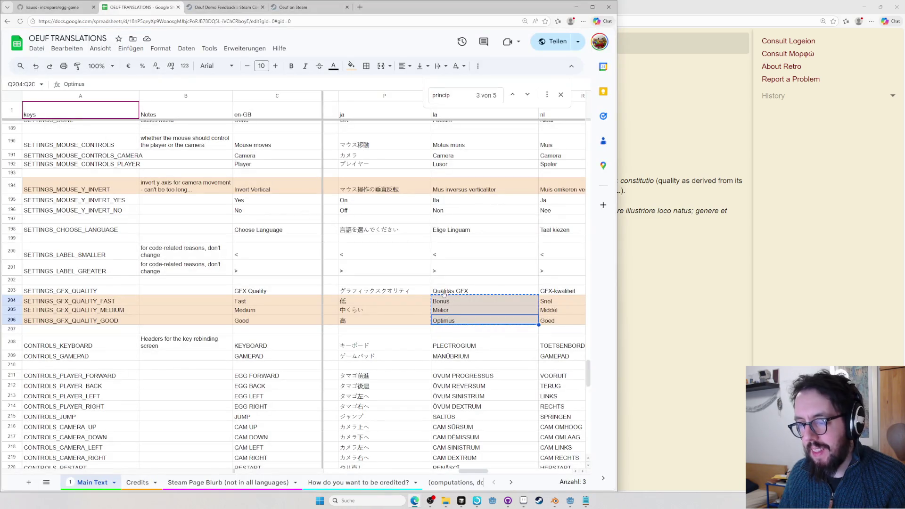
pyautogui.click(442, 290)
pyautogui.doubleClick(440, 289)
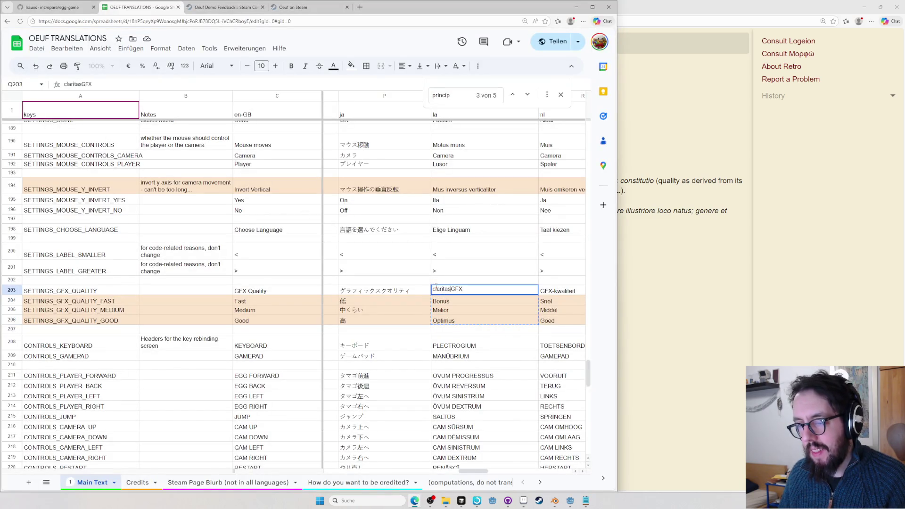
# Replace Qualitas with Claritās so Q203 reads Claritās GFX and commit it
pyautogui.write('claritas')
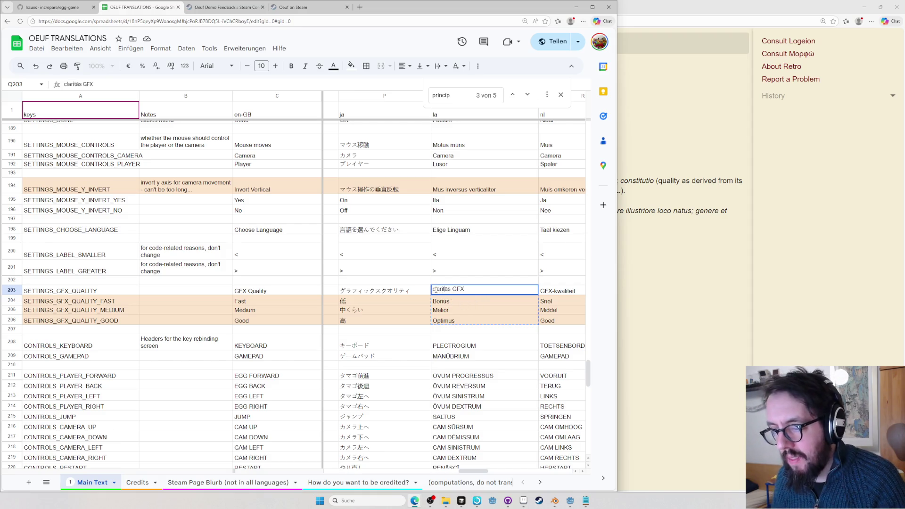
pyautogui.press('Home')
pyautogui.press('Delete')
pyautogui.write('C')
pyautogui.press('Return')
pyautogui.click(482, 292)
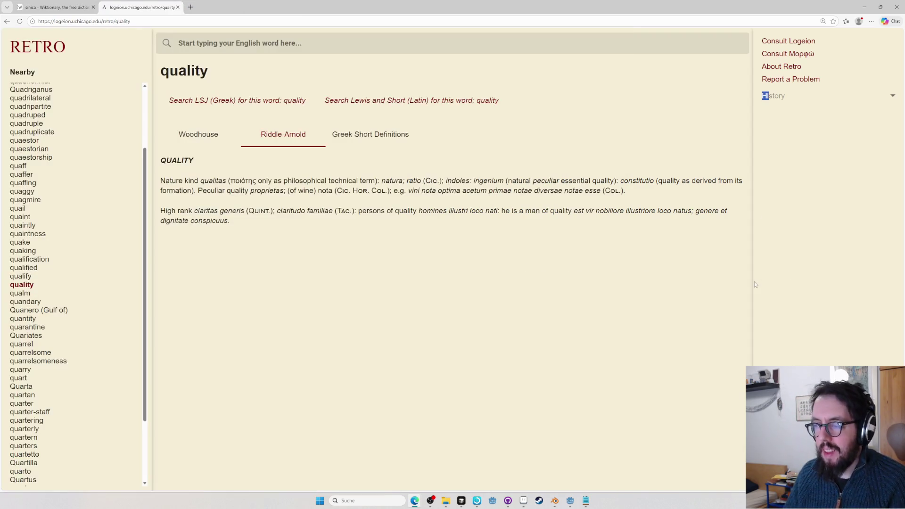
# Look up graphicus on Wiktionary, note graphic's Latin source graphicus, and return to the sheet
pyautogui.click(672, 268)
pyautogui.hotkey('ctrl', 'l')
pyautogui.hotkey('ctrl', 't')
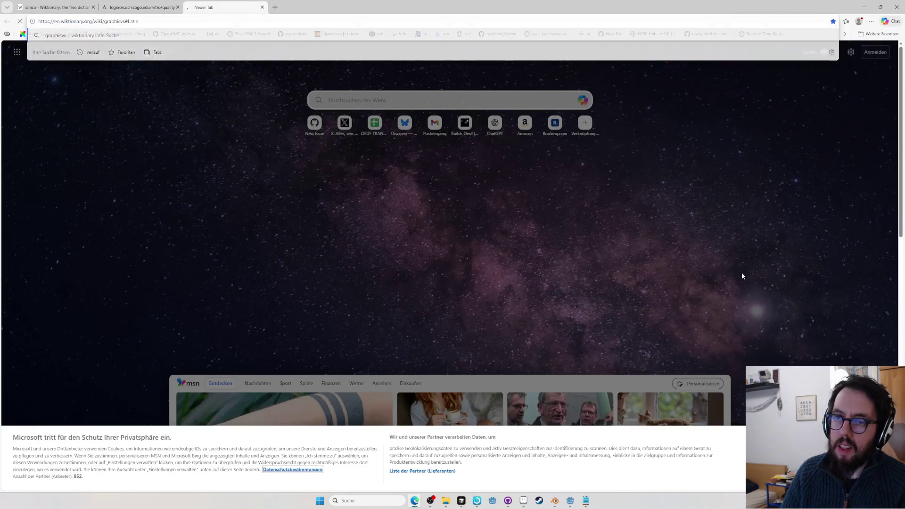
pyautogui.write('graphicus')
pyautogui.press('Return')
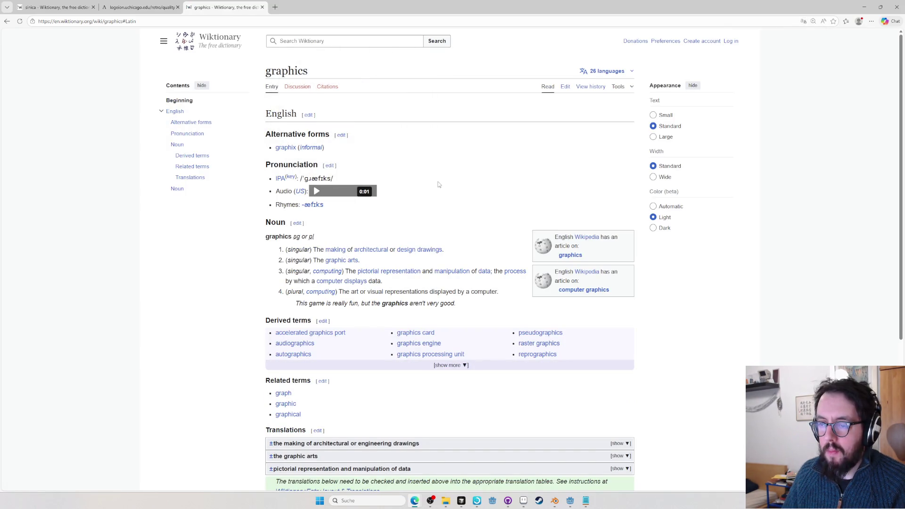
pyautogui.scroll(-2, 430, 196)
pyautogui.scroll(-1, 430, 196)
pyautogui.scroll(1, 380, 221)
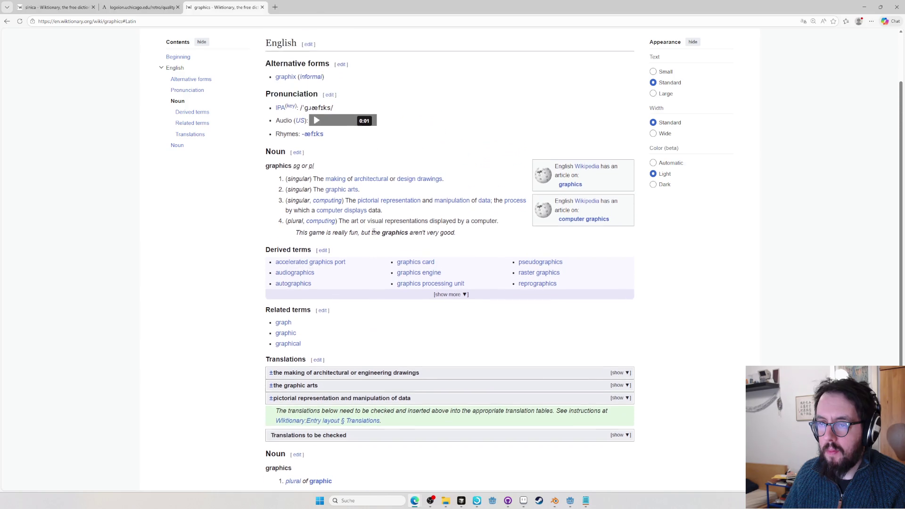
pyautogui.scroll(1, 349, 223)
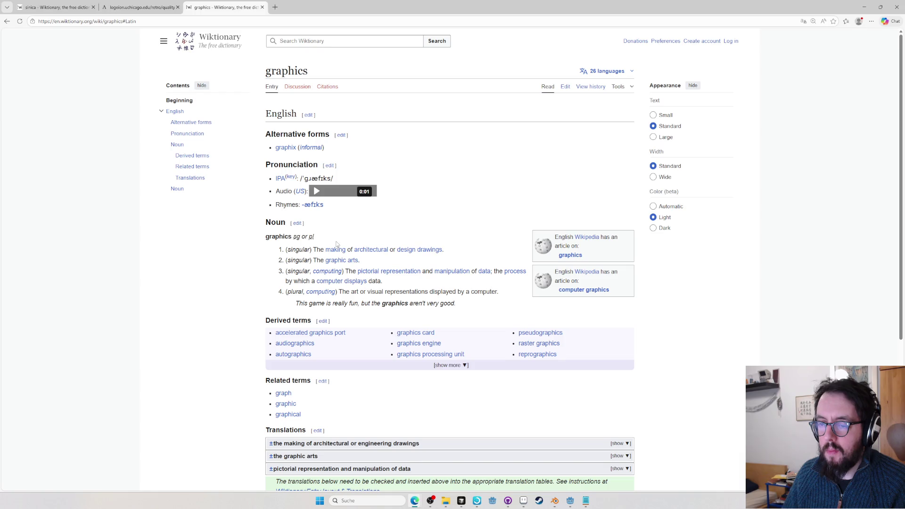
pyautogui.scroll(-3, 336, 243)
pyautogui.scroll(2, 305, 334)
pyautogui.scroll(-1, 330, 399)
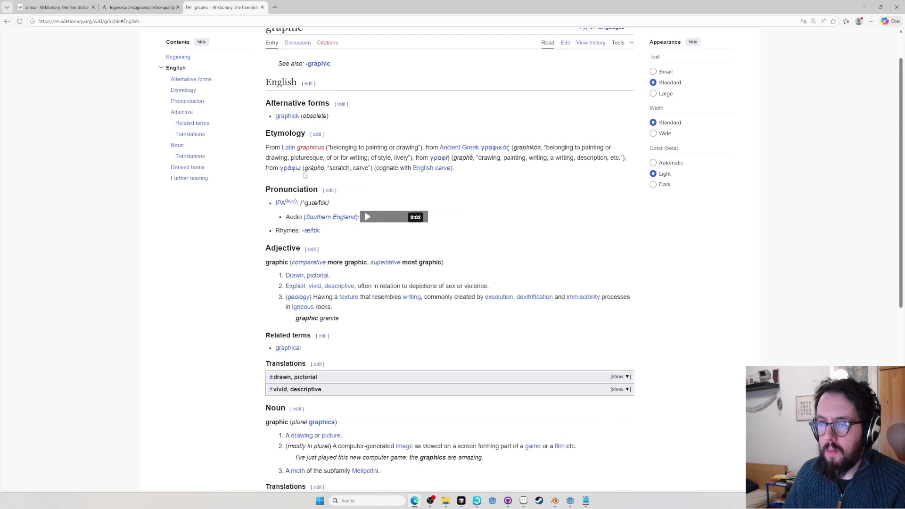
pyautogui.moveTo(324, 148); pyautogui.dragTo(298, 147)
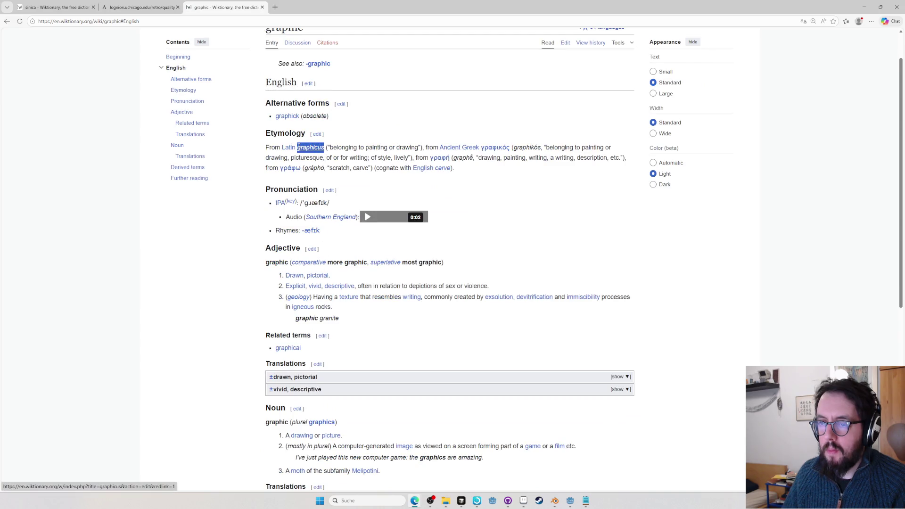
pyautogui.hotkey('alt', 'Tab')
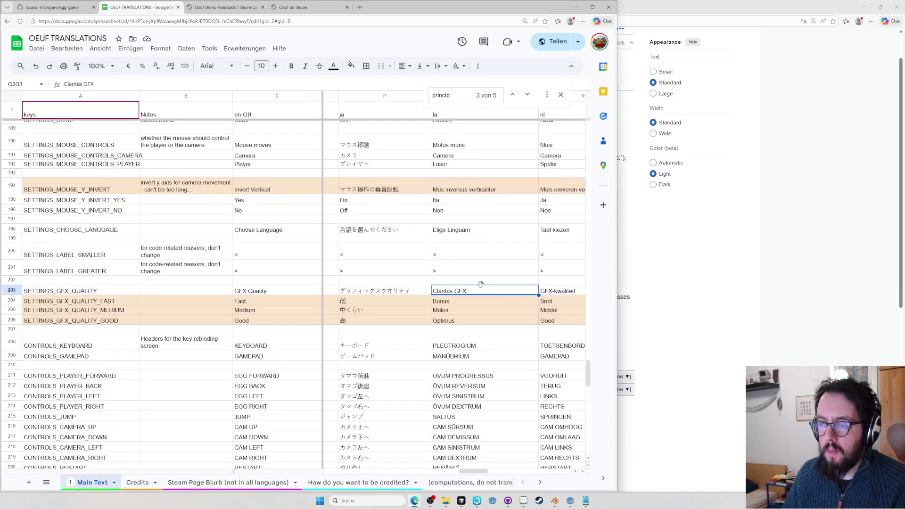
# Start rewriting the GFX Quality label as Claritās Graphicus and check claritas on Wiktionary
pyautogui.doubleClick(460, 291)
pyautogui.write('raphicus')
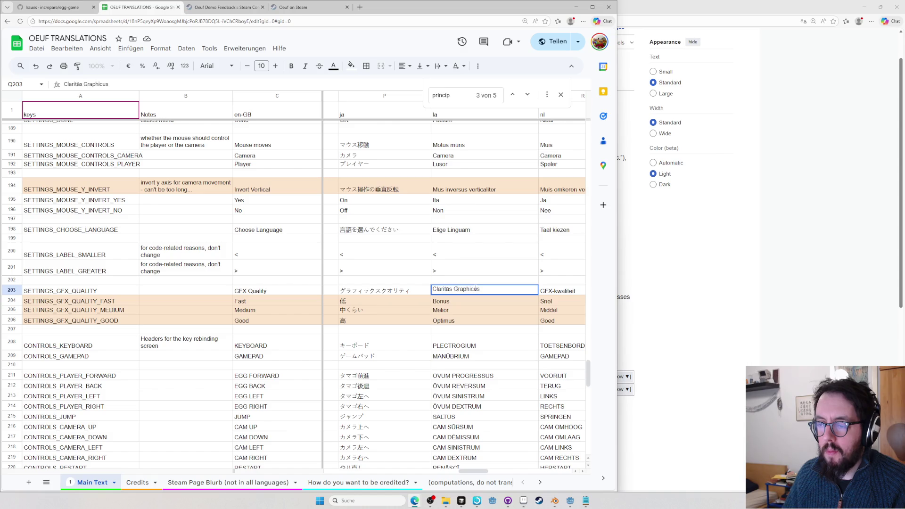
pyautogui.hotkey('alt', 'Tab')
pyautogui.hotkey('ctrl', 'l')
pyautogui.write('claritas')
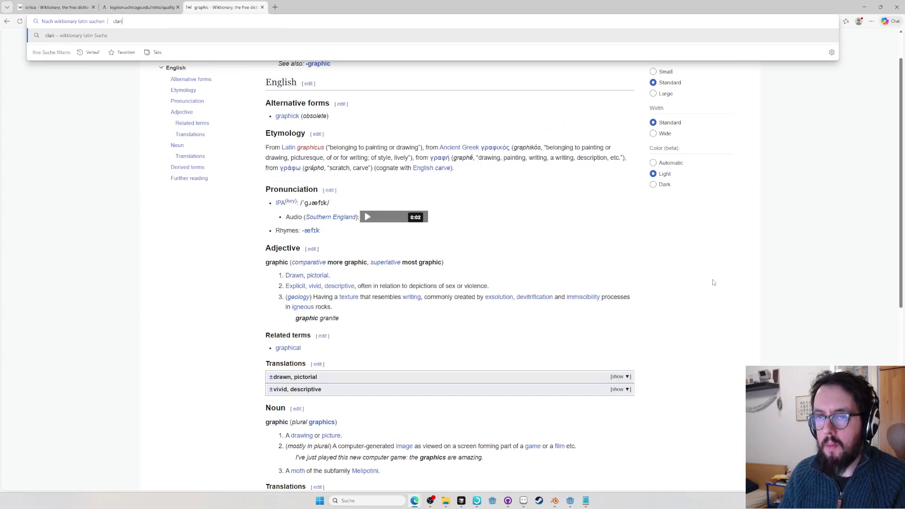
pyautogui.press('Return')
pyautogui.hotkey('alt', 'Tab')
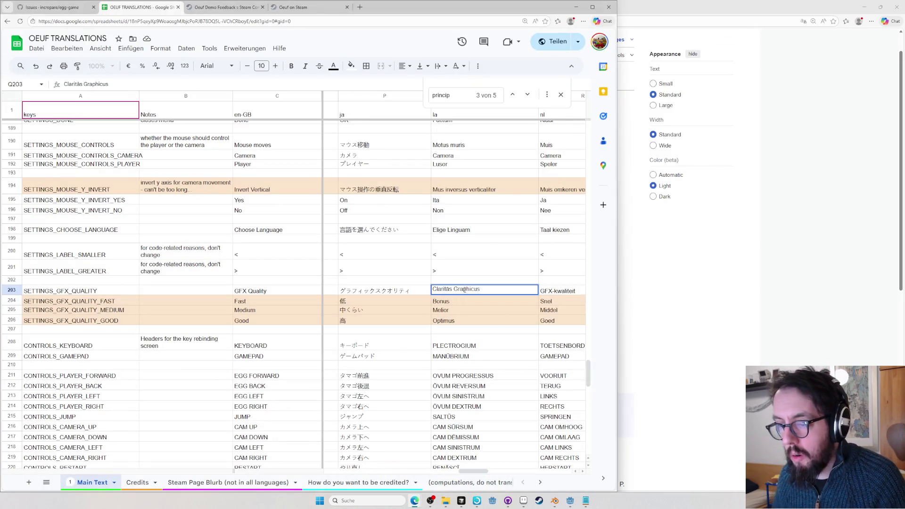
# Look up graphicus in Logeion's Lewis and Short dictionary
pyautogui.hotkey('alt', 'Tab')
pyautogui.hotkey('ctrl', 'l')
pyautogui.write('graphicus')
pyautogui.press('Return')
pyautogui.hotkey('ctrl', 'l')
pyautogui.press('Return')
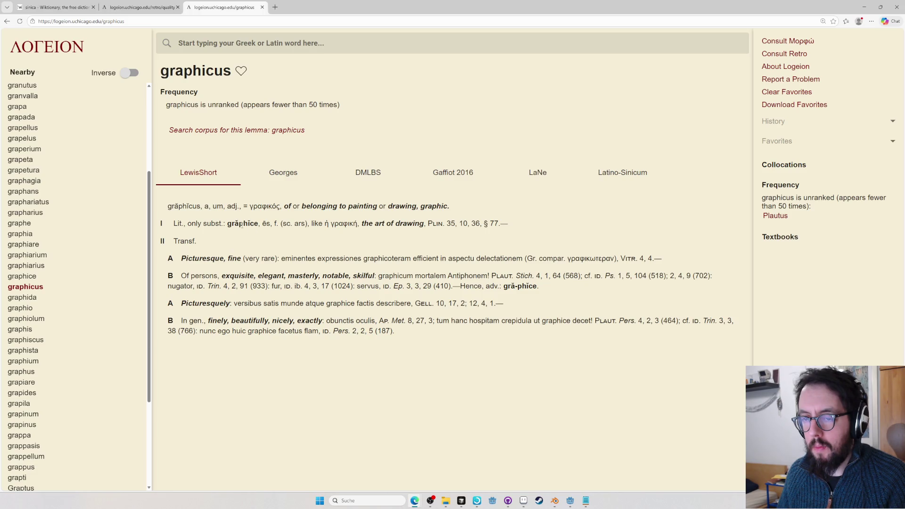
# Commit Clāritās Graphica and make the Fast and Good options feminine: Bona and Optima
pyautogui.hotkey('alt', 'Tab')
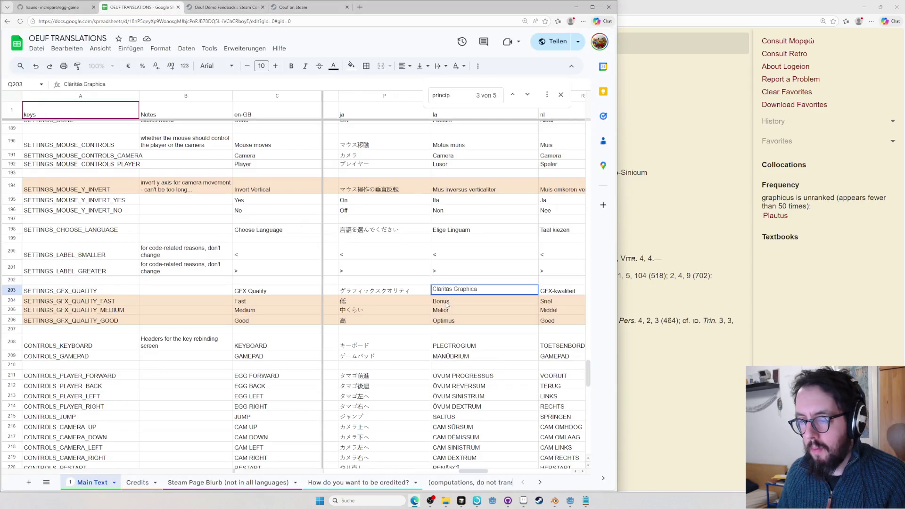
pyautogui.press('Return')
pyautogui.press('Return')
pyautogui.press('BackSpace')
pyautogui.press('BackSpace')
pyautogui.write('a')
pyautogui.press('Return')
pyautogui.press('Return')
pyautogui.press('Return')
pyautogui.press('Return')
pyautogui.press('BackSpace')
pyautogui.press('BackSpace')
pyautogui.write('a')
pyautogui.press('Return')
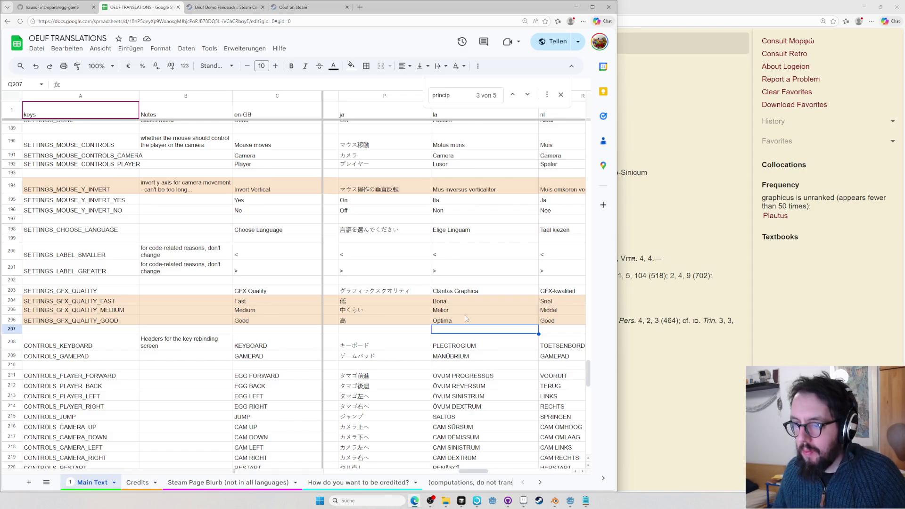
pyautogui.scroll(-1, 466, 318)
pyautogui.scroll(-2, 484, 275)
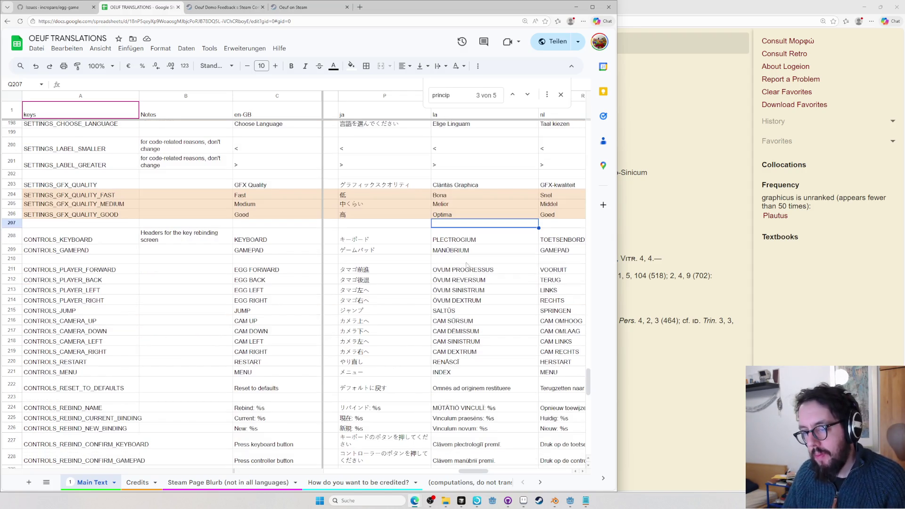
pyautogui.scroll(3, 466, 265)
pyautogui.scroll(3, 479, 306)
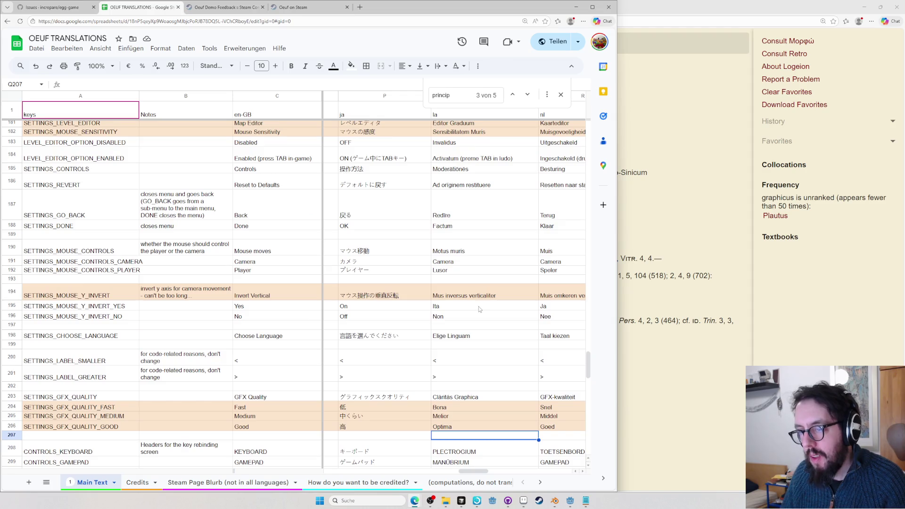
# Copy the Latin Ita/Non answers and search Google for a macronizer
pyautogui.click(456, 298)
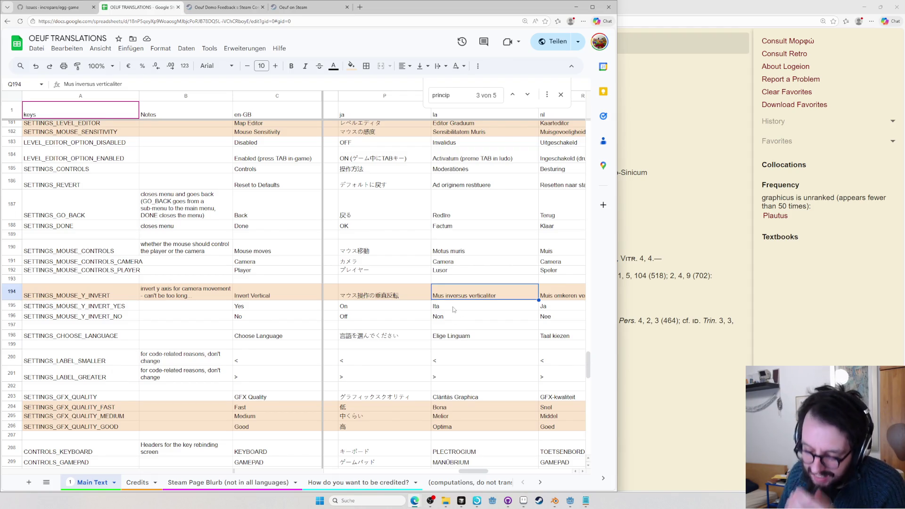
pyautogui.click(450, 310)
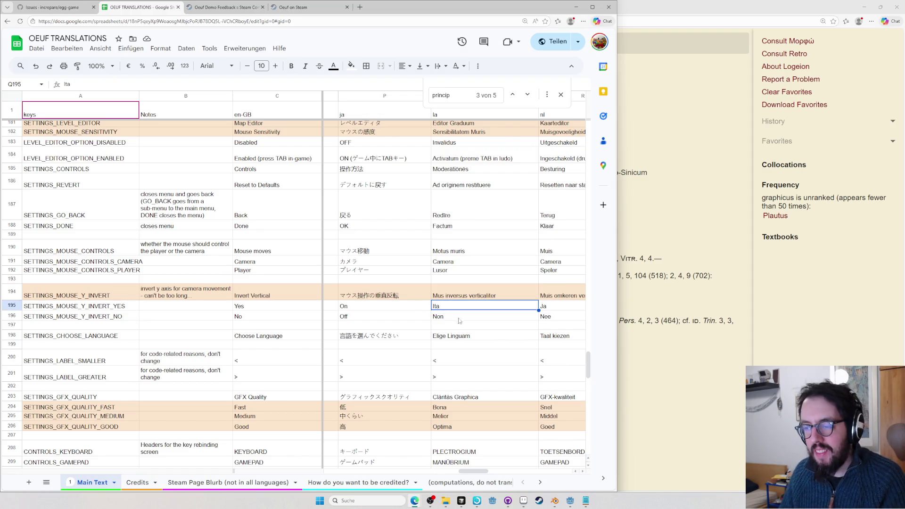
pyautogui.hotkey('alt', 'Tab')
pyautogui.hotkey('alt', 'Tab')
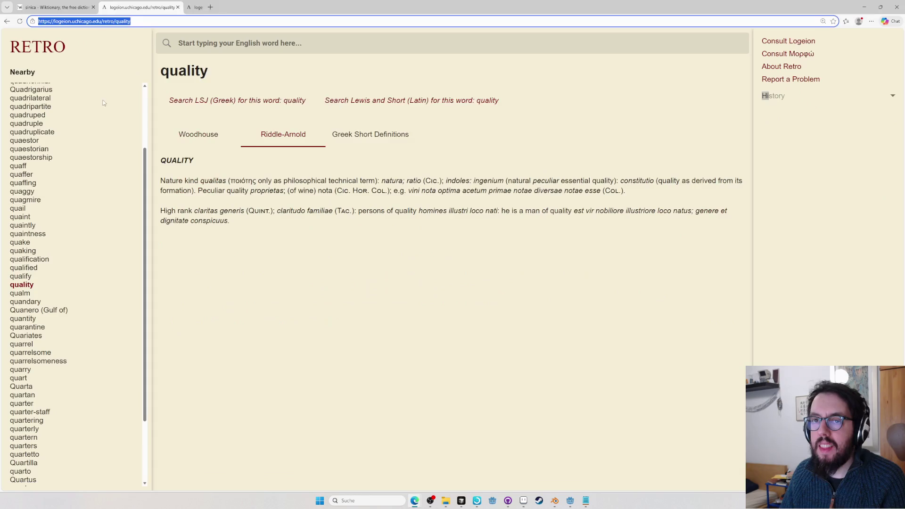
pyautogui.hotkey('alt', 'Tab')
pyautogui.write('ita latin')
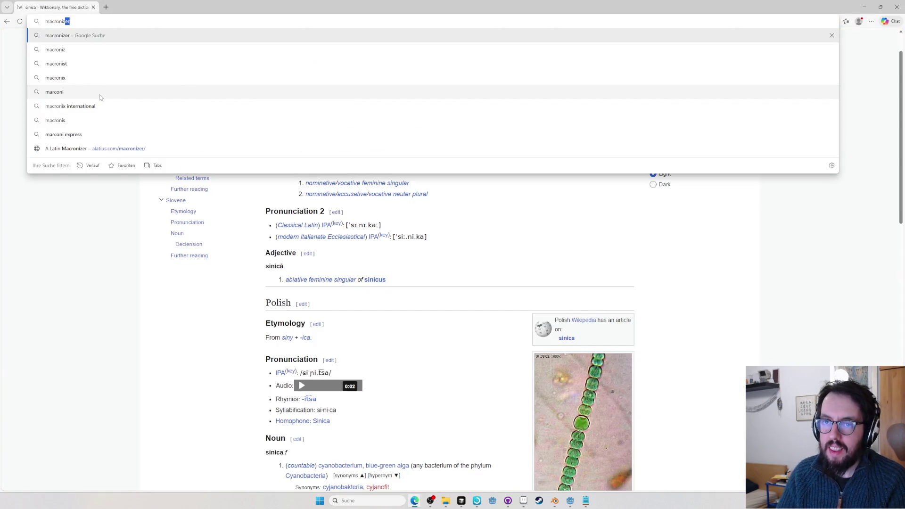
pyautogui.hotkey('alt', 'Tab')
pyautogui.scroll(1, 444, 265)
pyautogui.scroll(3, 444, 265)
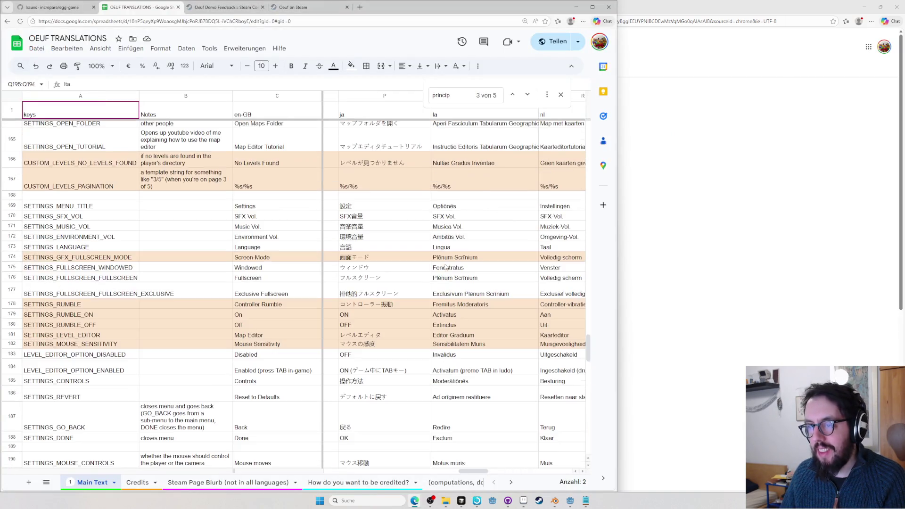
pyautogui.scroll(-3, 442, 269)
pyautogui.hotkey('alt', 'Tab')
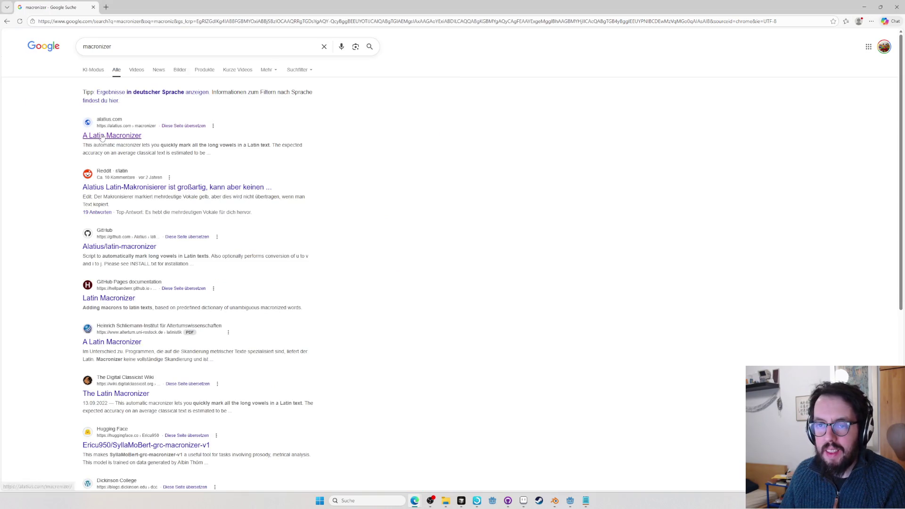
# Run Ita and Non through the Latin Macronizer, getting Ita and Nōn
pyautogui.click(112, 137)
pyautogui.click(143, 146)
pyautogui.hotkey('ctrl', 'v')
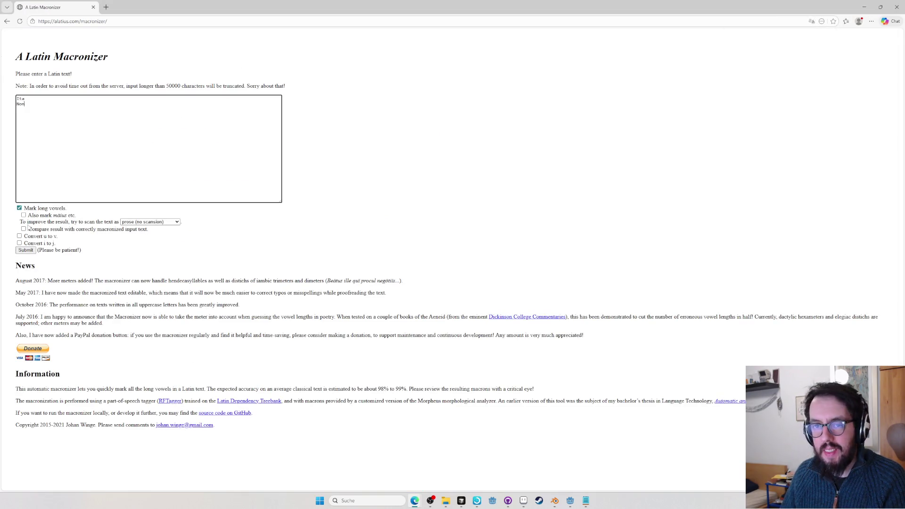
pyautogui.click(26, 251)
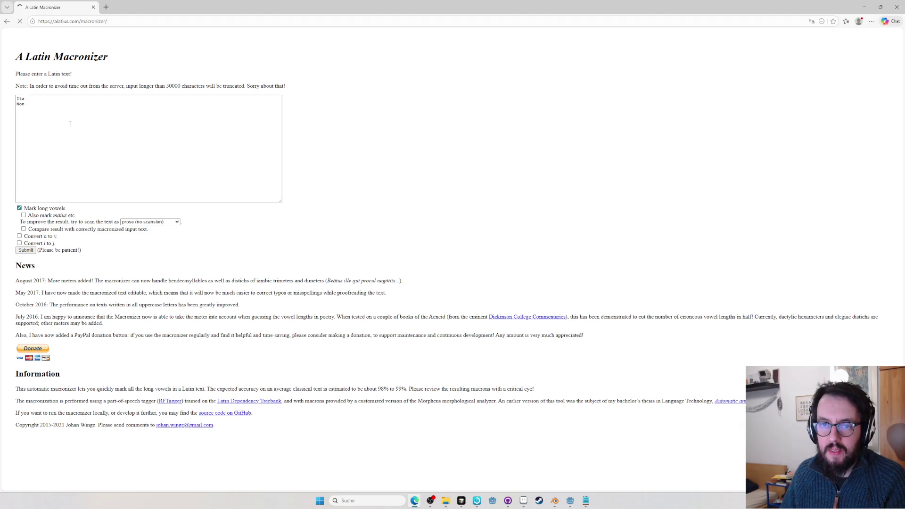
pyautogui.click(26, 211)
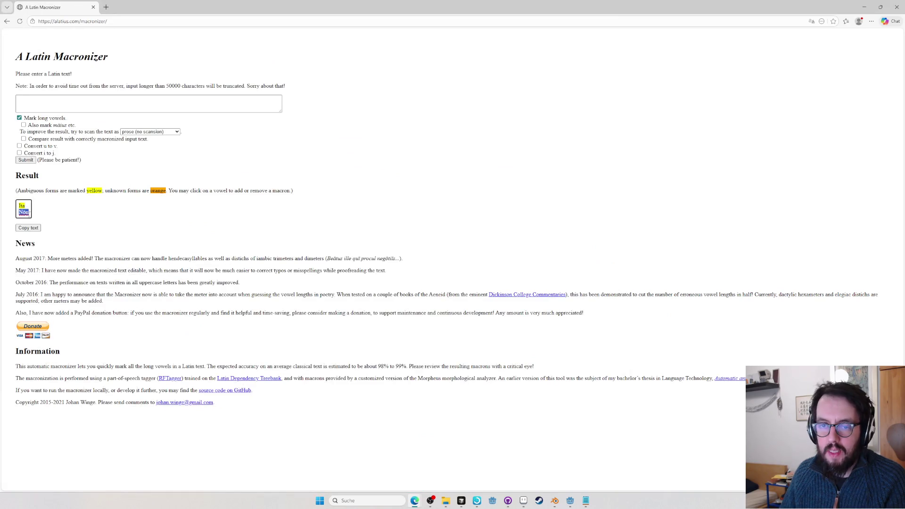
# Set the sheet's Latin No answer to the macronized Nōn
pyautogui.hotkey('alt', 'Tab')
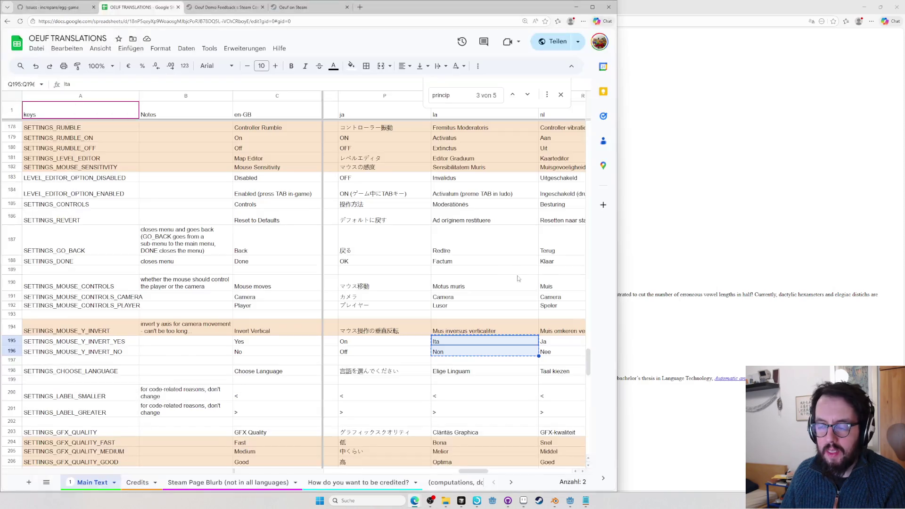
pyautogui.doubleClick(445, 354)
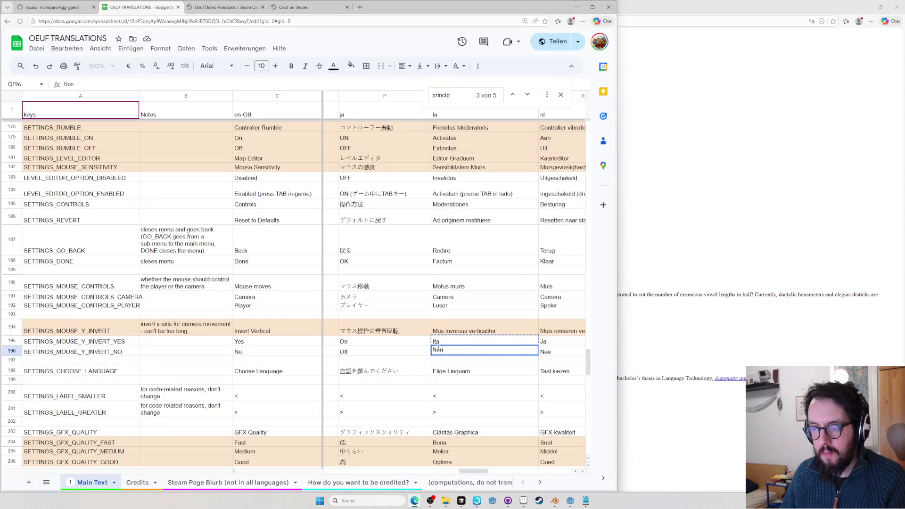
pyautogui.press('Return')
pyautogui.click(455, 345)
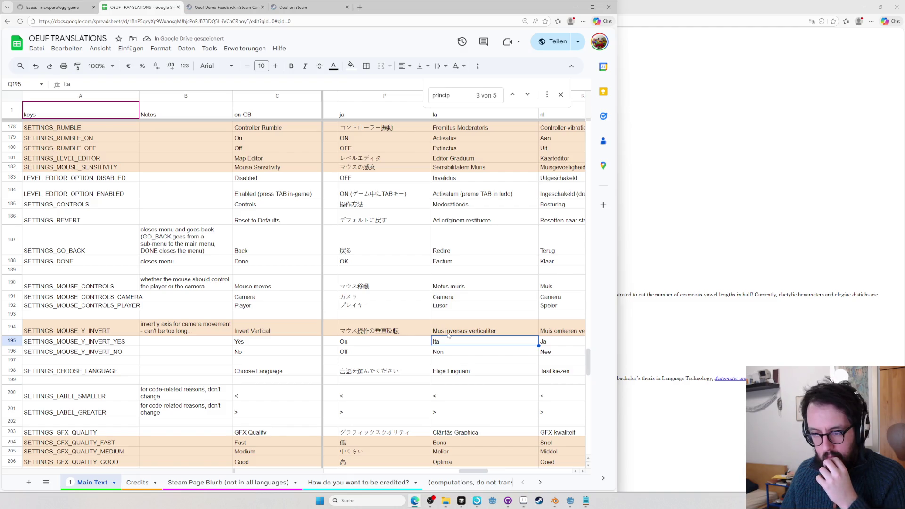
pyautogui.click(780, 205)
# Check Wiktionary's Latin mūs entry and its declension
pyautogui.hotkey('ctrl', 'l')
pyautogui.write('mus')
pyautogui.press('Return')
pyautogui.hotkey('alt', 'Tab')
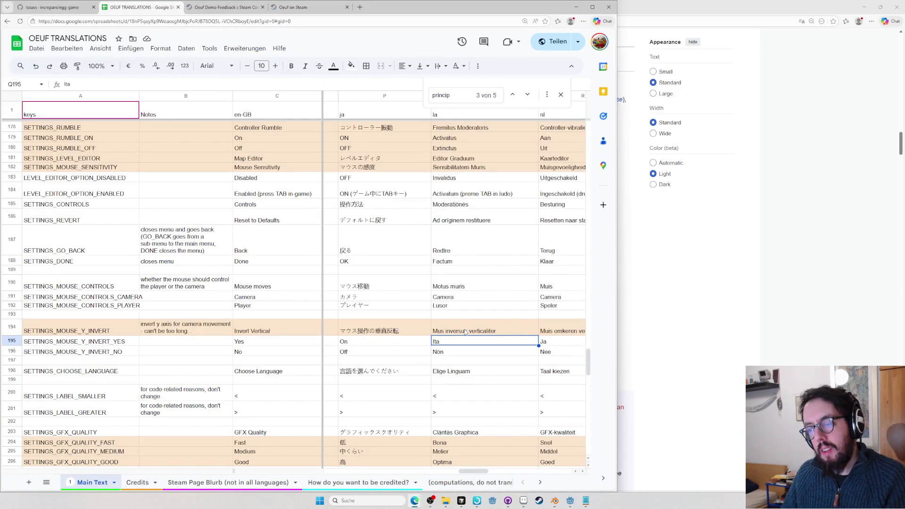
# Select the full Mus inversus verticaliter text for macronizing and head to a web search
pyautogui.doubleClick(457, 331)
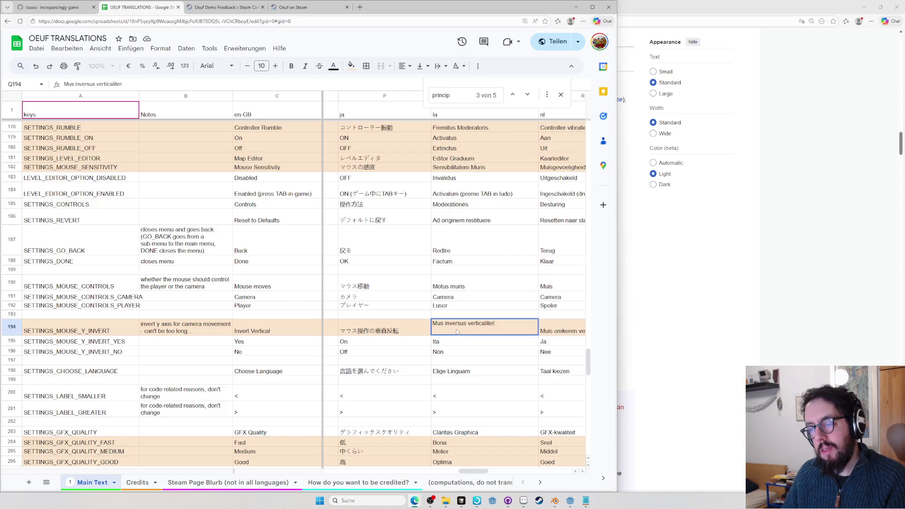
pyautogui.tripleClick(455, 323)
pyautogui.hotkey('ctrl', 'c')
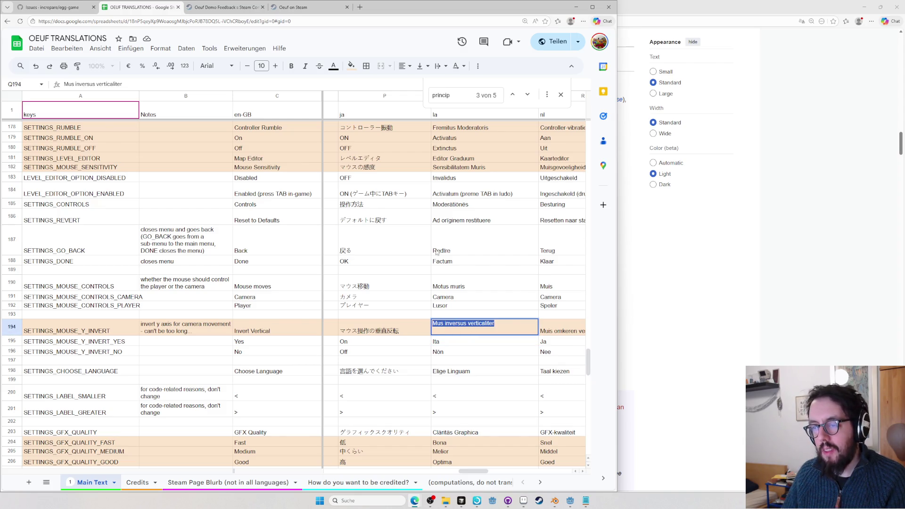
pyautogui.click(757, 181)
pyautogui.click(119, 21)
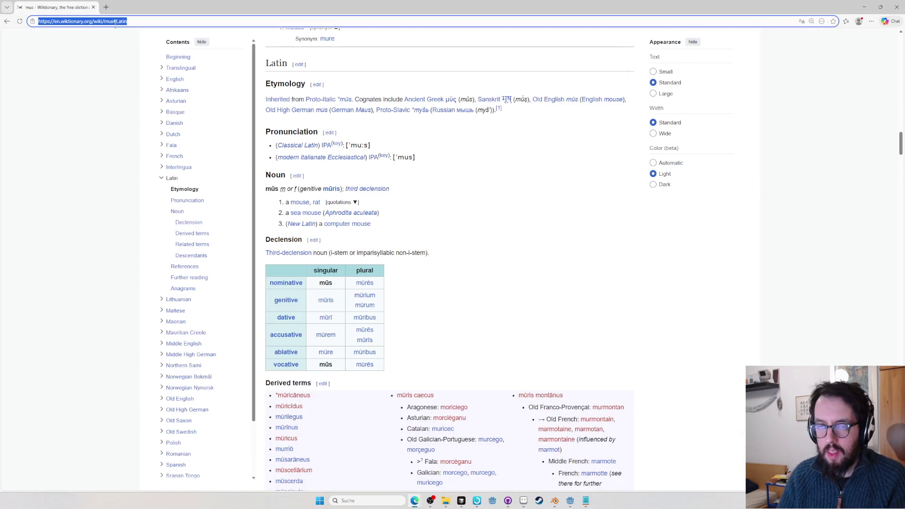
pyautogui.write('macroni')
# Macronize Mus inversus verticaliter on alatius.com and copy the result
pyautogui.press('Return')
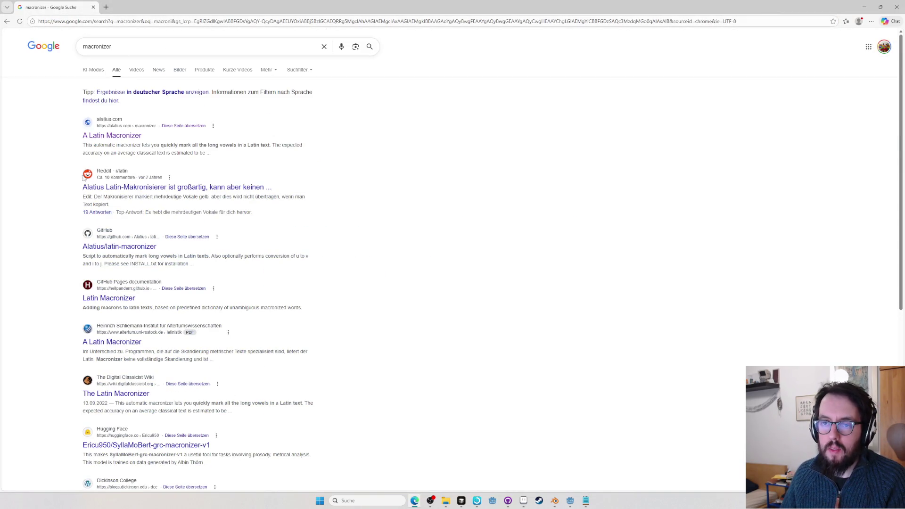
pyautogui.click(114, 134)
pyautogui.click(217, 139)
pyautogui.hotkey('ctrl', 'v')
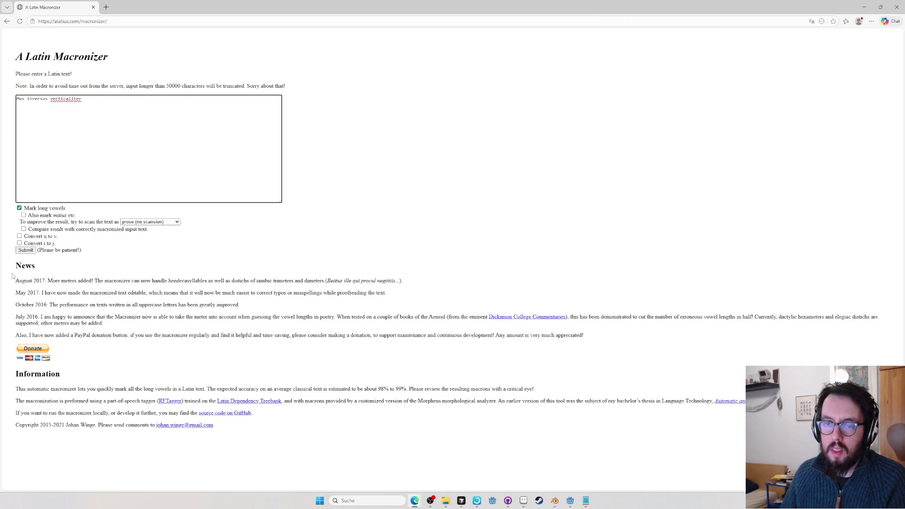
pyautogui.click(26, 251)
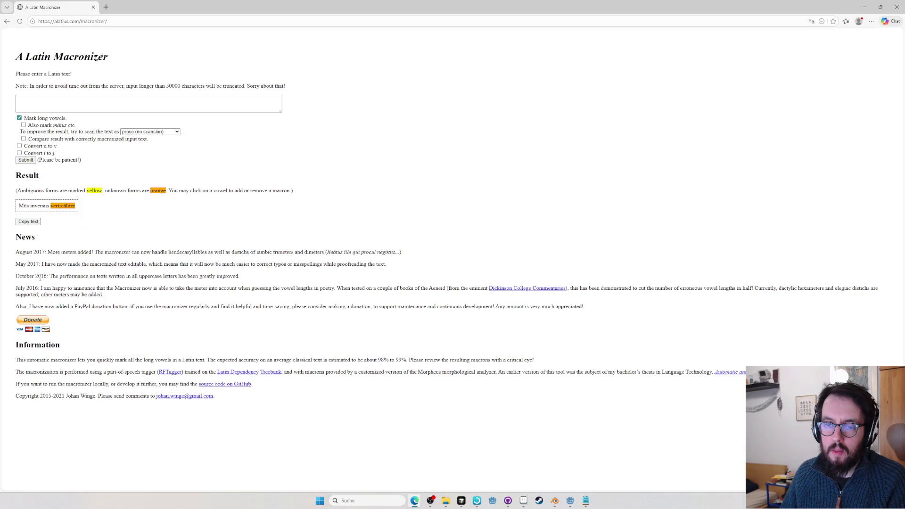
pyautogui.moveTo(19, 203); pyautogui.dragTo(81, 208)
pyautogui.hotkey('ctrl', 'c')
pyautogui.hotkey('alt', 'Tab')
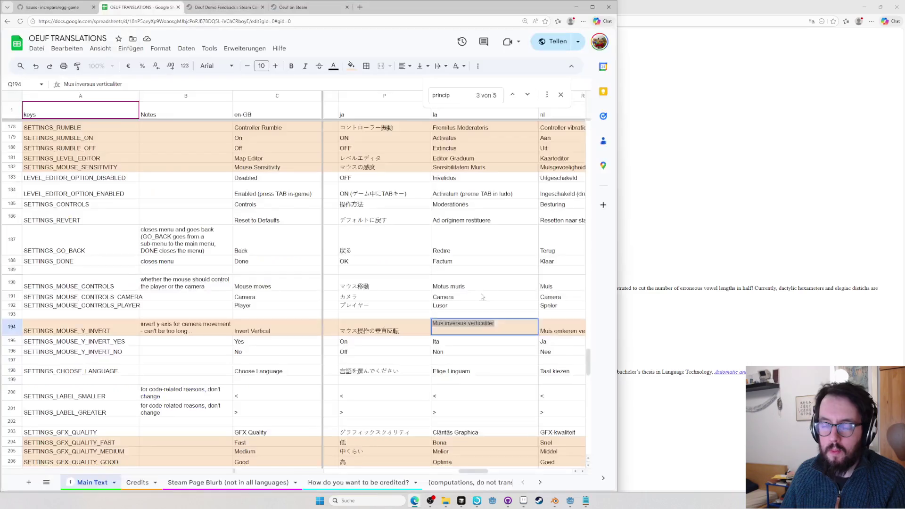
# Set Q194 to Mūs verticāliter inversus and copy the Latin cells Q187:Q192
pyautogui.hotkey('ctrl', 'v')
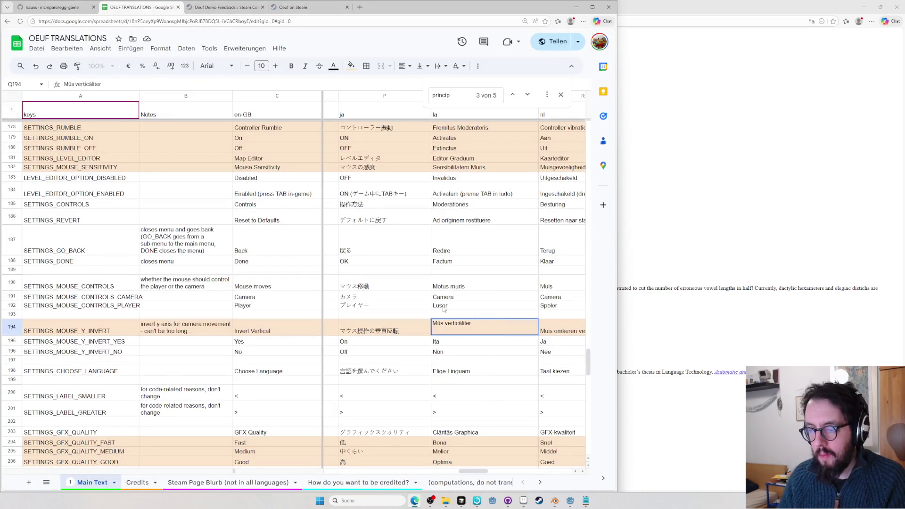
pyautogui.write(' inversus')
pyautogui.press('Return')
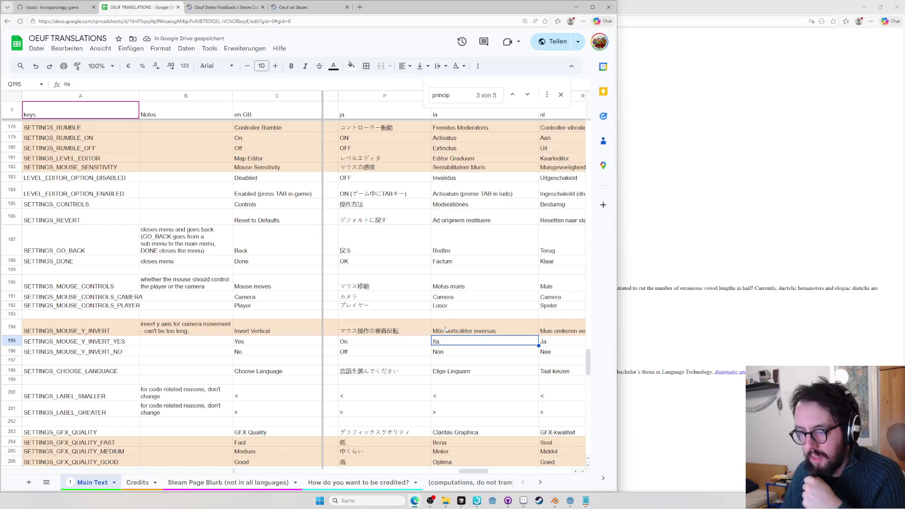
pyautogui.click(453, 306)
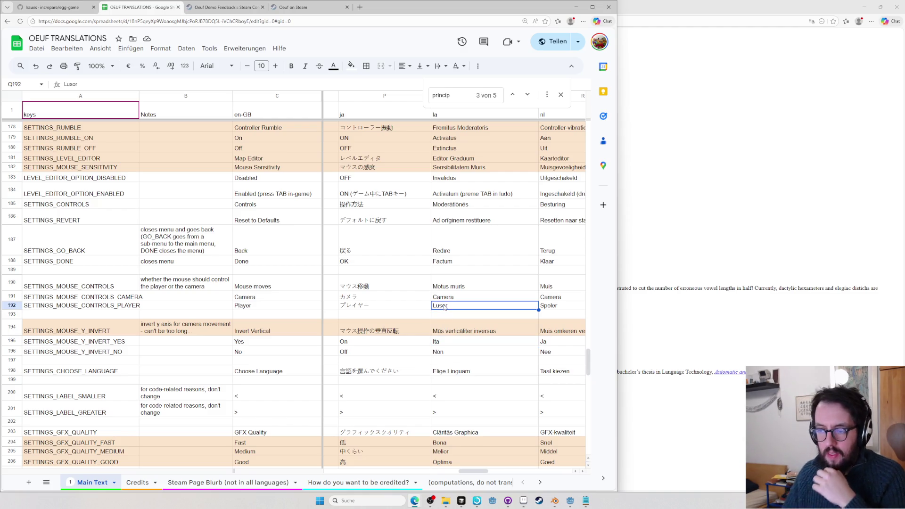
pyautogui.keyDown('shift'); pyautogui.click(455, 243); pyautogui.keyUp('shift')
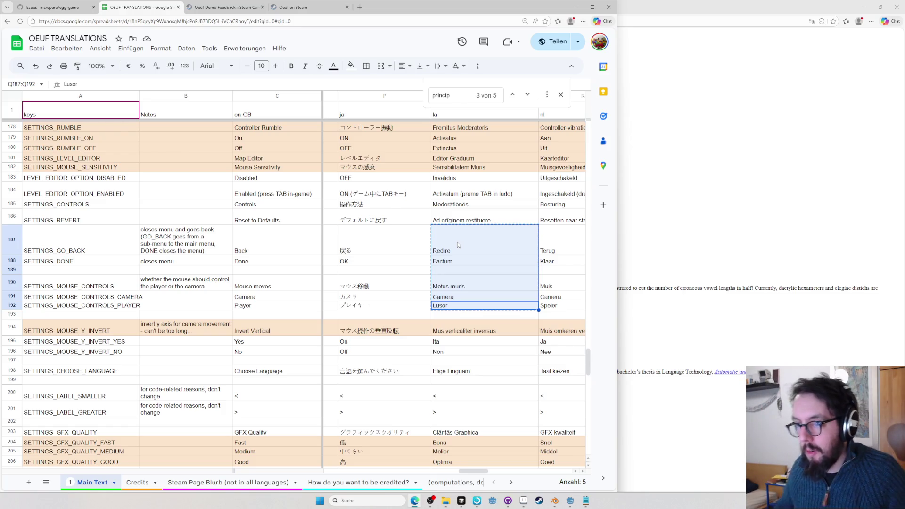
# Macronize the six copied strings (Mōtus mūris, Lūsor, etc.) and paste them back into Q187:Q192
pyautogui.click(815, 78)
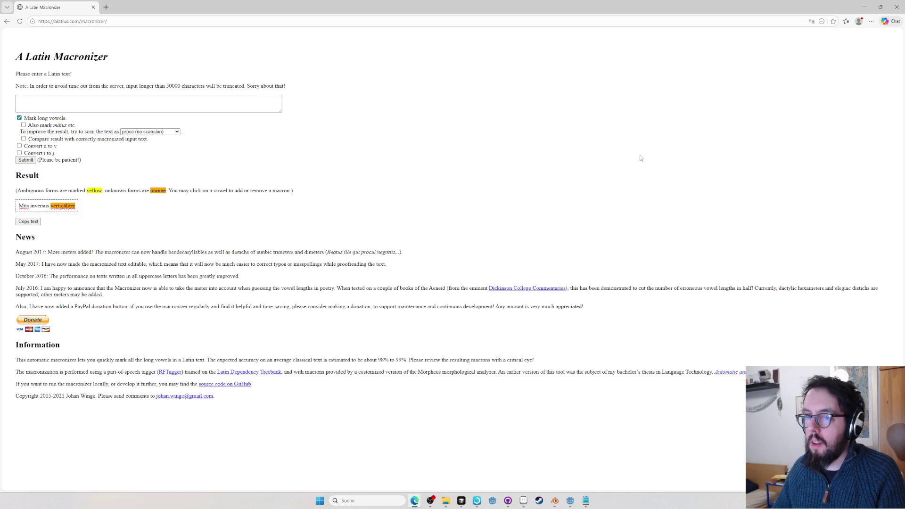
pyautogui.click(24, 111)
pyautogui.hotkey('ctrl', 'v')
pyautogui.click(21, 251)
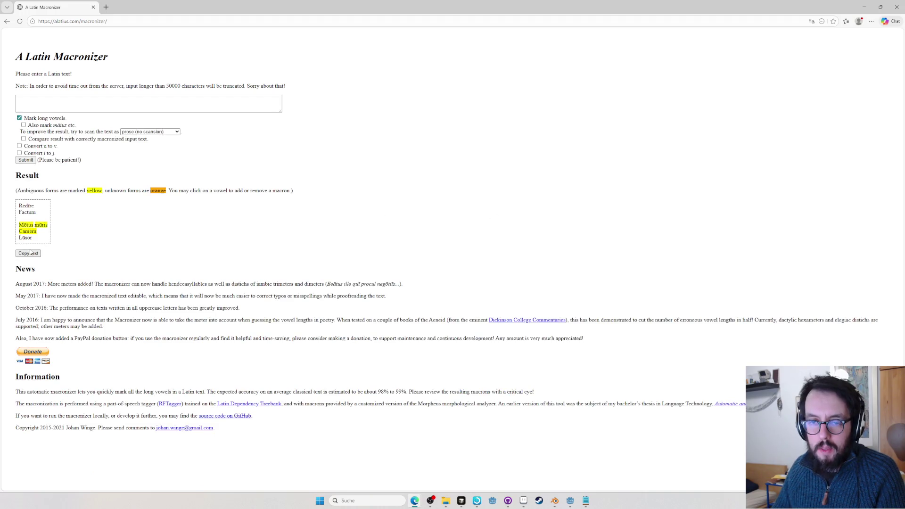
pyautogui.hotkey('ctrl', 'a')
pyautogui.hotkey('ctrl', 'c')
pyautogui.hotkey('alt', 'Tab')
pyautogui.hotkey('ctrl', 'v')
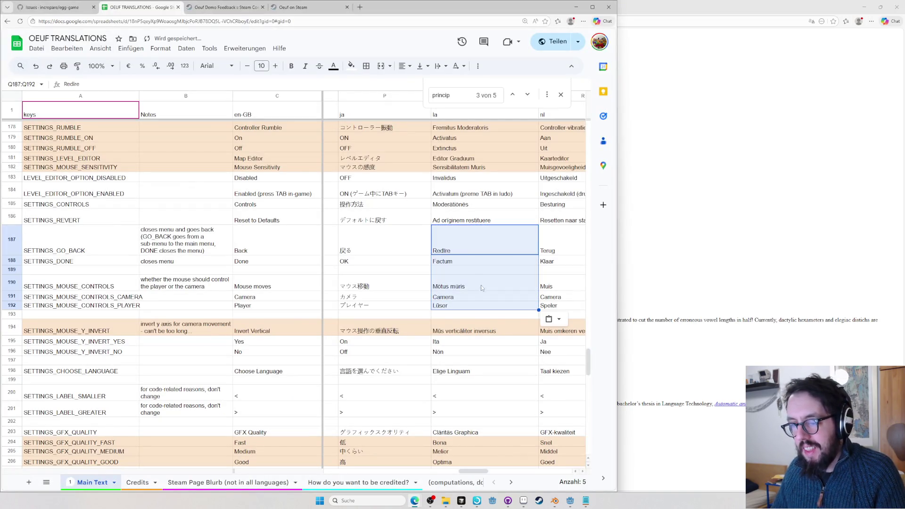
# Check the Camera cell against Wiktionary's Latin camera entry
pyautogui.click(466, 301)
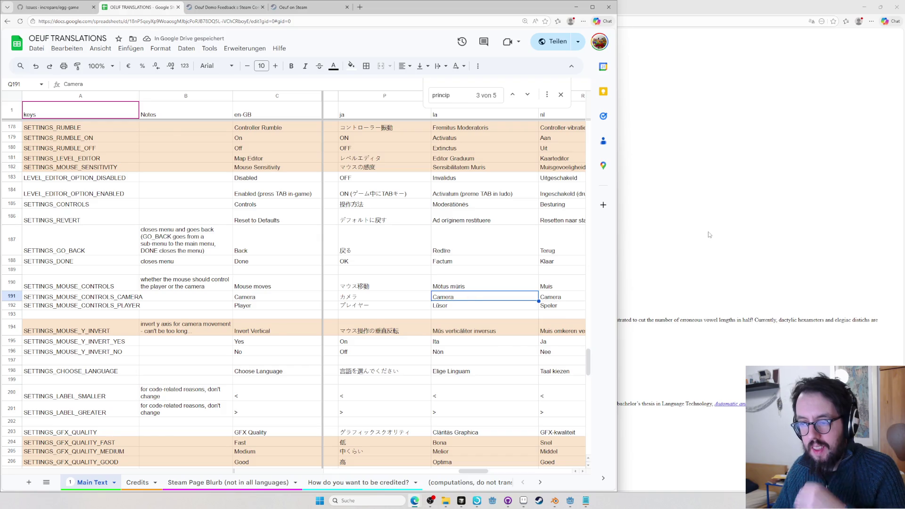
pyautogui.click(707, 235)
pyautogui.hotkey('ctrl', 'l')
pyautogui.write('en.wiktionary.org/wiki/camera#Latin')
pyautogui.press('Return')
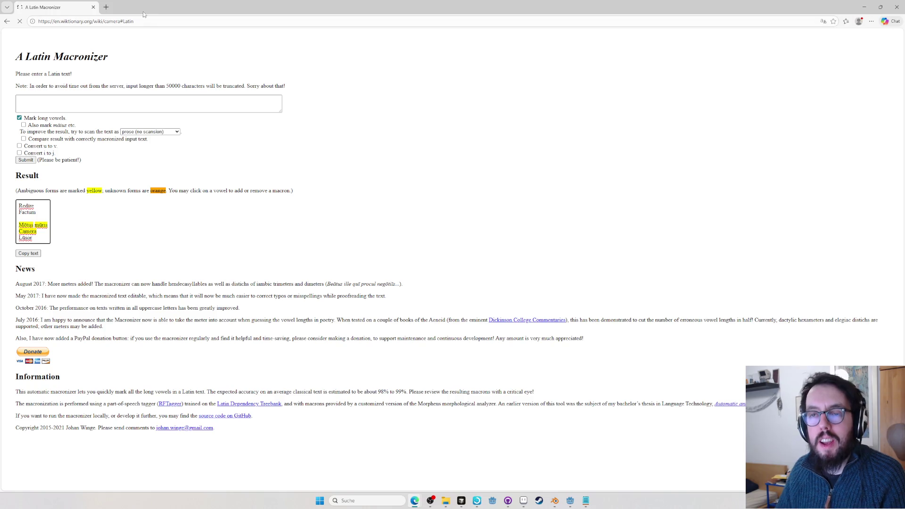
pyautogui.hotkey('alt', 'Tab')
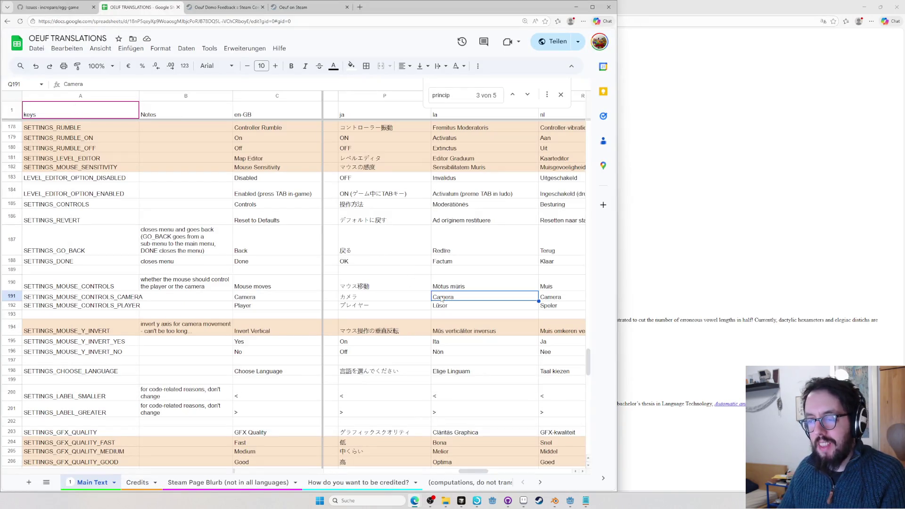
pyautogui.hotkey('alt', 'Tab')
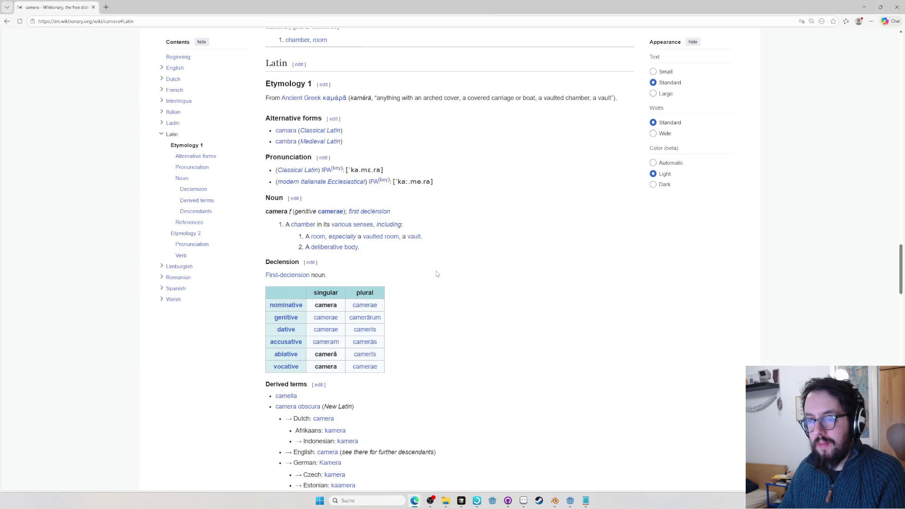
pyautogui.hotkey('alt', 'Tab')
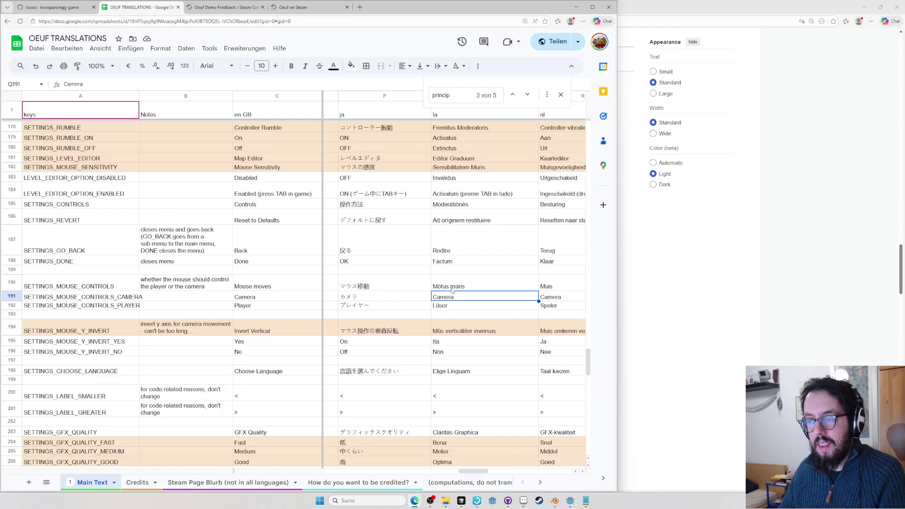
# Look up moveō on Wiktionary in a new tab and begin editing Mōtus mūris
pyautogui.click(447, 287)
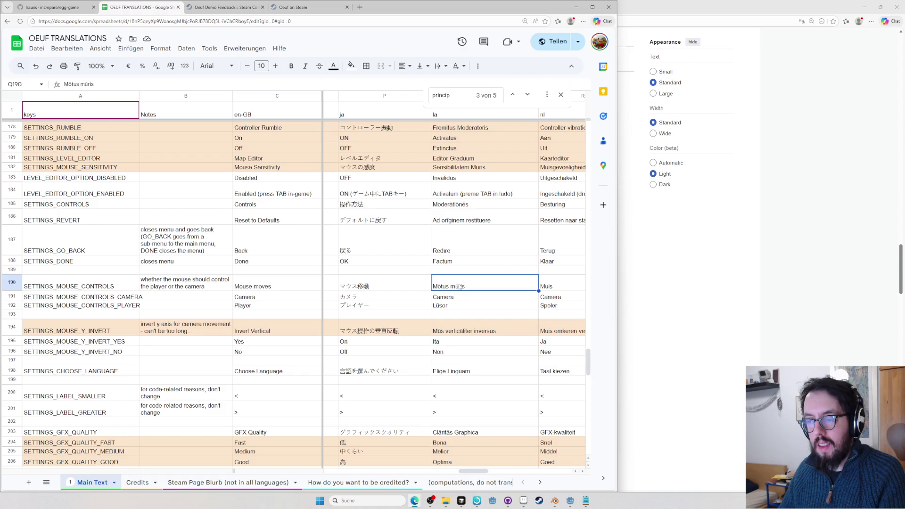
pyautogui.hotkey('alt', 'Tab')
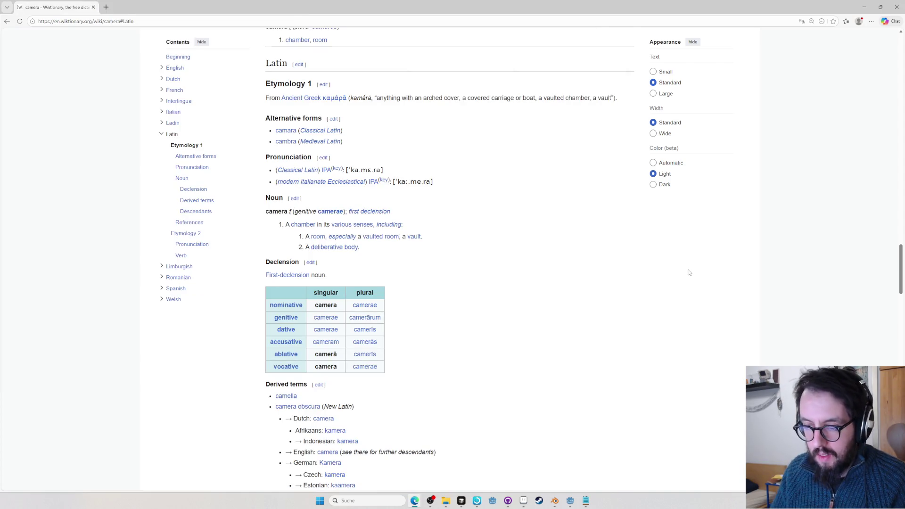
pyautogui.hotkey('ctrl', 't')
pyautogui.write('moveo')
pyautogui.press('Return')
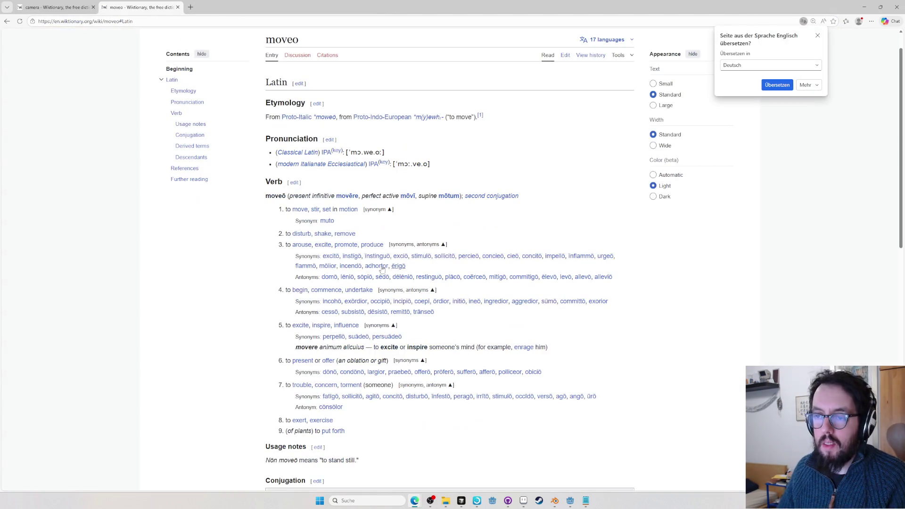
pyautogui.hotkey('alt', 'Tab')
pyautogui.doubleClick(443, 286)
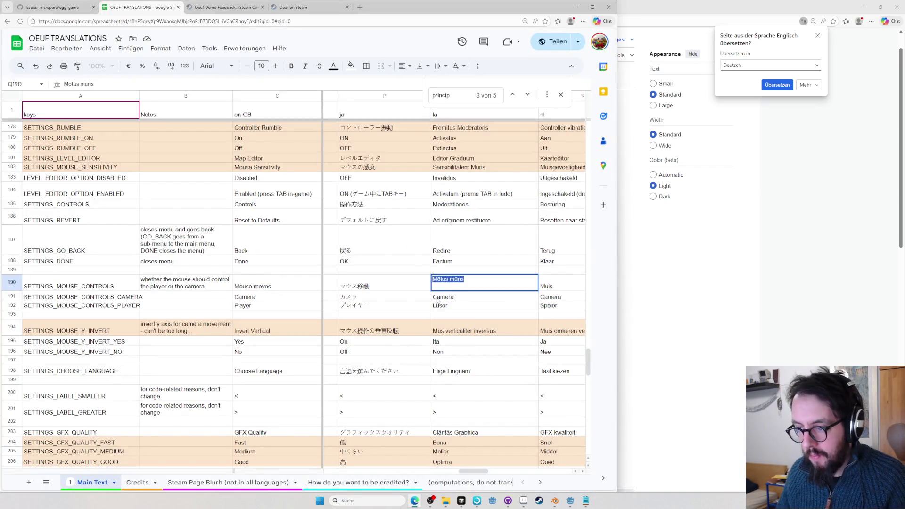
# Rewrite the Mōtus mūris cell as Mūs movet, consulting the moveō entry
pyautogui.click(443, 333)
pyautogui.doubleClick(448, 287)
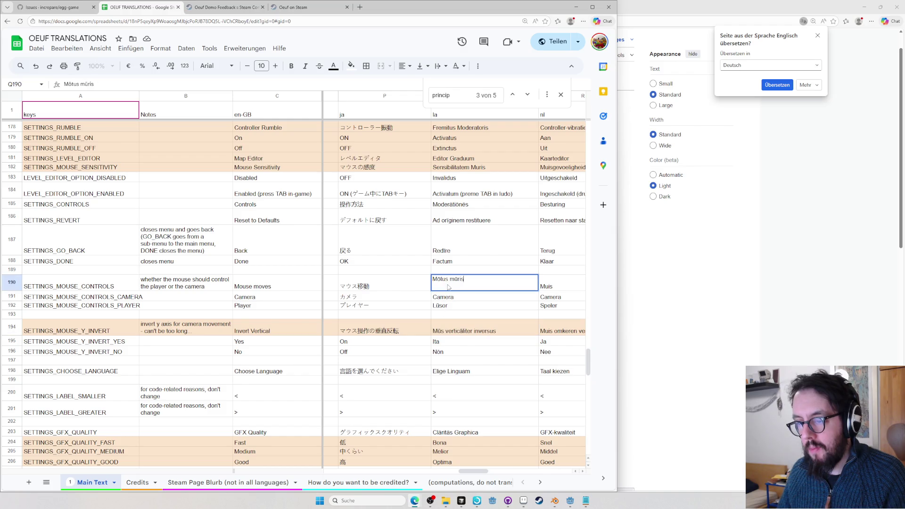
pyautogui.hotkey('ctrl', 'a')
pyautogui.write('Mūs mo')
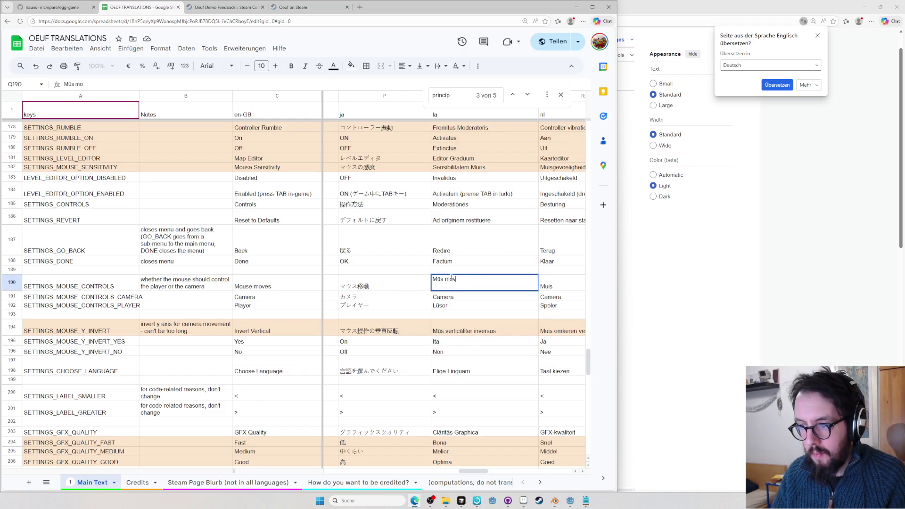
pyautogui.hotkey('alt', 'Tab')
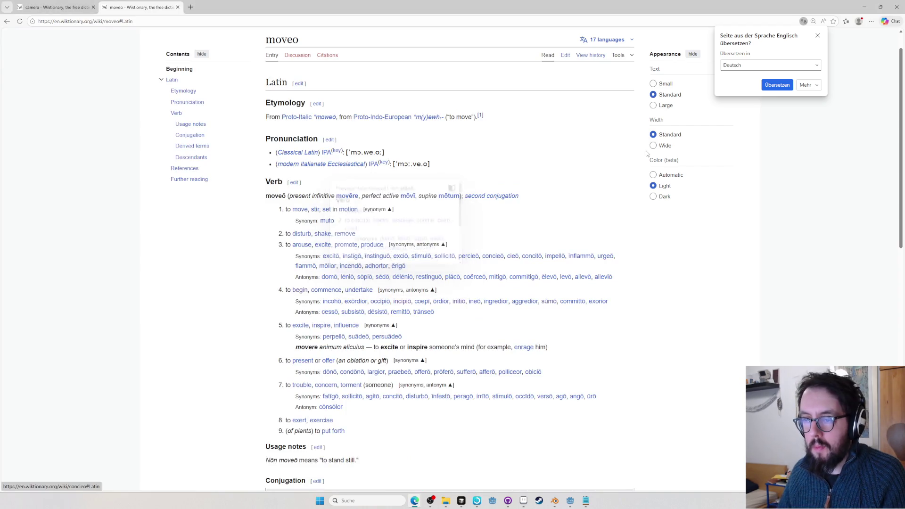
pyautogui.scroll(-3, 608, 183)
pyautogui.hotkey('alt', 'Tab')
pyautogui.write('vet')
pyautogui.hotkey('alt', 'Tab')
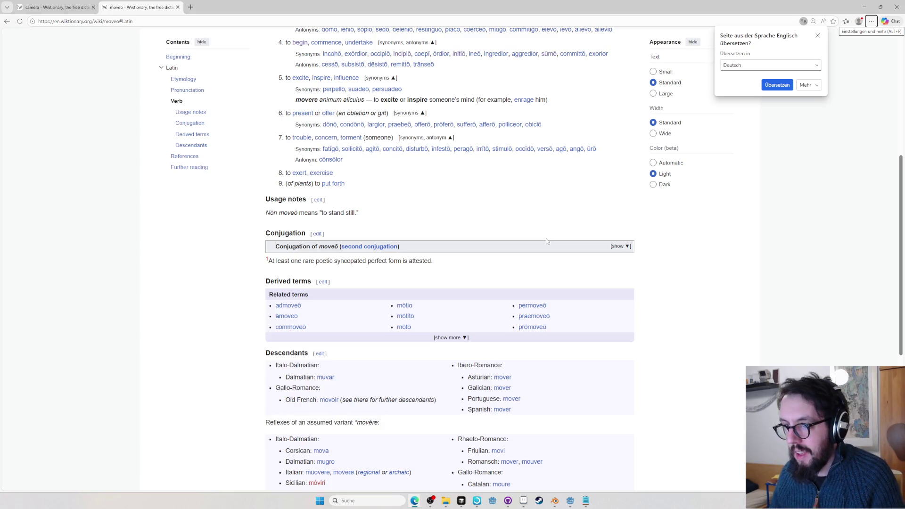
pyautogui.hotkey('alt', 'Tab')
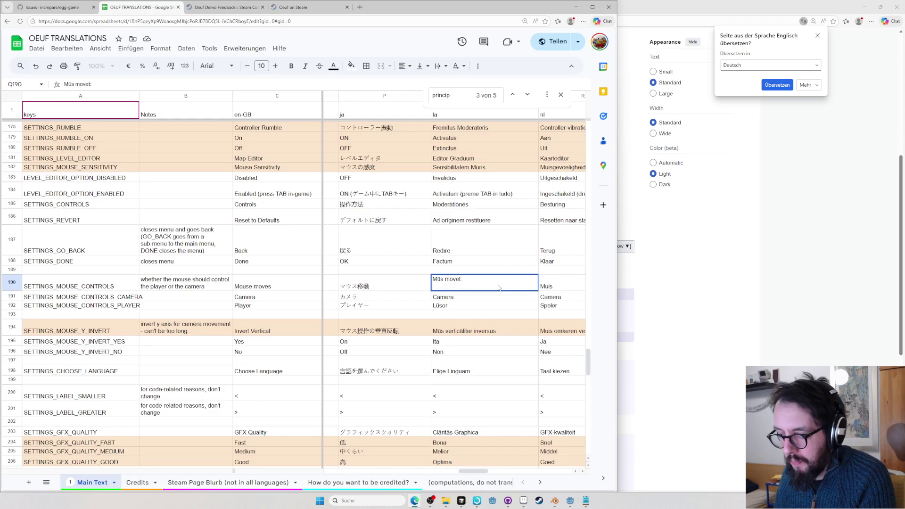
# Commit Mūs movet, then set the camera and player options to Cameram and Lūsorem
pyautogui.press('Return')
pyautogui.press('Return')
pyautogui.press('Return')
pyautogui.press('Return')
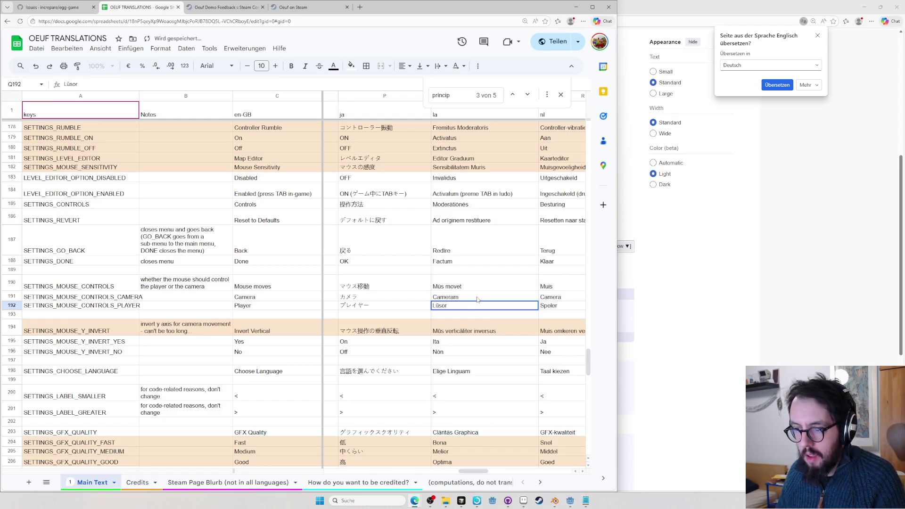
pyautogui.press('Return')
pyautogui.press('Up')
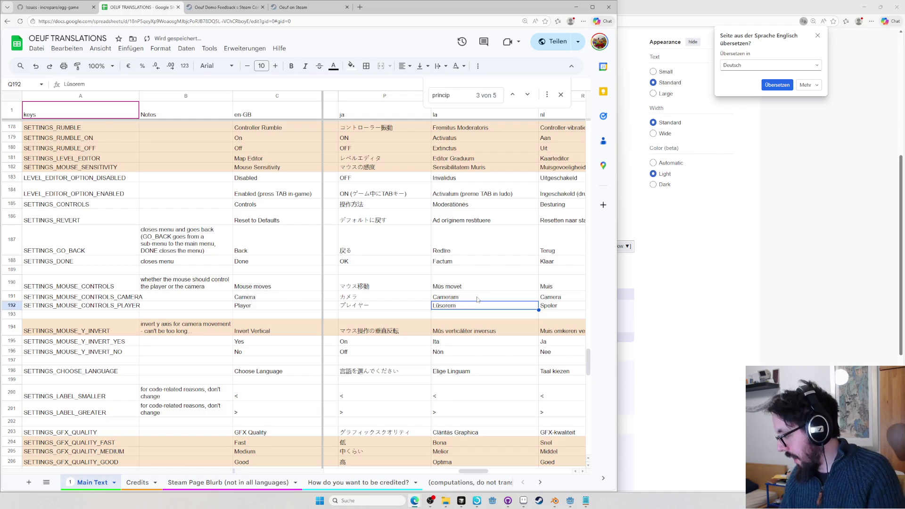
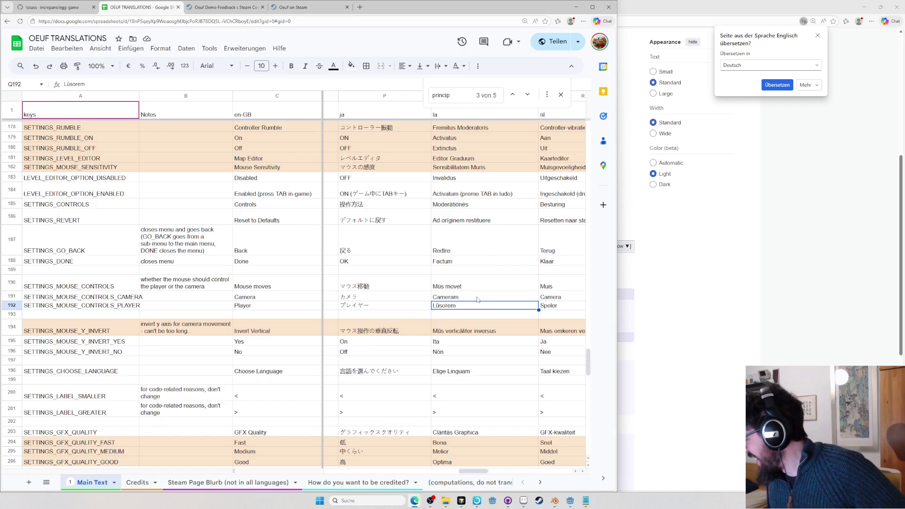
# Check the Latin Cameram entry in Q191 against the Wiktionary lusor entry
pyautogui.click(458, 299)
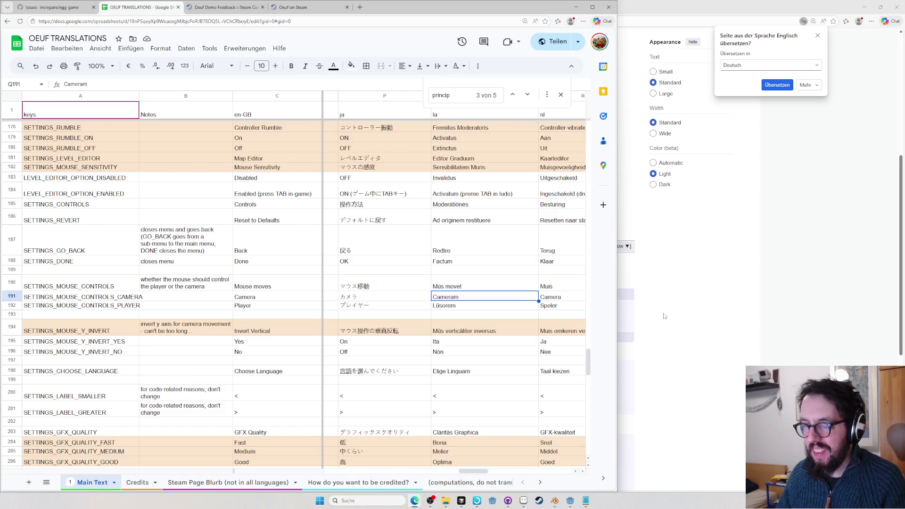
pyautogui.click(672, 304)
pyautogui.hotkey('ctrl', 'l')
pyautogui.write('en.wiktionary.org/wiki/lusor#Latin')
pyautogui.press('Return')
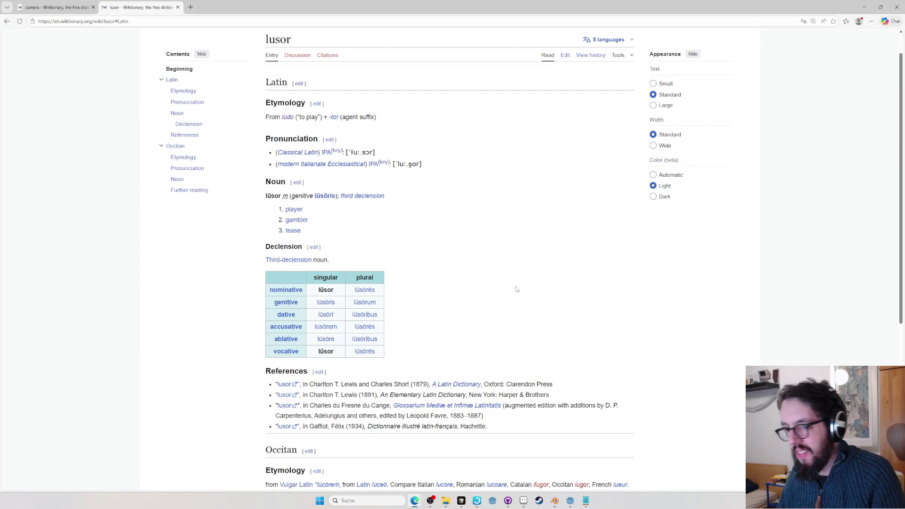
pyautogui.hotkey('alt', 'Tab')
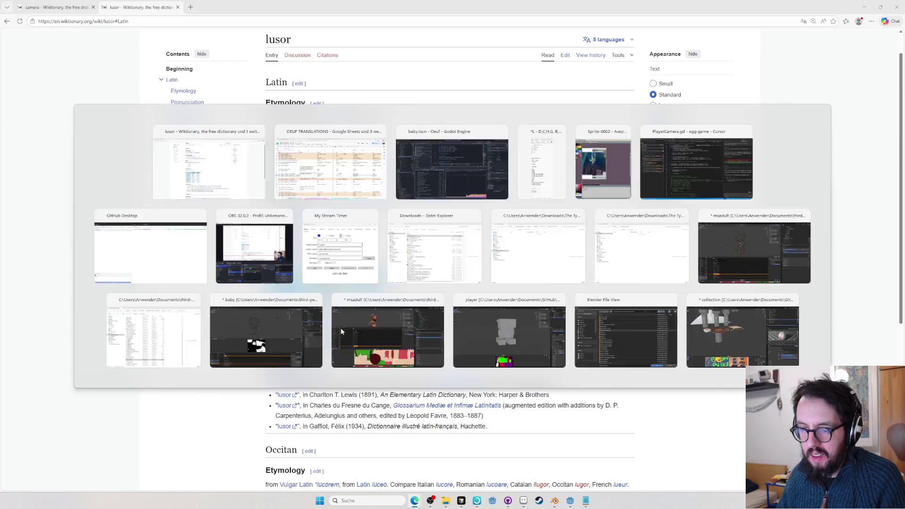
pyautogui.hotkey('alt', 'Tab')
pyautogui.hotkey('alt', 'Tab')
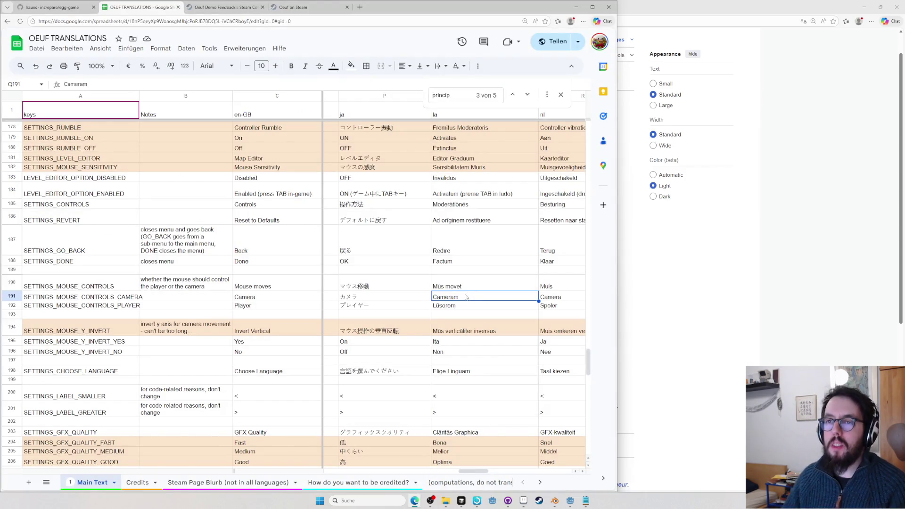
# Reload the Wiktionary camera entry, then run a web search for 'wikipedia camera'
pyautogui.hotkey('alt', 'Tab')
pyautogui.hotkey('ctrl', 'l')
pyautogui.hotkey('ctrl', 'v')
pyautogui.press('Return')
pyautogui.hotkey('ctrl', 'l')
pyautogui.write('wikipedia camera')
pyautogui.press('Return')
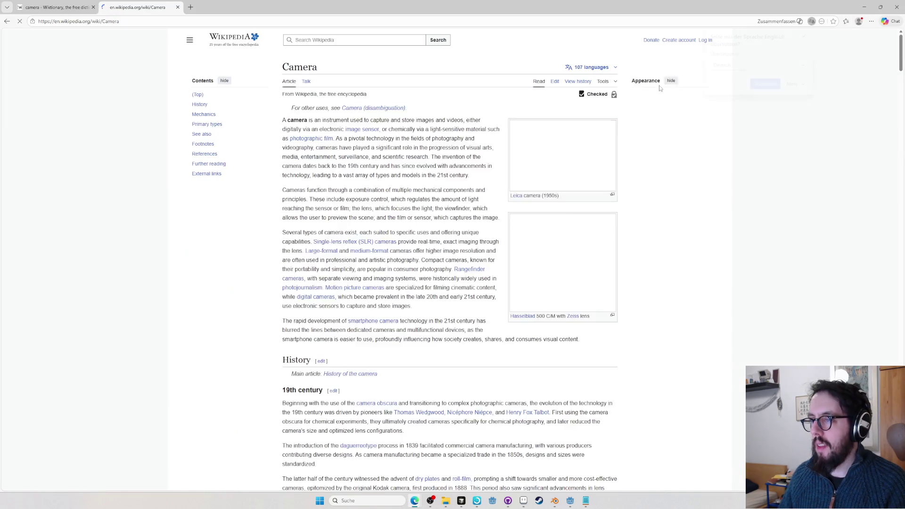
# Switch the Wikipedia Camera article to its Latin version, Machina photographica, and copy 'photographica'
pyautogui.click(607, 65)
pyautogui.write('deu')
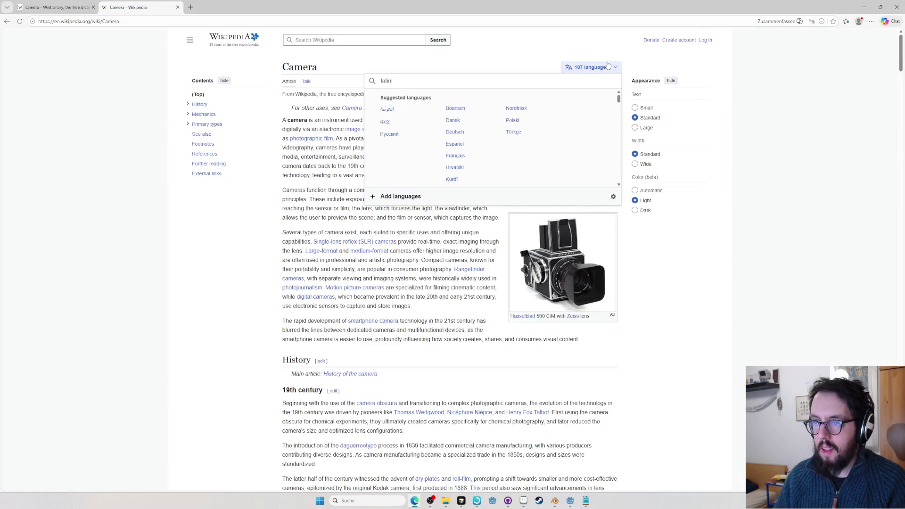
pyautogui.click(393, 103)
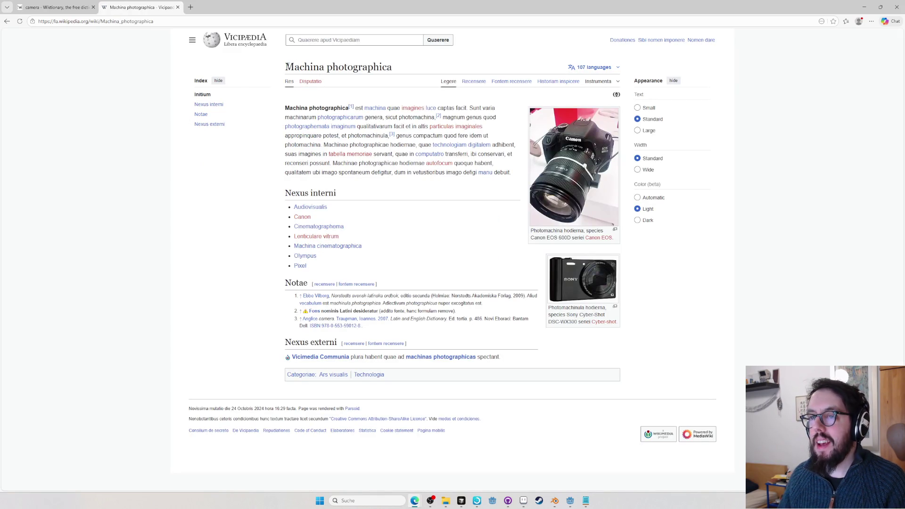
pyautogui.doubleClick(342, 66)
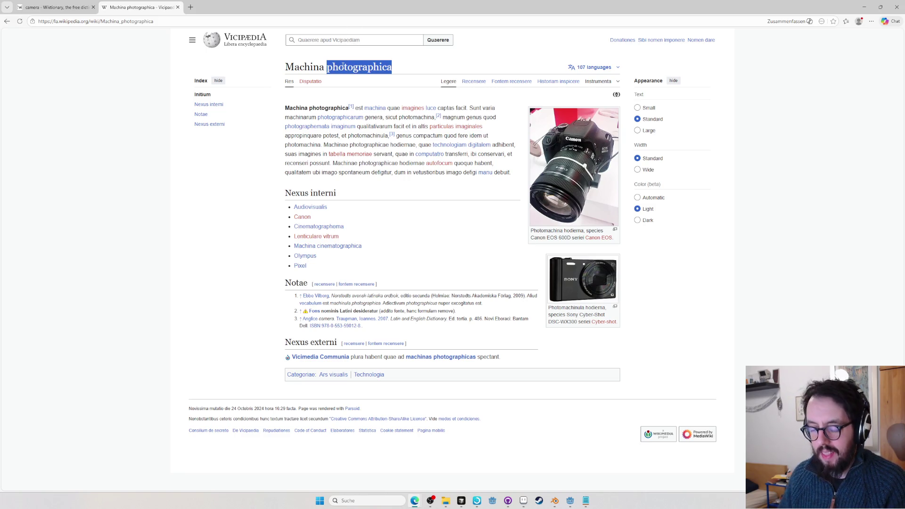
pyautogui.hotkey('ctrl', 'c')
# Look up photographica on Wiktionary in a new tab and read its quotation and headword
pyautogui.hotkey('ctrl', 't')
pyautogui.hotkey('ctrl', 'v')
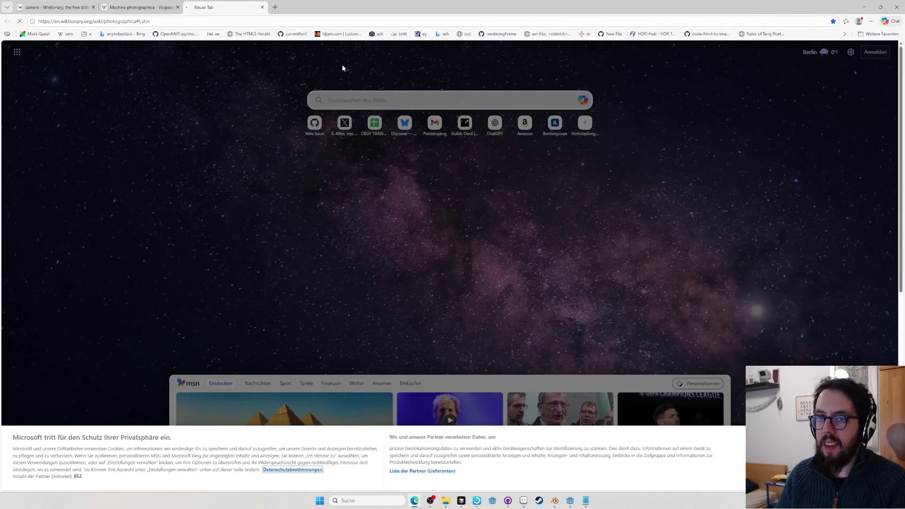
pyautogui.press('Return')
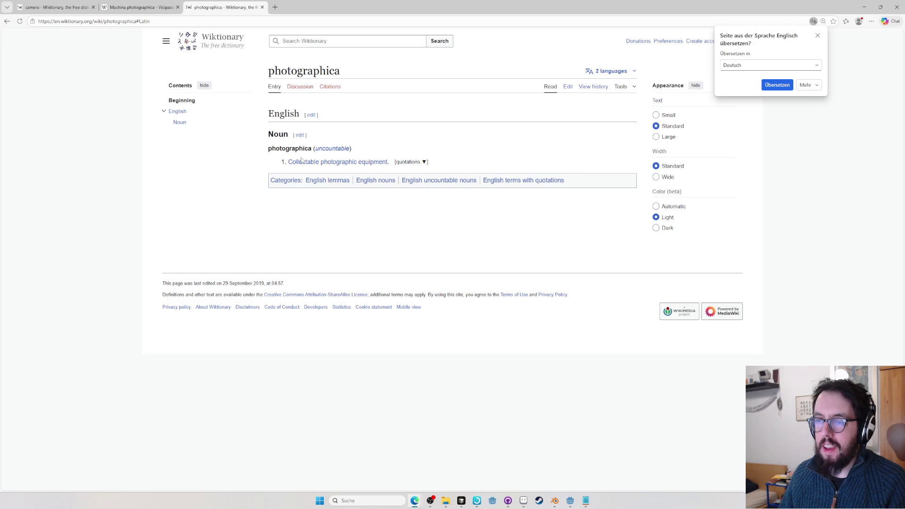
pyautogui.click(407, 161)
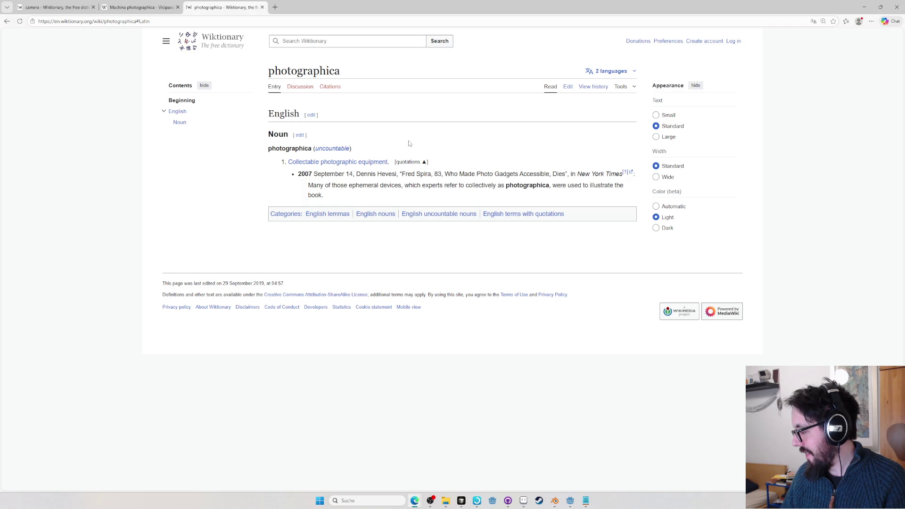
pyautogui.tripleClick(409, 143)
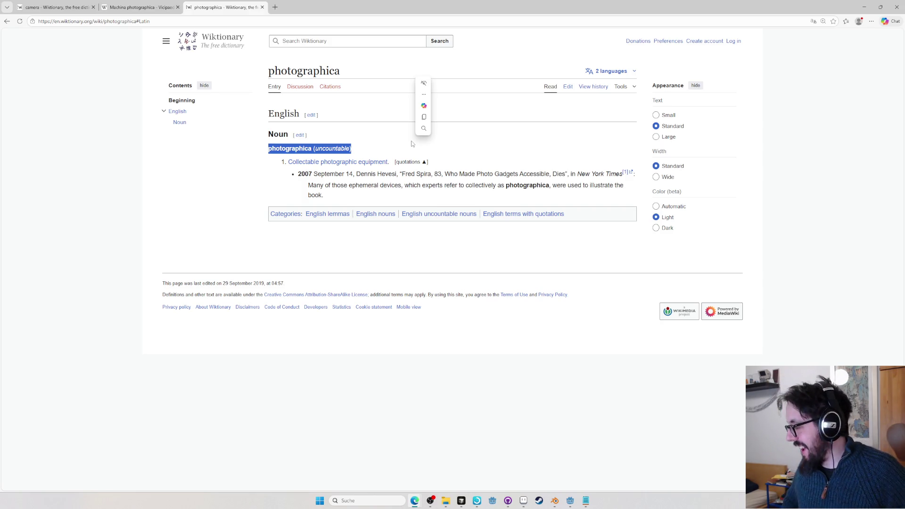
pyautogui.hotkey('ctrl', 'c')
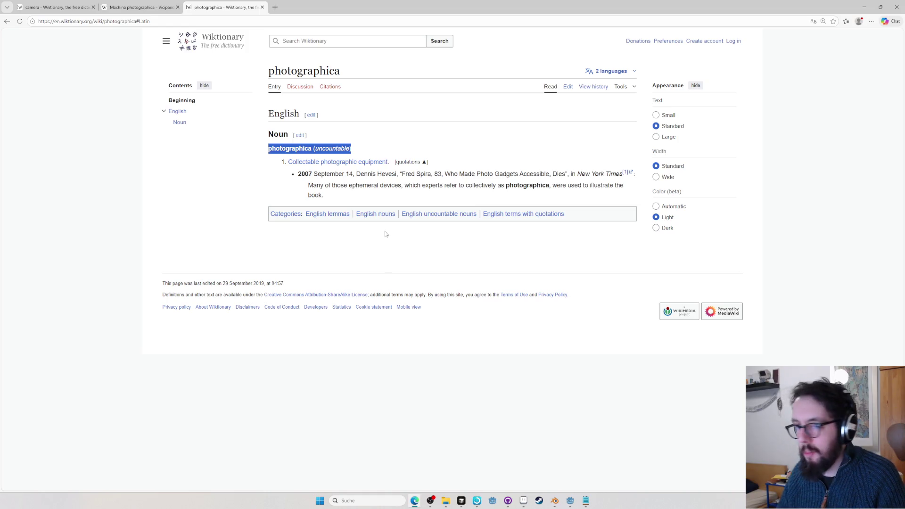
# Close the photographica entry and select text in the Latin camera article
pyautogui.click(404, 161)
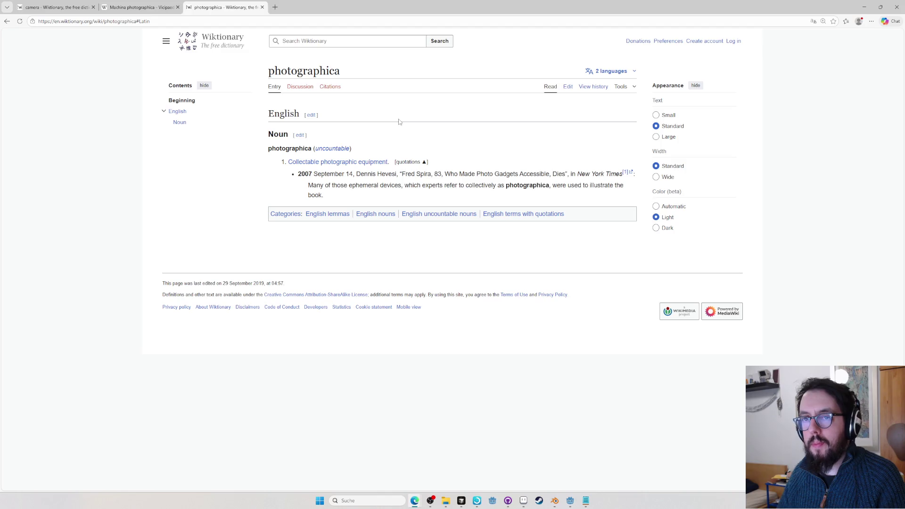
pyautogui.hotkey('ctrl', 'w')
pyautogui.moveTo(362, 272)
pyautogui.mouseDown()
pyautogui.moveTo(364, 135)
pyautogui.moveTo(435, 342)
pyautogui.moveTo(445, 404)
pyautogui.mouseUp()
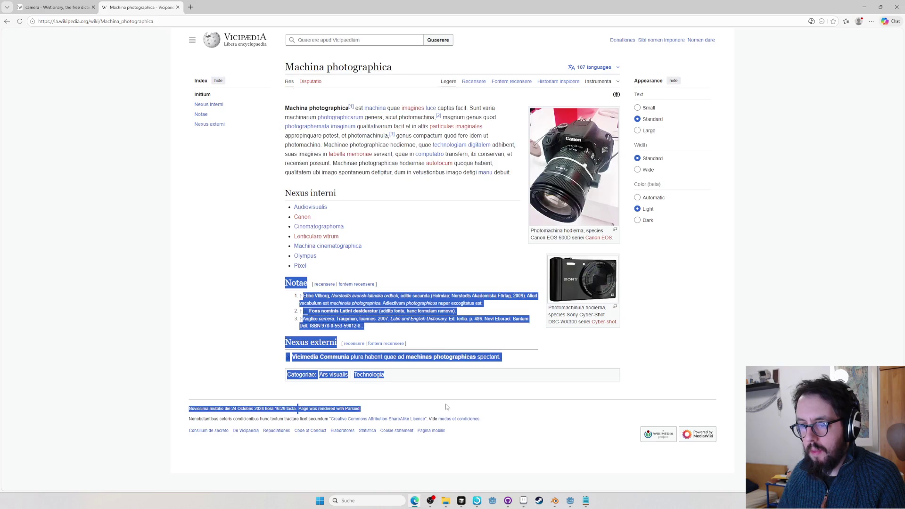
# Return to the Wiktionary camera entry and review its Latin declension table
pyautogui.moveTo(293, 217); pyautogui.dragTo(312, 267)
pyautogui.click(28, 8)
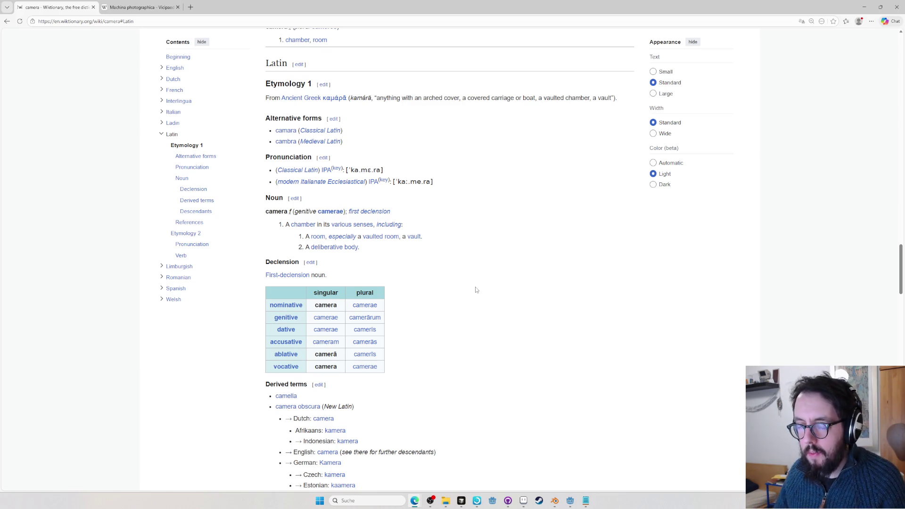
pyautogui.moveTo(436, 277)
pyautogui.mouseDown()
pyautogui.moveTo(413, 289)
pyautogui.moveTo(399, 343)
pyautogui.mouseUp()
pyautogui.click(400, 370)
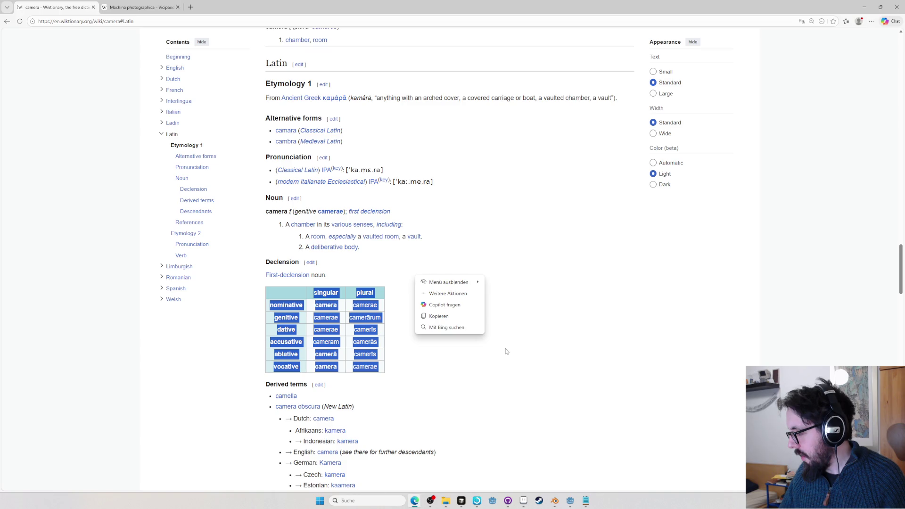
# Recheck the declension with accusative cameram, then switch back to the translation spreadsheet
pyautogui.click(407, 270)
pyautogui.moveTo(386, 373); pyautogui.dragTo(381, 259)
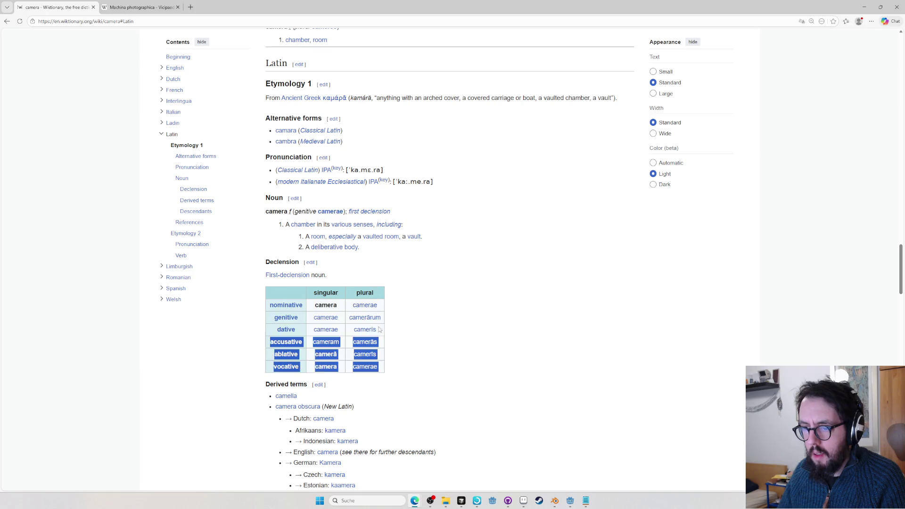
pyautogui.hotkey('alt', 'Tab')
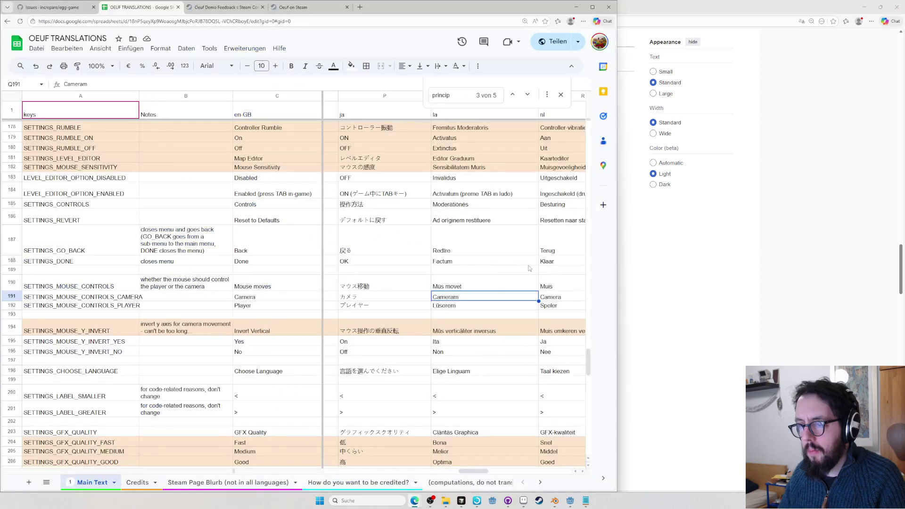
# Step through the Latin entries from Cameram in Q191 down to Ita in Q195
pyautogui.press('Down')
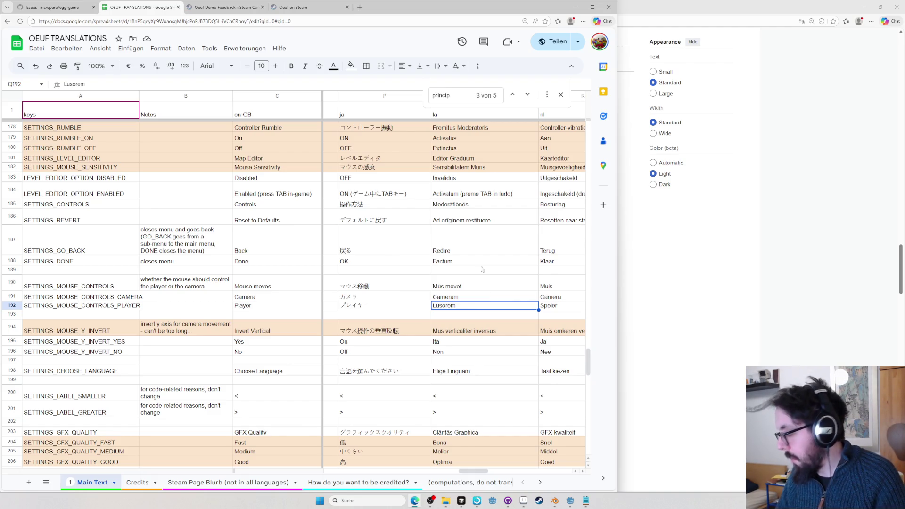
pyautogui.click(486, 277)
pyautogui.press('Down')
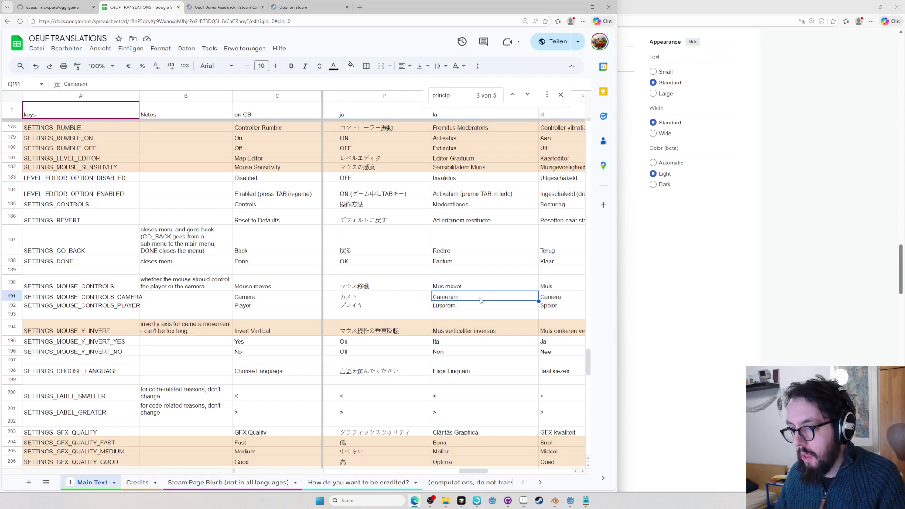
pyautogui.press('Down')
pyautogui.press('Down')
pyautogui.press('Down')
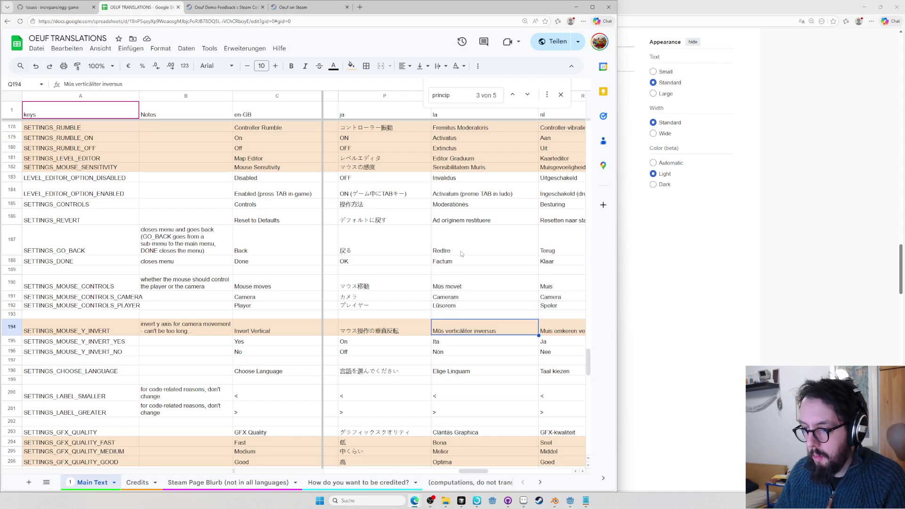
pyautogui.press('Down')
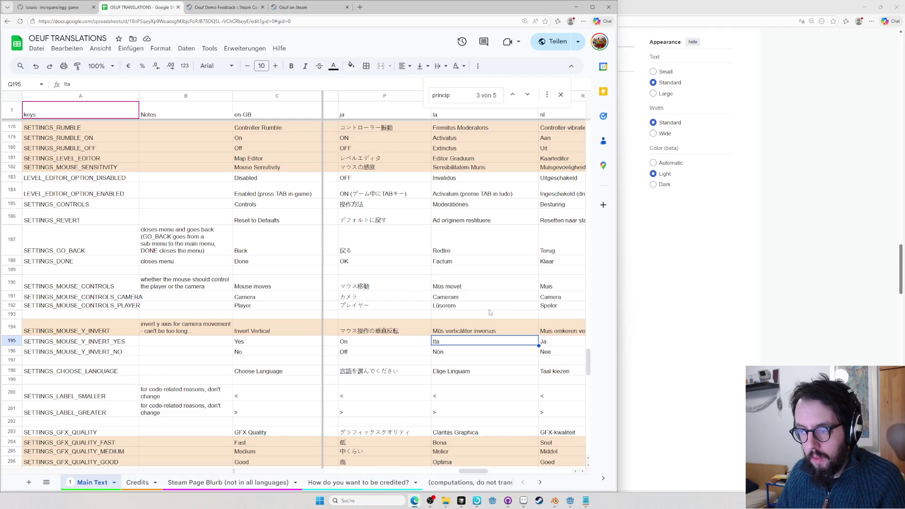
# Return to Q191, then move to the browser with a new empty tab
pyautogui.click(460, 298)
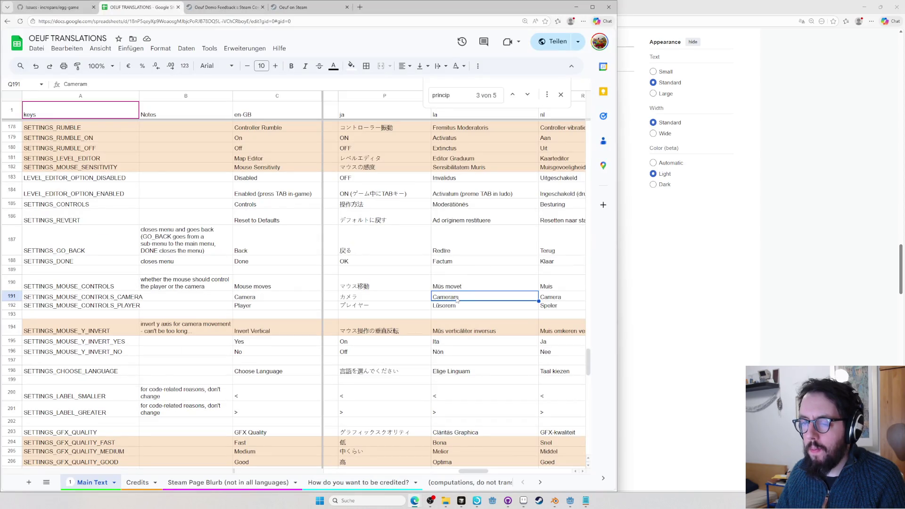
pyautogui.hotkey('alt', 'Tab')
pyautogui.hotkey('ctrl', 't')
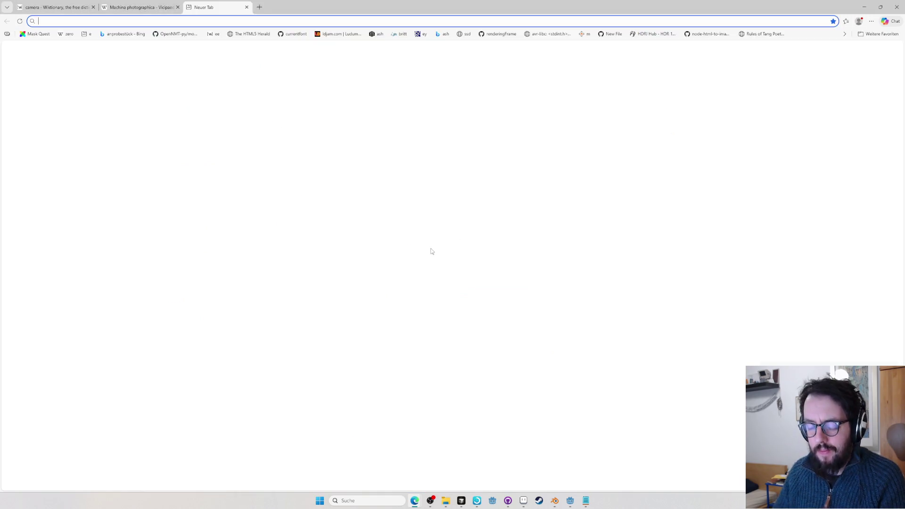
pyautogui.write('chat')
# Ask ChatGPT for a good Latin translation of camera for a video game and select its suggestion oculus
pyautogui.press('Return')
pyautogui.write("What's a good latin translation of cam")
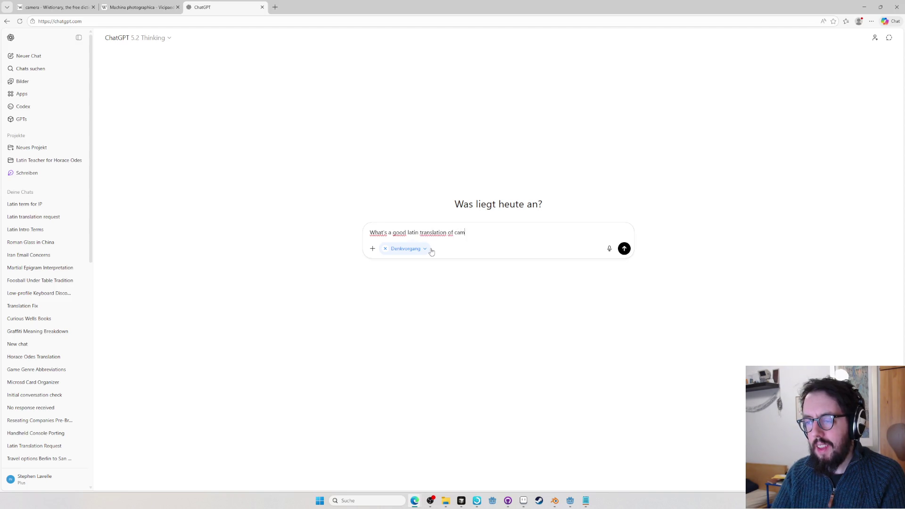
pyautogui.write('era for a video game')
pyautogui.press('Return')
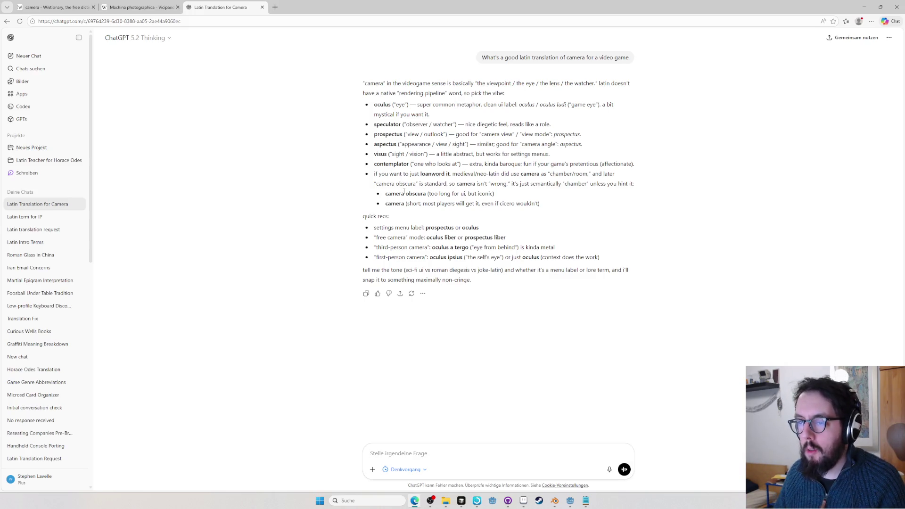
pyautogui.doubleClick(383, 104)
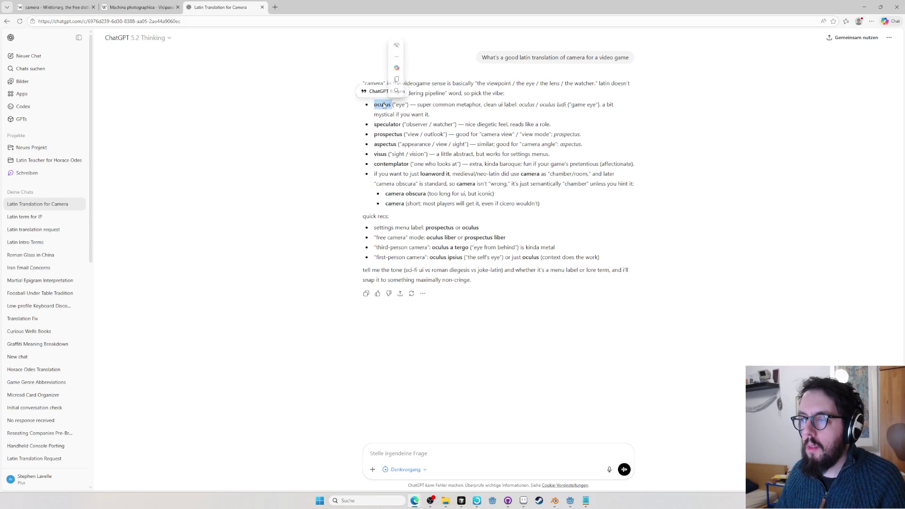
# Clear the oculus highlight and return to the spreadsheet's Cameram entry
pyautogui.click(540, 104)
pyautogui.rightClick(558, 107)
pyautogui.hotkey('alt', 'Tab')
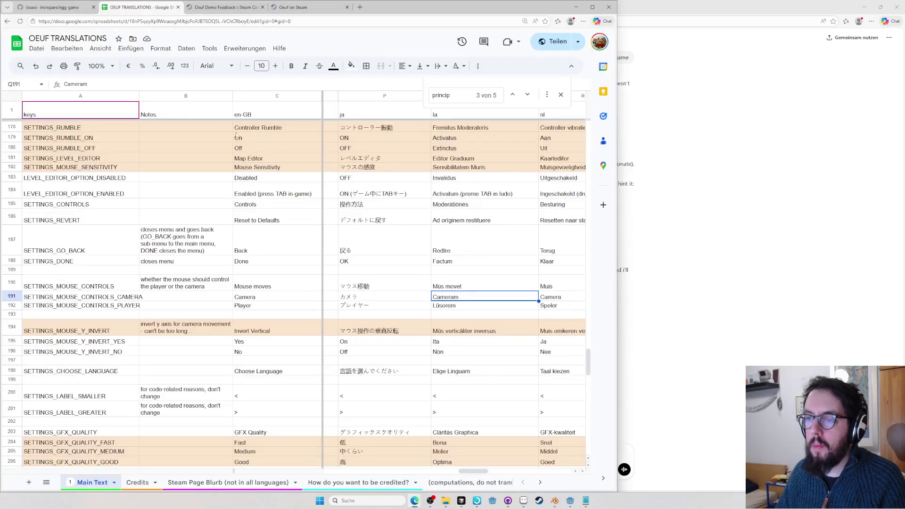
# Replace Cameram in Q191 with 'Oculus lūsōris', taking lūsōris from the Wiktionary lusor entry
pyautogui.doubleClick(460, 301)
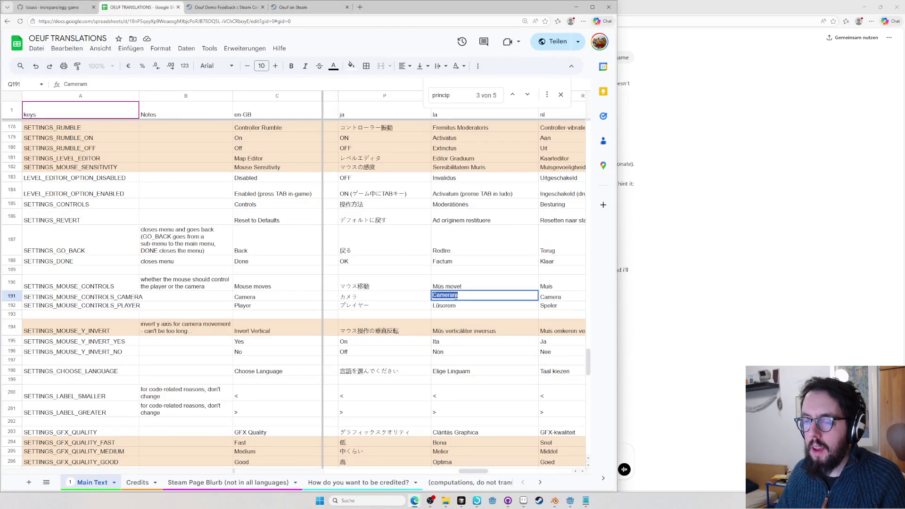
pyautogui.hotkey('ctrl', 'v')
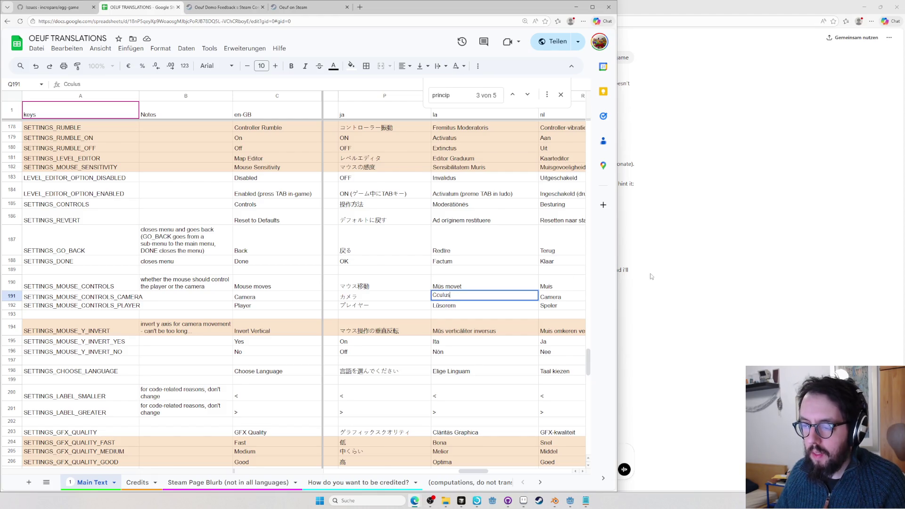
pyautogui.hotkey('alt', 'Tab')
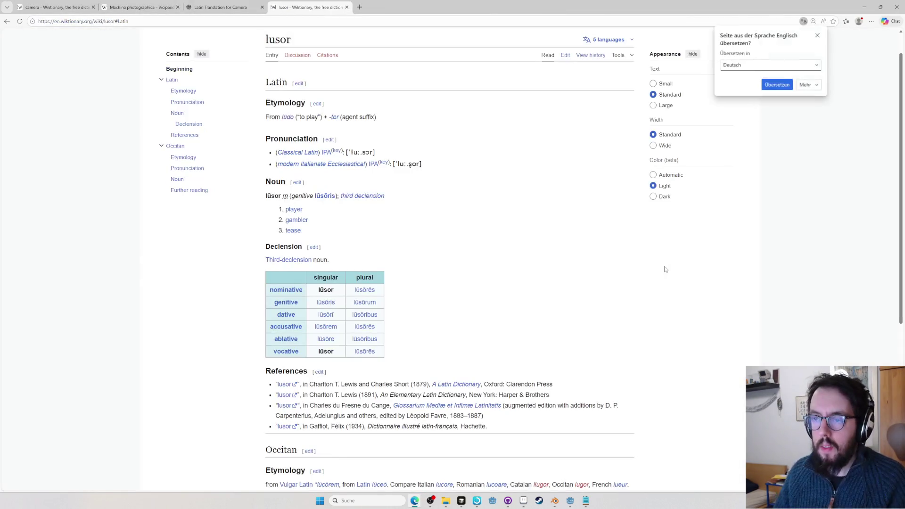
pyautogui.doubleClick(325, 315)
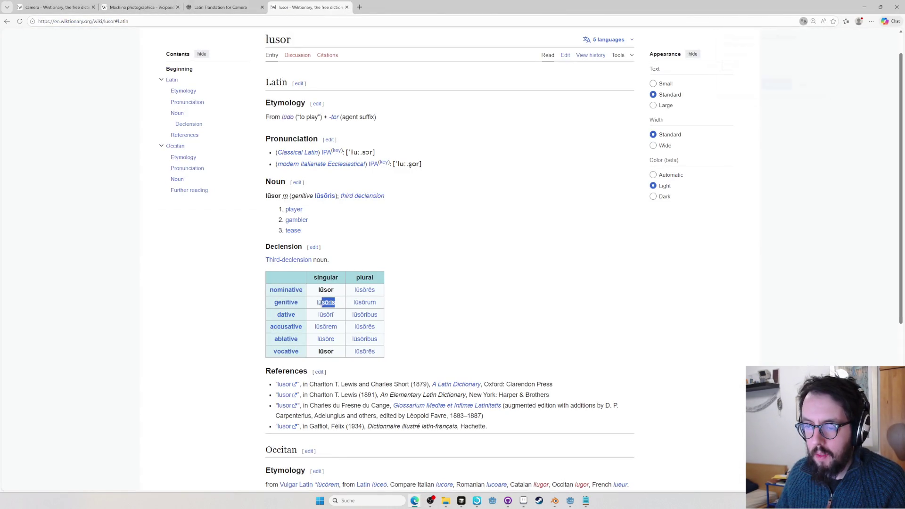
pyautogui.hotkey('alt', 'Tab')
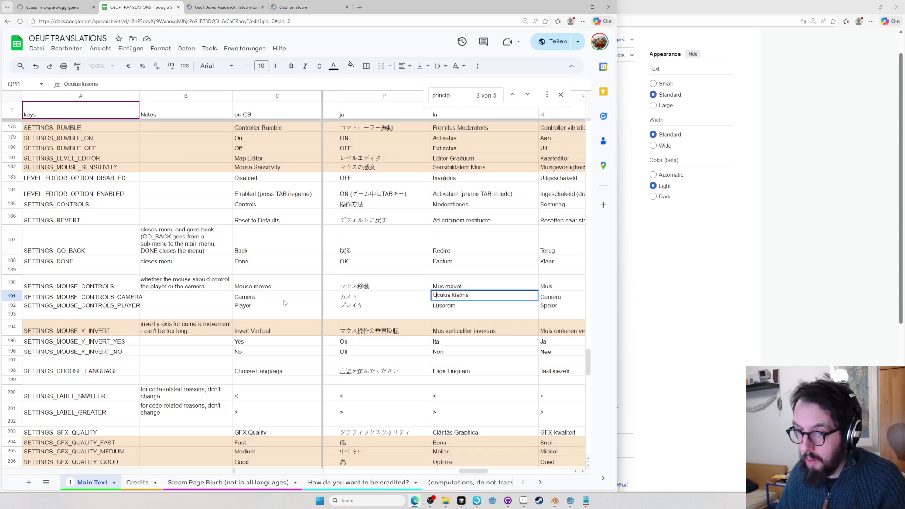
pyautogui.click(469, 309)
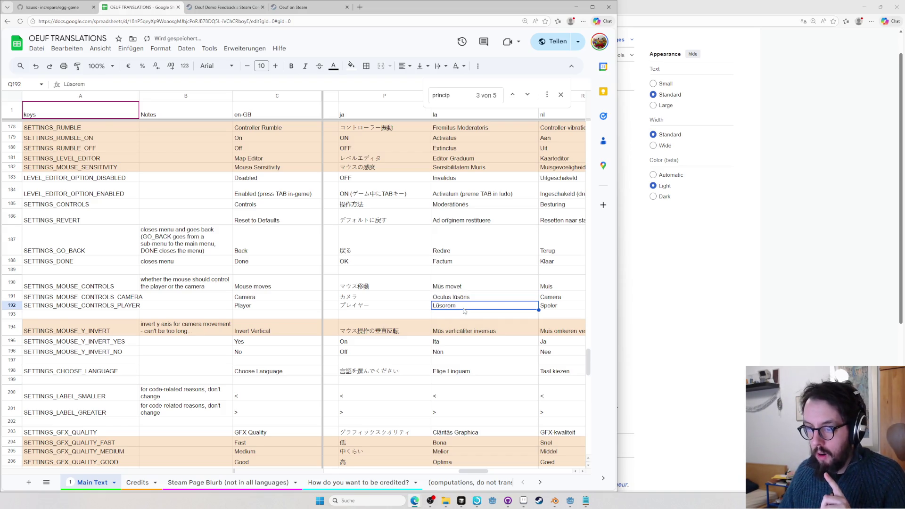
pyautogui.write('Ovum')
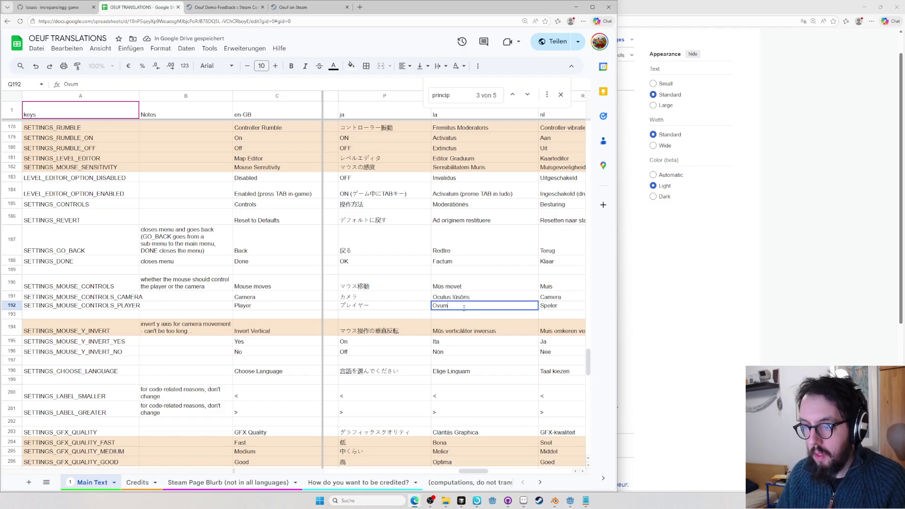
# Set the player entry Q192 to 'Ovum' and reopen the camera label for editing
pyautogui.click(464, 297)
pyautogui.doubleClick(451, 295)
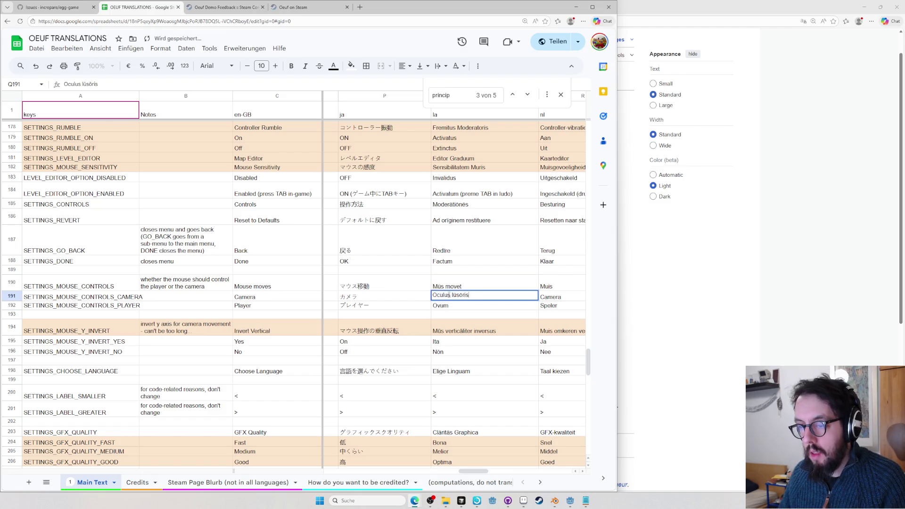
pyautogui.click(767, 303)
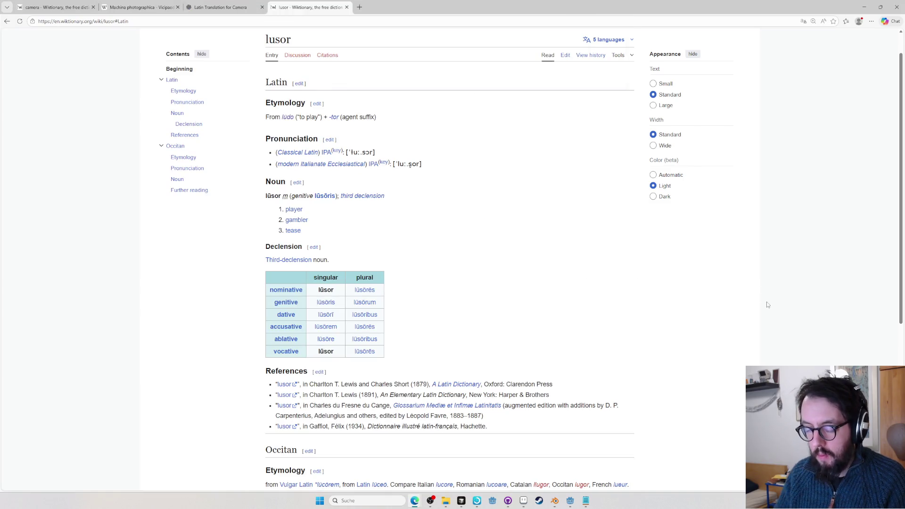
# Check the Wiktionary oculus entry and change the camera label to 'Oculum lūsōris'
pyautogui.hotkey('ctrl', 'l')
pyautogui.write('oculis')
pyautogui.press('Return')
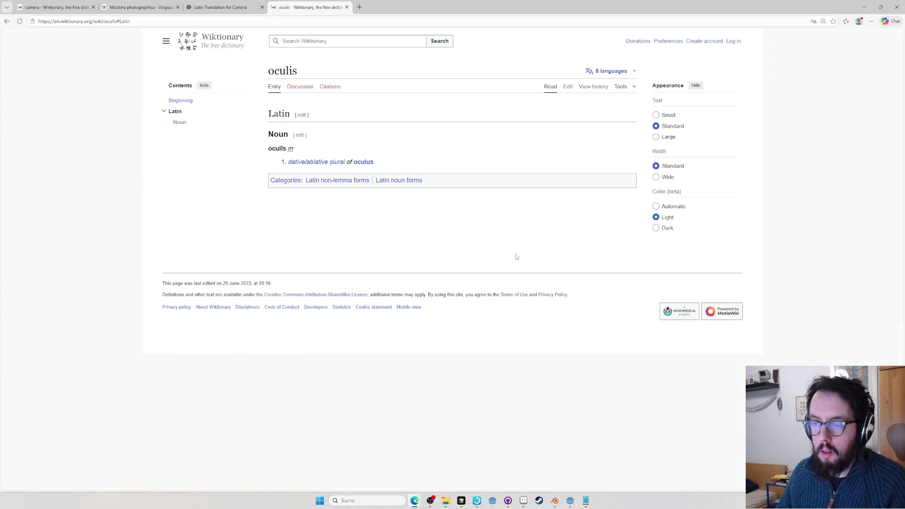
pyautogui.click(364, 162)
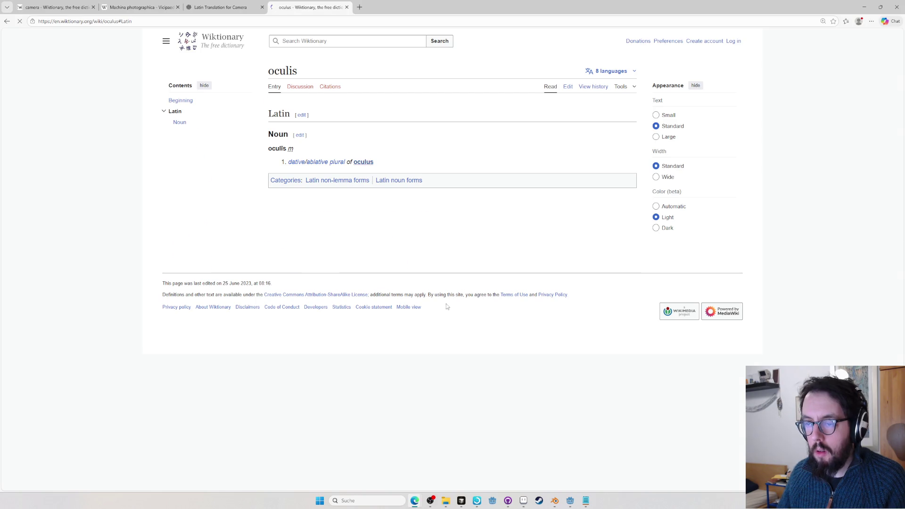
pyautogui.hotkey('alt', 'Tab')
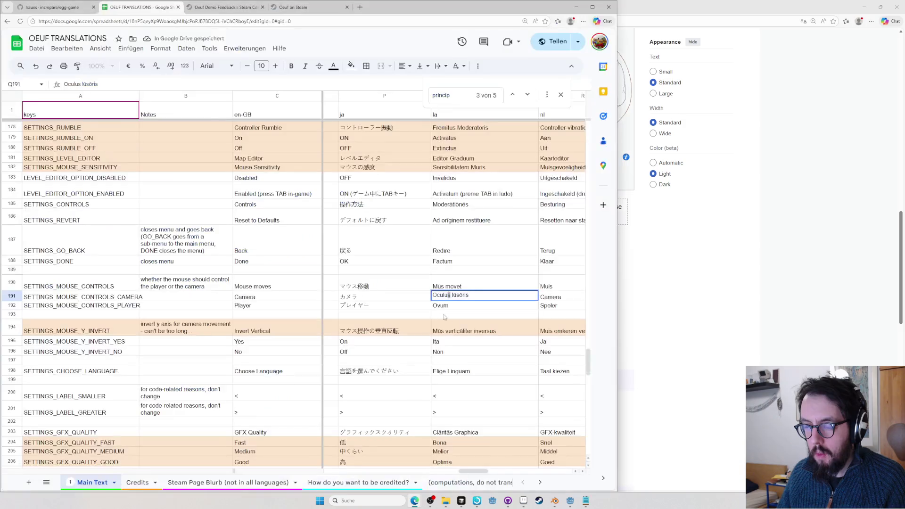
pyautogui.press('BackSpace')
pyautogui.write('m')
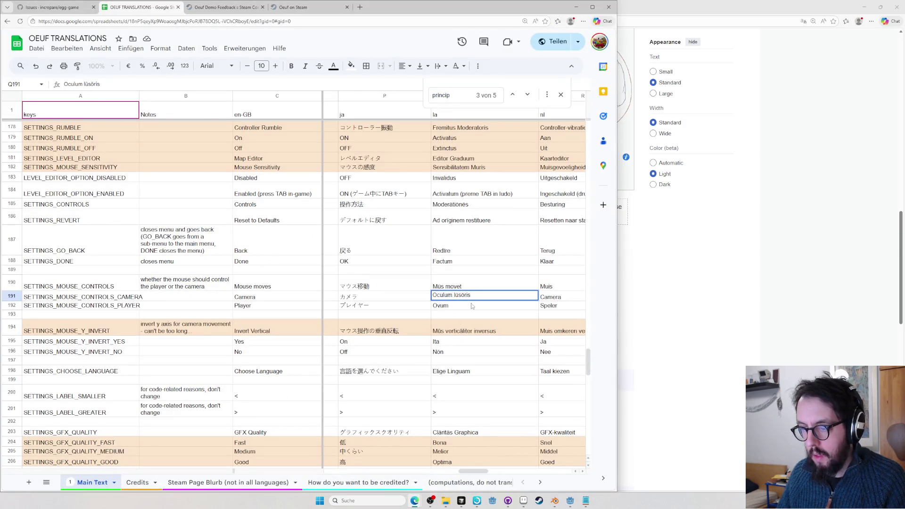
pyautogui.press('Return')
# Delete lūsōris so the Latin camera entry Q191 reads just 'Oculum'
pyautogui.press('Up')
pyautogui.press('Up')
pyautogui.press('Down')
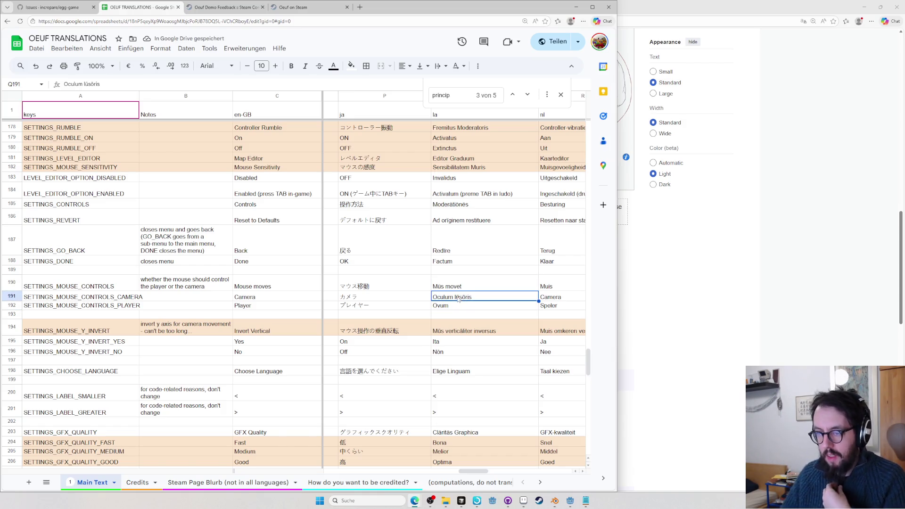
pyautogui.doubleClick(454, 297)
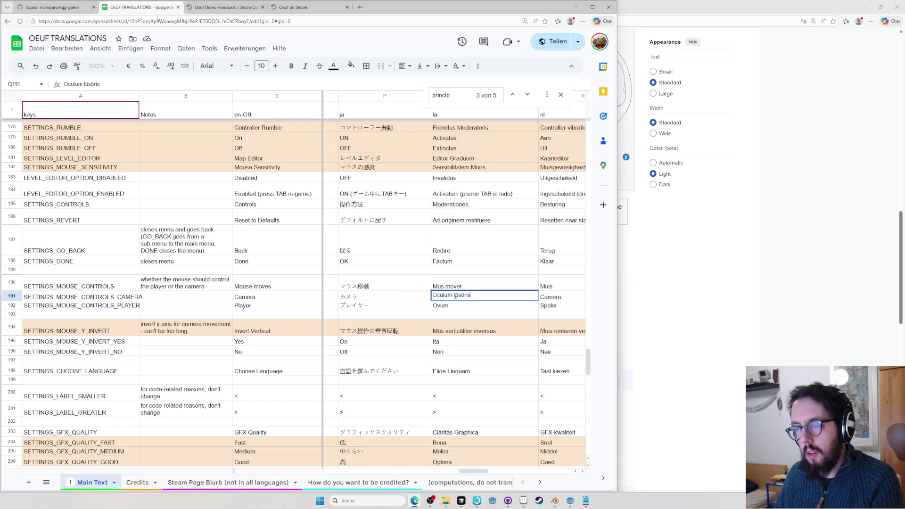
pyautogui.moveTo(453, 295); pyautogui.dragTo(501, 302)
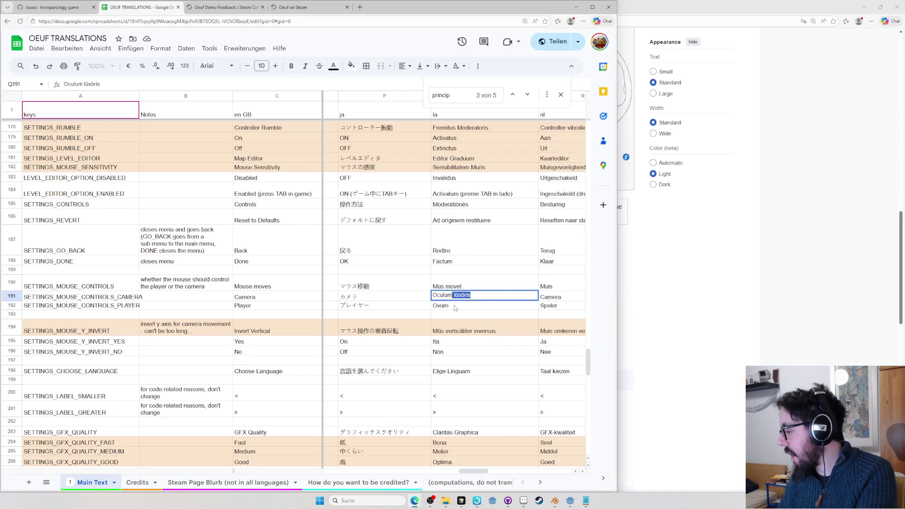
pyautogui.press('BackSpace')
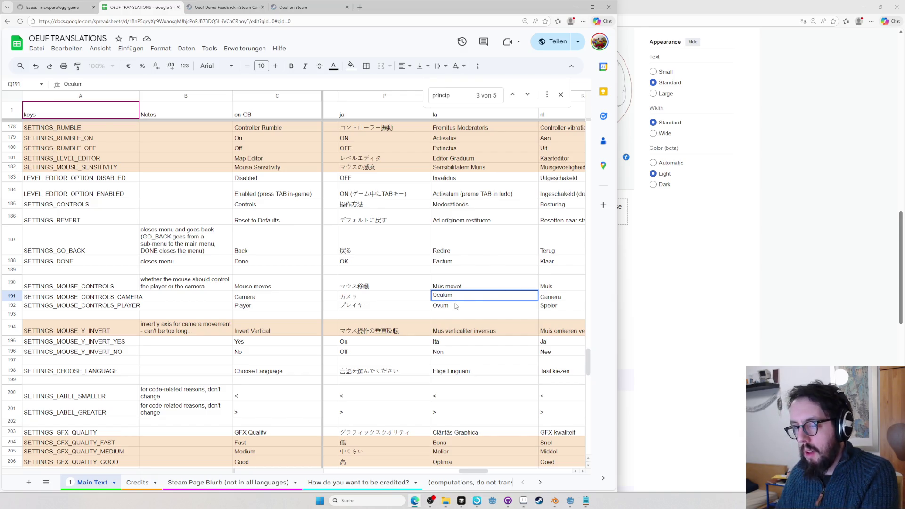
pyautogui.press('Return')
pyautogui.press('Delete')
# Glance at the oculus entry, then review the Ovum player label and the Factum Done label
pyautogui.click(721, 293)
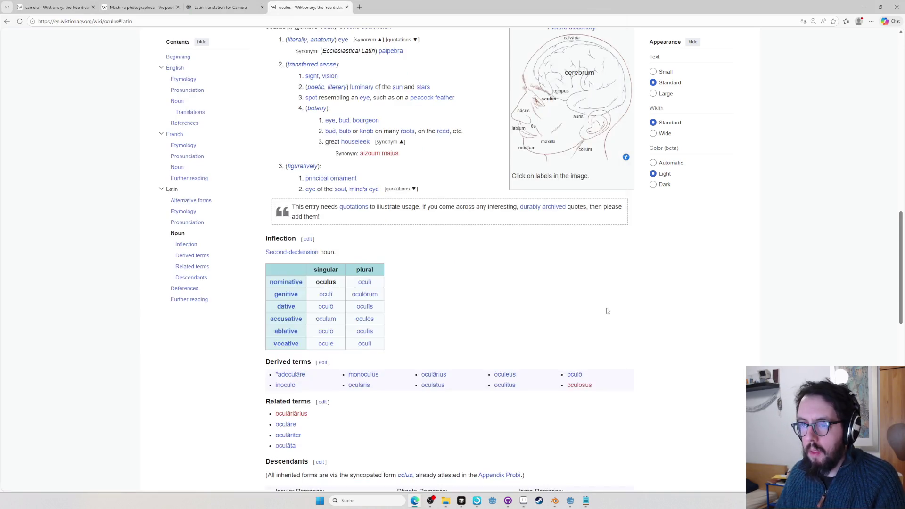
pyautogui.scroll(4, 607, 310)
pyautogui.scroll(-3, 518, 300)
pyautogui.click(518, 299)
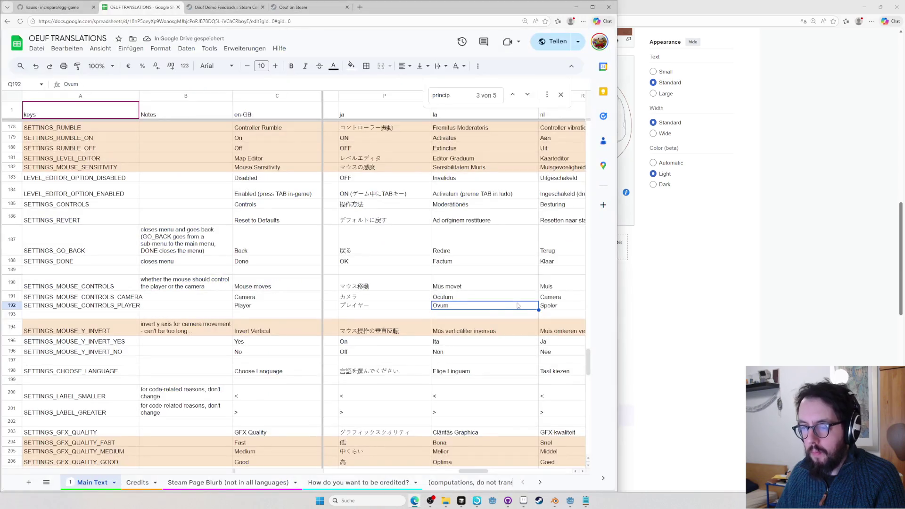
pyautogui.click(495, 305)
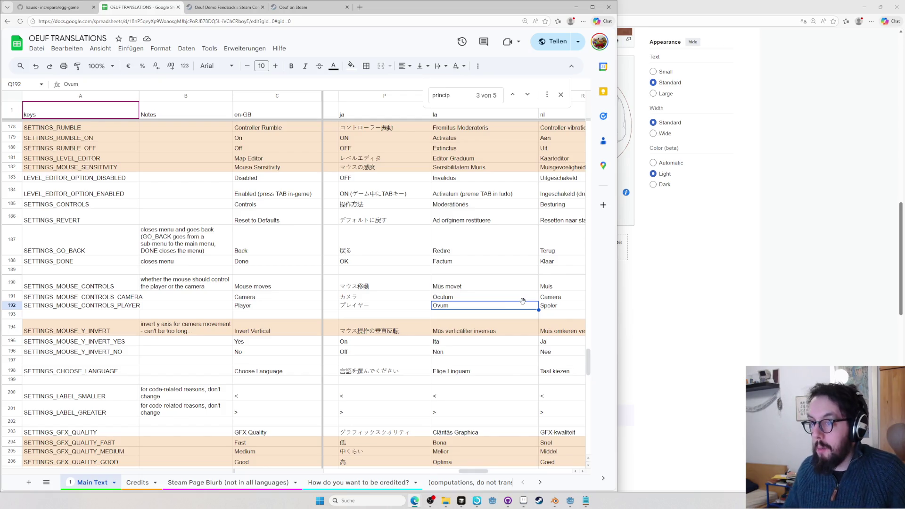
pyautogui.scroll(-2, 522, 302)
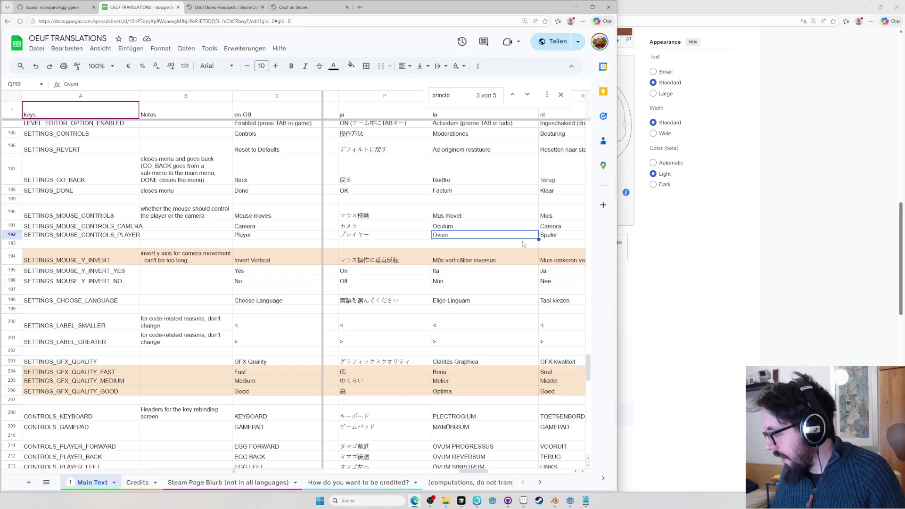
pyautogui.scroll(2, 483, 272)
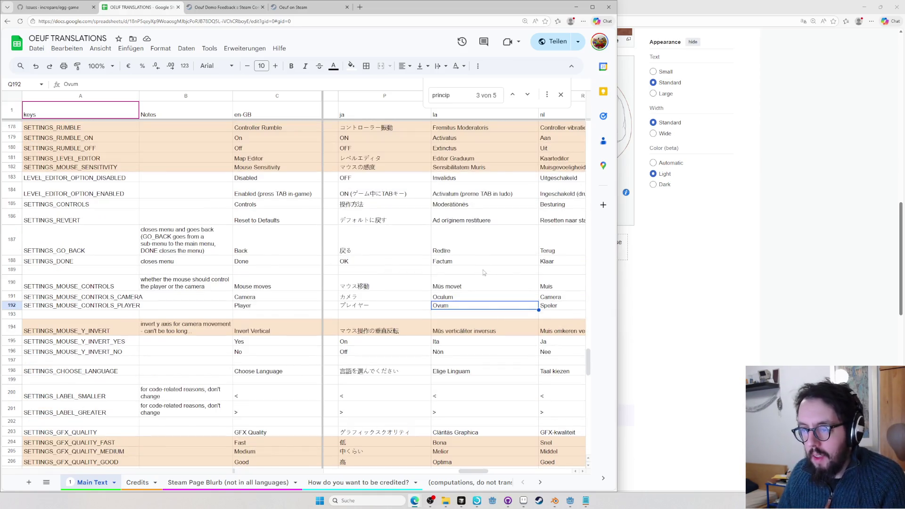
pyautogui.click(469, 264)
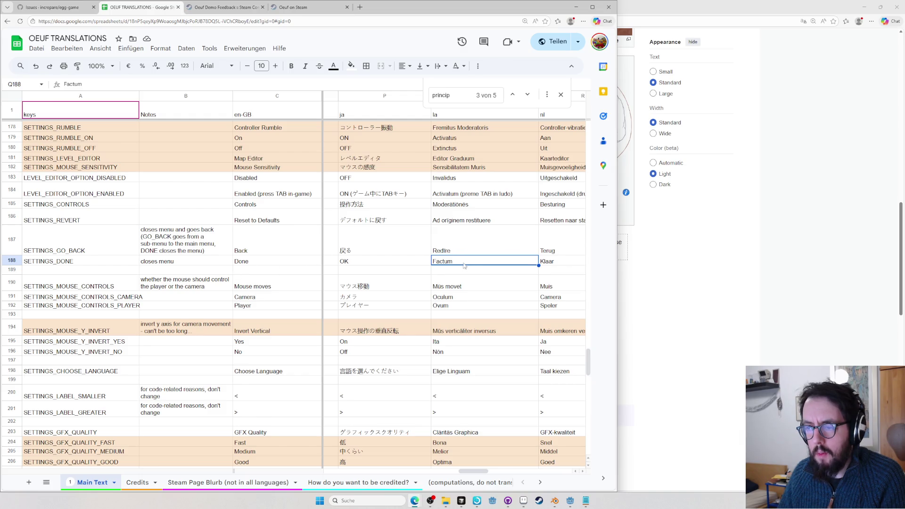
pyautogui.scroll(5, 464, 265)
pyautogui.moveTo(587, 346); pyautogui.dragTo(587, 121)
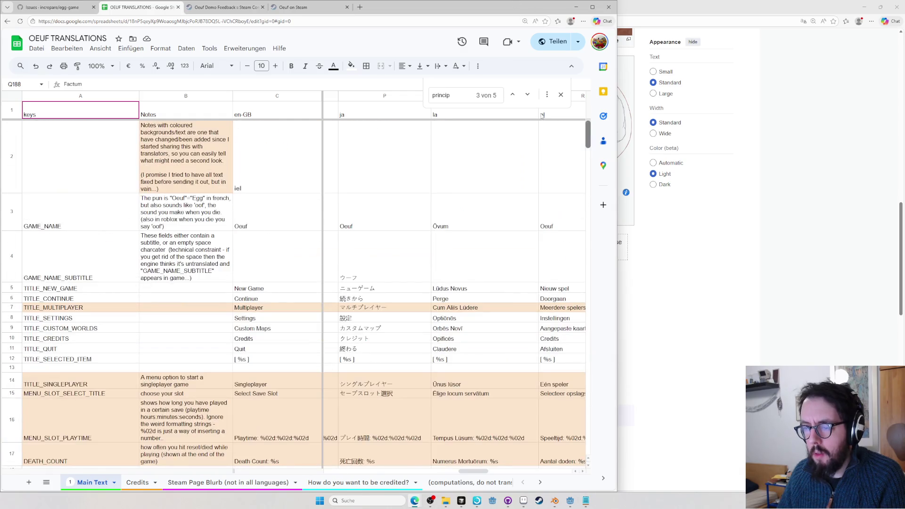
pyautogui.scroll(-10, 557, 133)
pyautogui.scroll(-10, 559, 212)
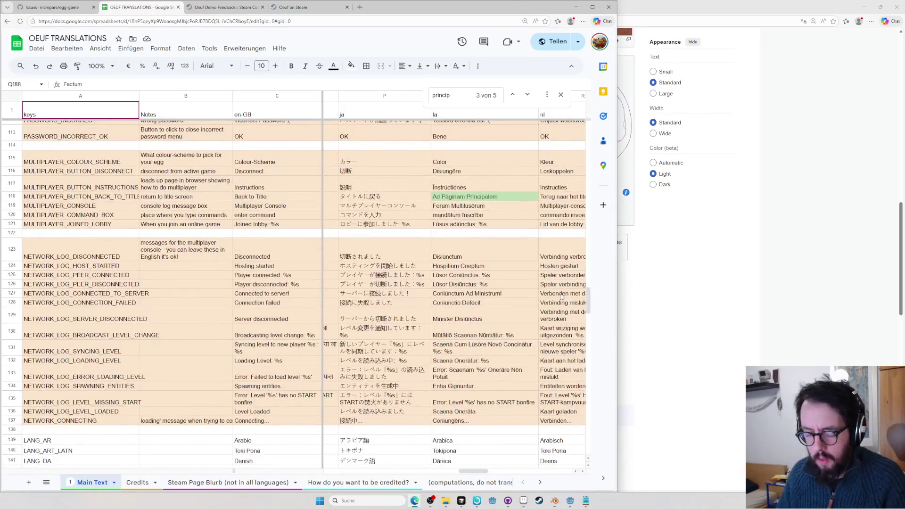
pyautogui.write('Claudere')
# Confirm Claudere for Done, review the Latin settings labels up to Optiōnēs, then switch to Wiktionary
pyautogui.press('Up')
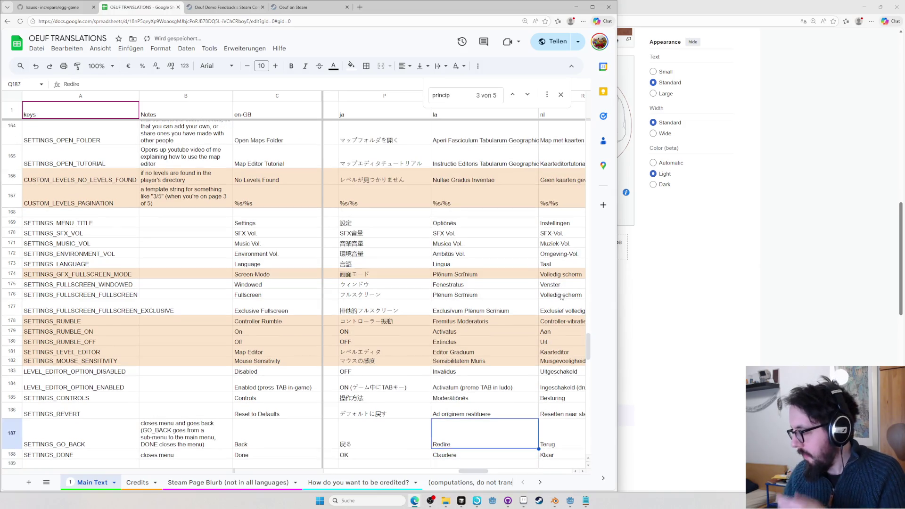
pyautogui.press('Up')
pyautogui.press('Up')
pyautogui.press('Up')
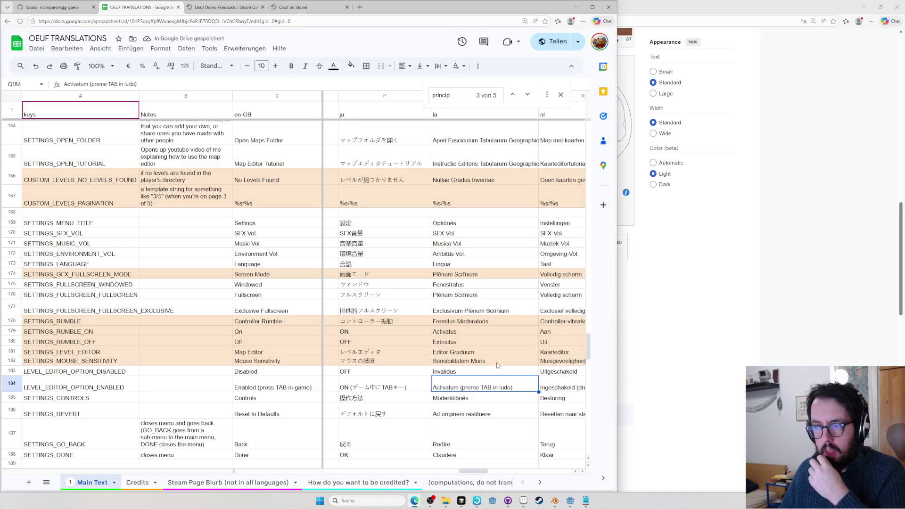
pyautogui.scroll(3, 493, 355)
pyautogui.scroll(1, 492, 353)
pyautogui.scroll(-1, 492, 353)
pyautogui.scroll(-3, 474, 352)
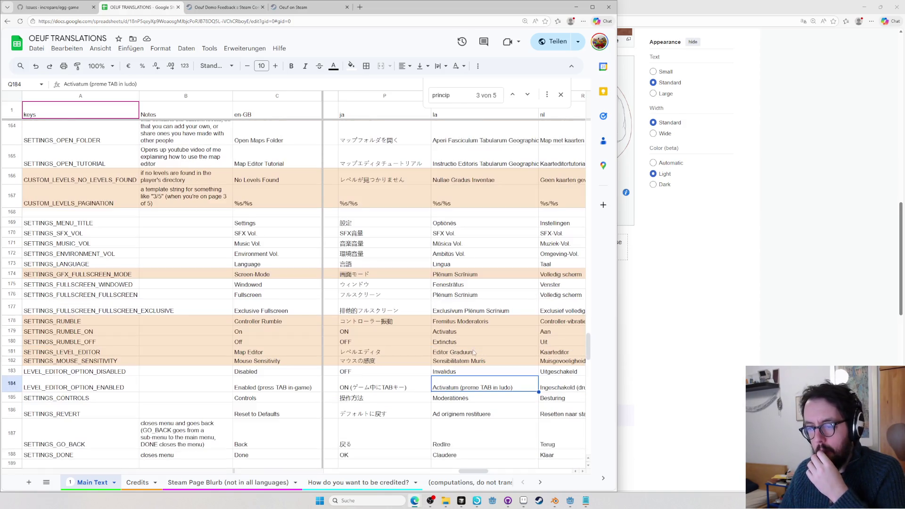
pyautogui.scroll(1, 460, 258)
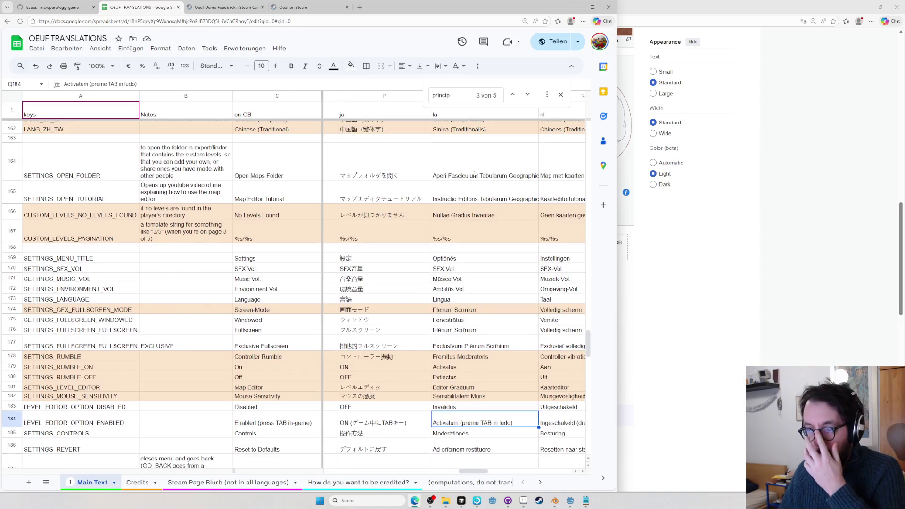
pyautogui.click(459, 260)
pyautogui.hotkey('alt', 'Tab')
# Look up optiones and parameter on Wiktionary and select the Latin word parametrum
pyautogui.hotkey('ctrl', 'l')
pyautogui.write('optiones')
pyautogui.press('Return')
pyautogui.hotkey('ctrl', 't')
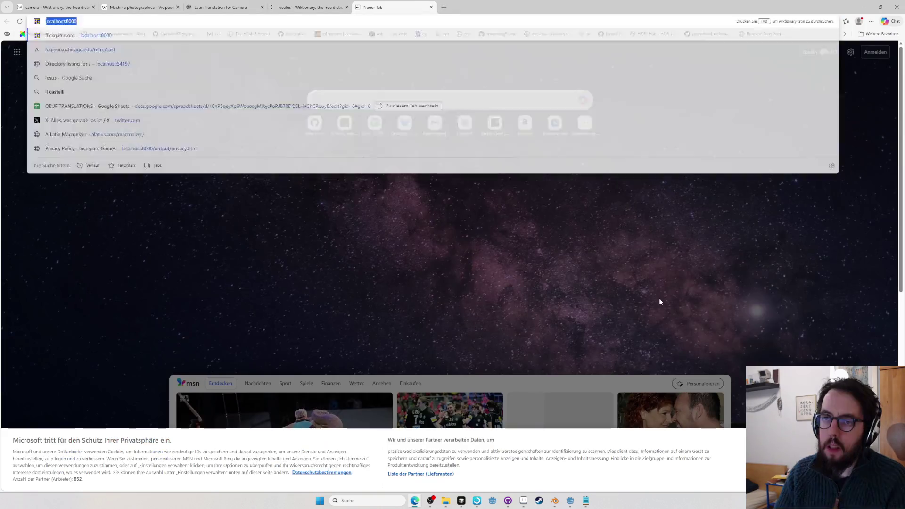
pyautogui.write('paramete')
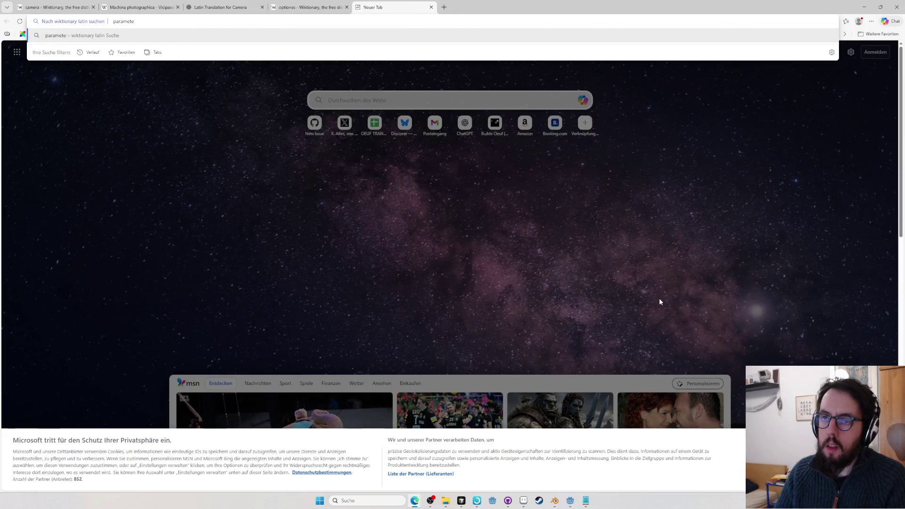
pyautogui.press('Return')
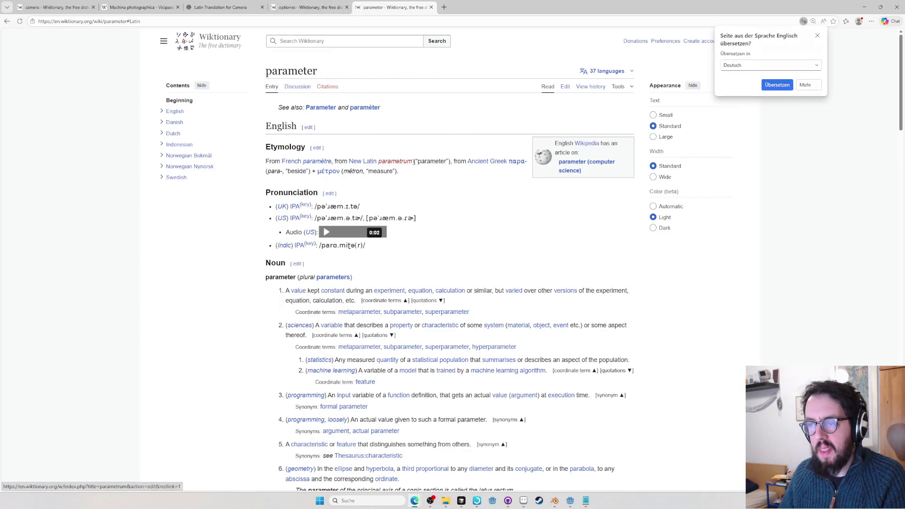
pyautogui.moveTo(412, 162); pyautogui.dragTo(379, 164)
# Copy the sheet's word, then search Logeion for parametrum, which only offers paramensium
pyautogui.hotkey('alt', 'Tab')
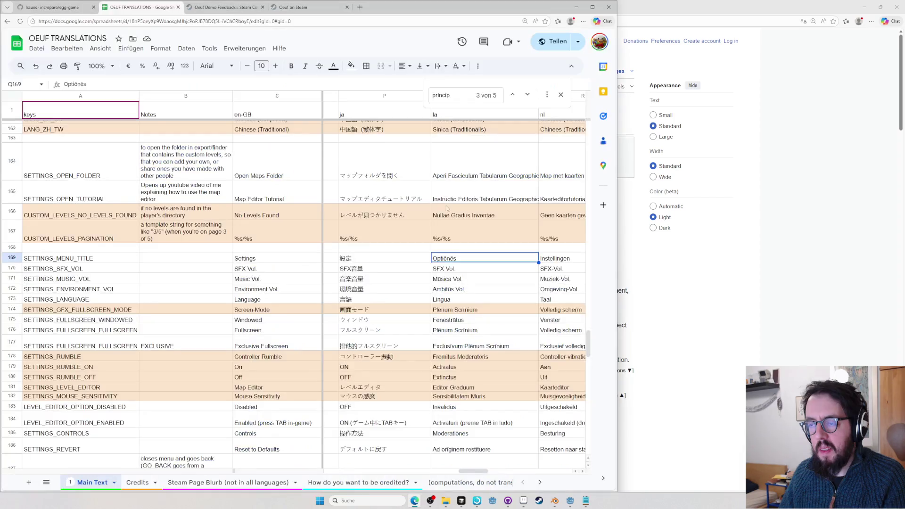
pyautogui.doubleClick(446, 256)
pyautogui.hotkey('ctrl', 'c')
pyautogui.hotkey('alt', 'Tab')
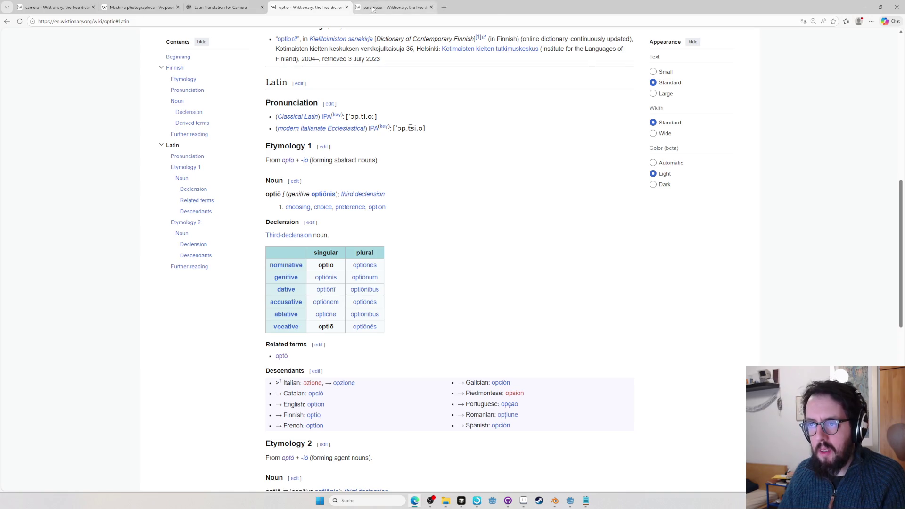
pyautogui.click(393, 7)
pyautogui.hotkey('ctrl', 'l')
pyautogui.write('logeion.uchicago.edu/parametrum')
pyautogui.press('Return')
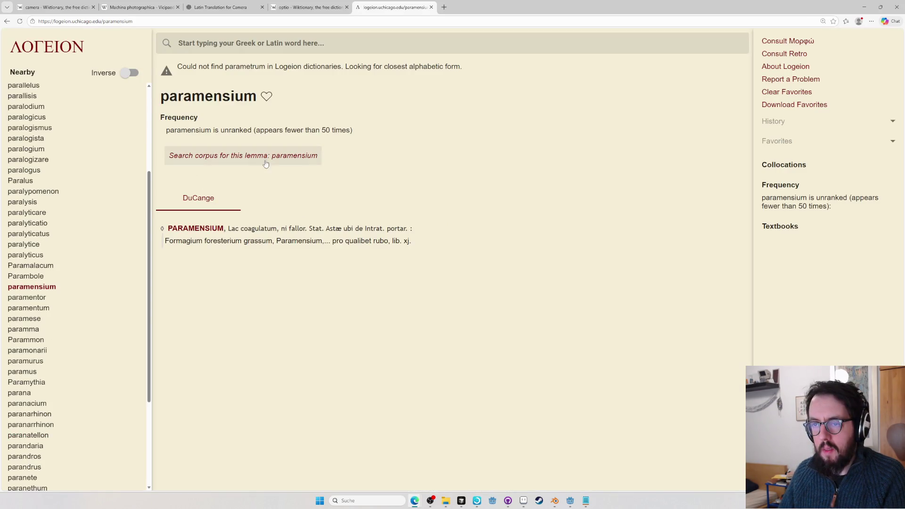
# Search Logeion for optiones after closing the blank tab
pyautogui.click(276, 156)
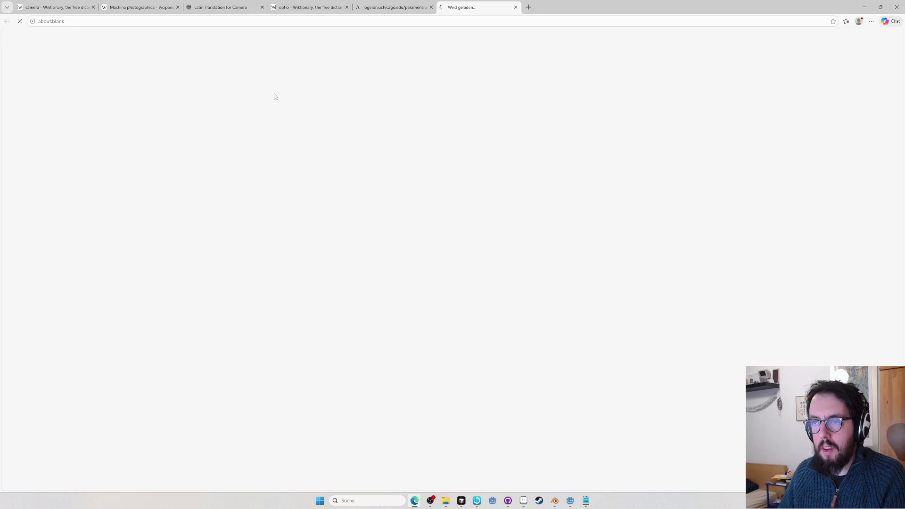
pyautogui.hotkey('ctrl', 'w')
pyautogui.click(298, 45)
pyautogui.write('parame')
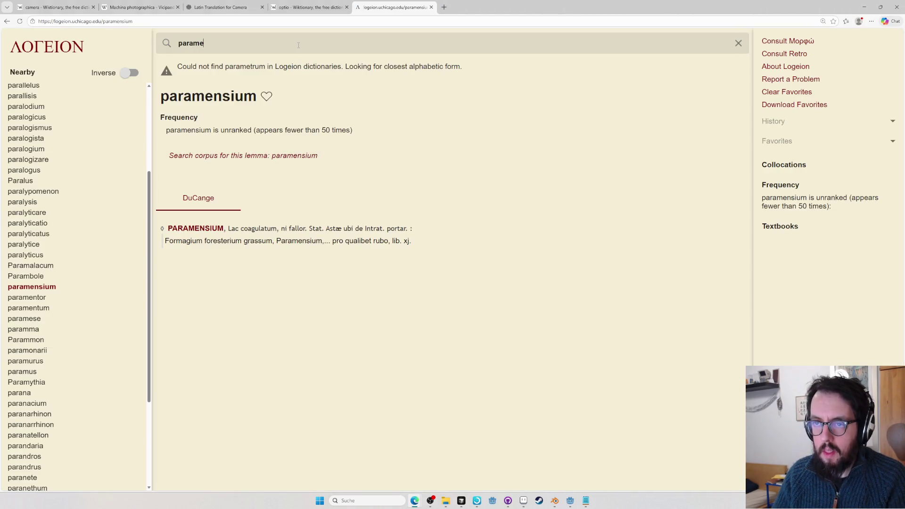
pyautogui.hotkey('ctrl', 'a')
pyautogui.write('option')
pyautogui.press('Return')
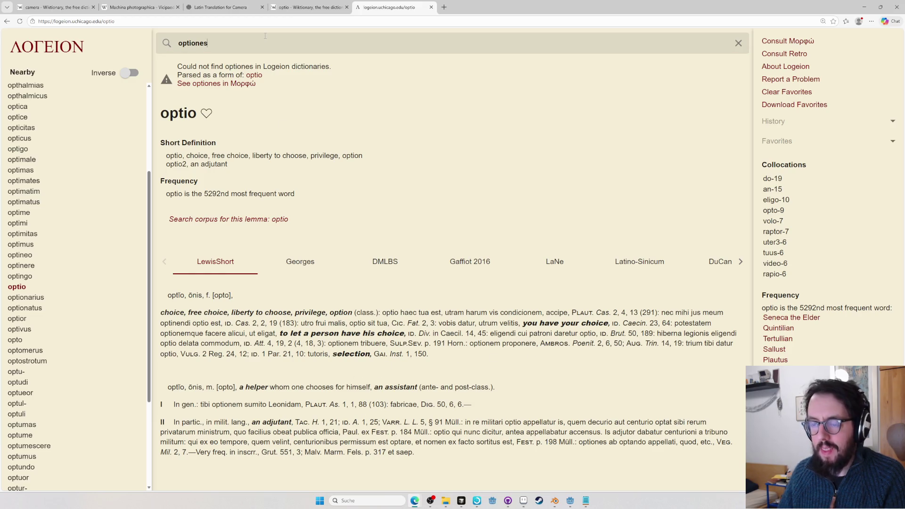
# Use Logeion Retro's English-to-Latin lookup for parameters, finding only the paramount entry
pyautogui.hotkey('ctrl', 'l')
pyautogui.write('retro camera')
pyautogui.press('Down')
pyautogui.press('Down')
pyautogui.press('Down')
pyautogui.press('Down')
pyautogui.press('BackSpace')
pyautogui.press('BackSpace')
pyautogui.press('BackSpace')
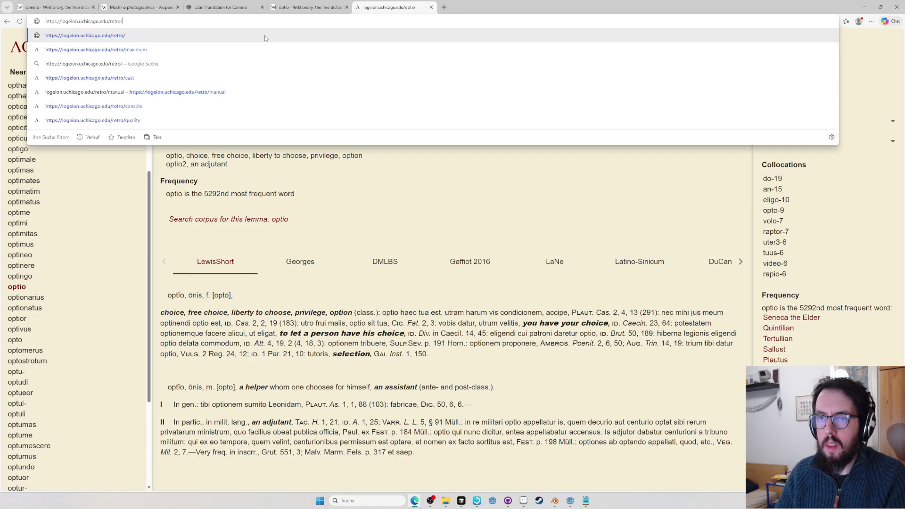
pyautogui.write('parameters')
pyautogui.press('Return')
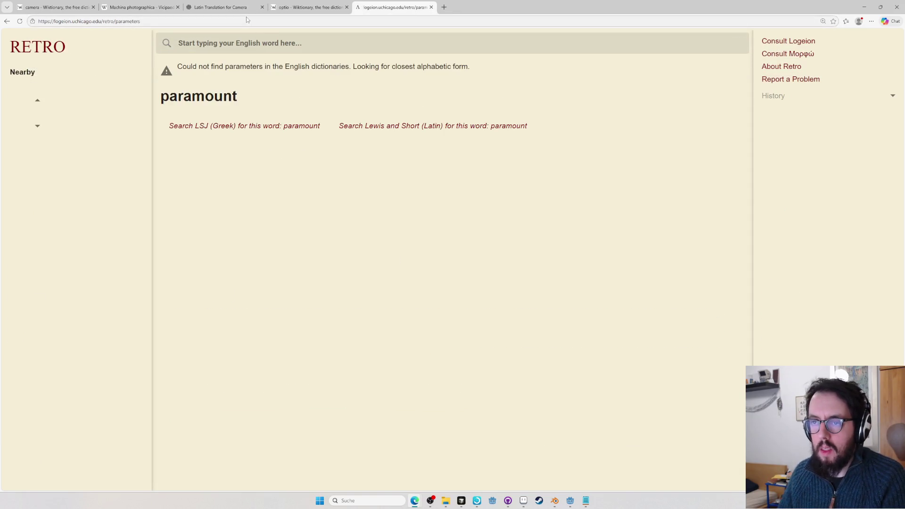
pyautogui.click(283, 160)
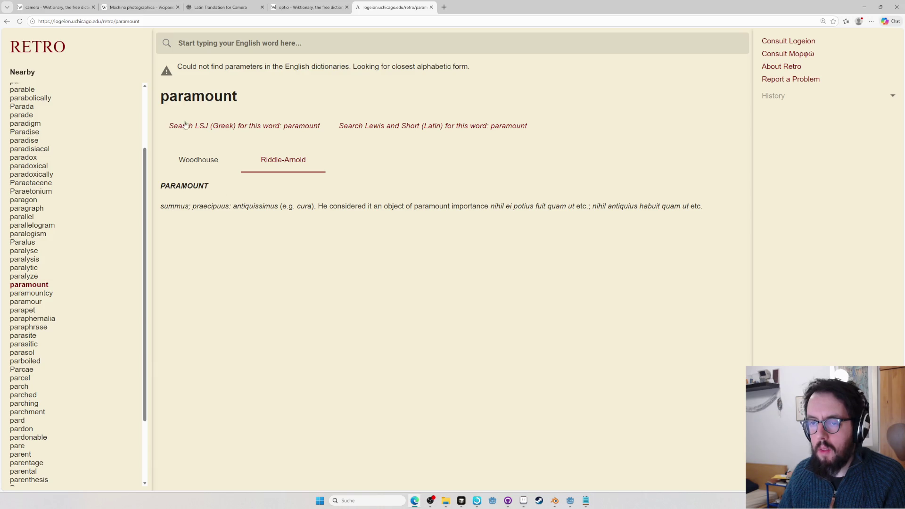
pyautogui.write('parameter')
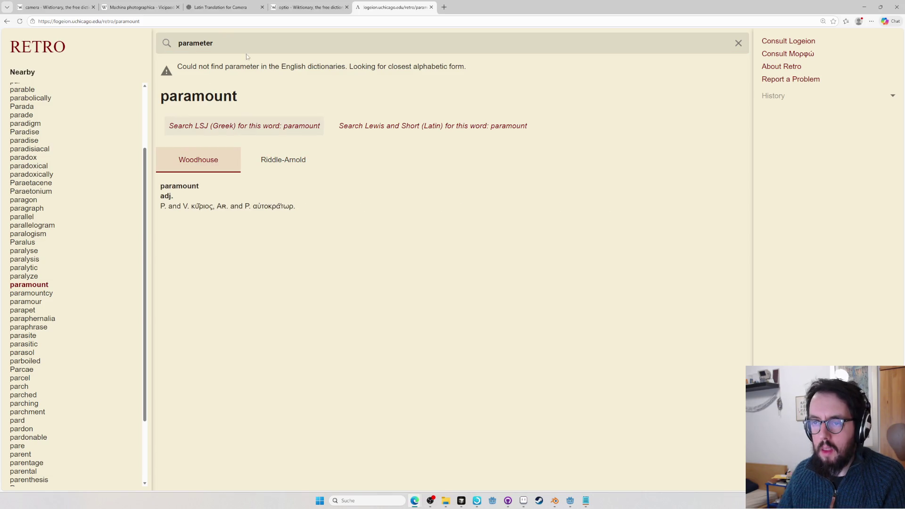
# Look up option in Logeion Retro and read its Riddle-Arnold entry
pyautogui.click(213, 43)
pyautogui.press('BackSpace')
pyautogui.press('BackSpace')
pyautogui.write('re')
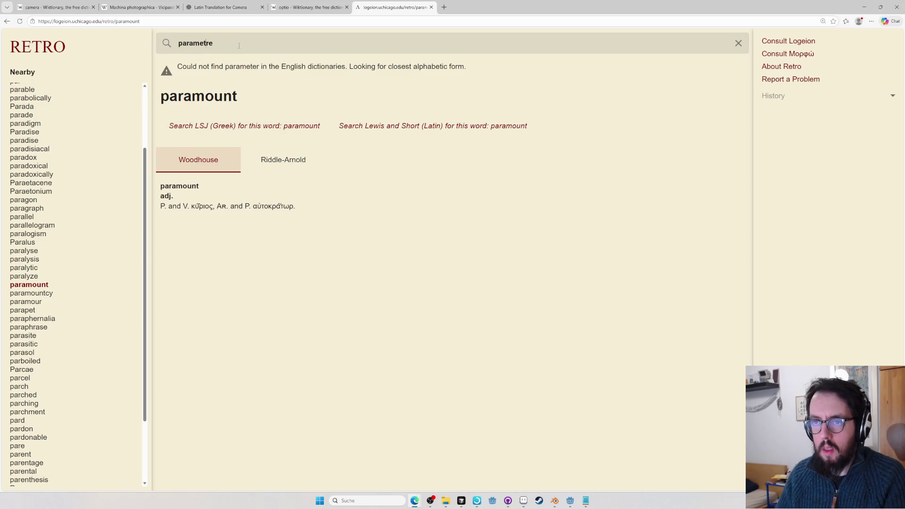
pyautogui.doubleClick(239, 46)
pyautogui.write('option')
pyautogui.press('Return')
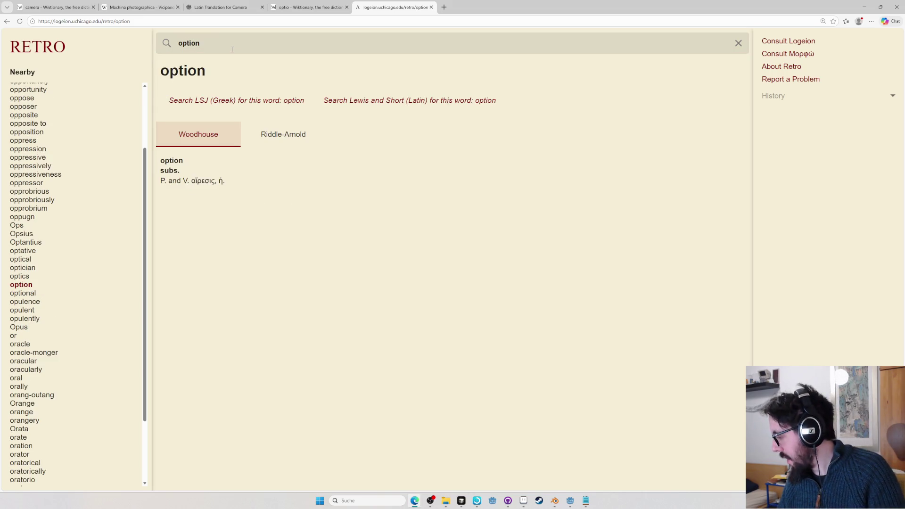
pyautogui.click(292, 140)
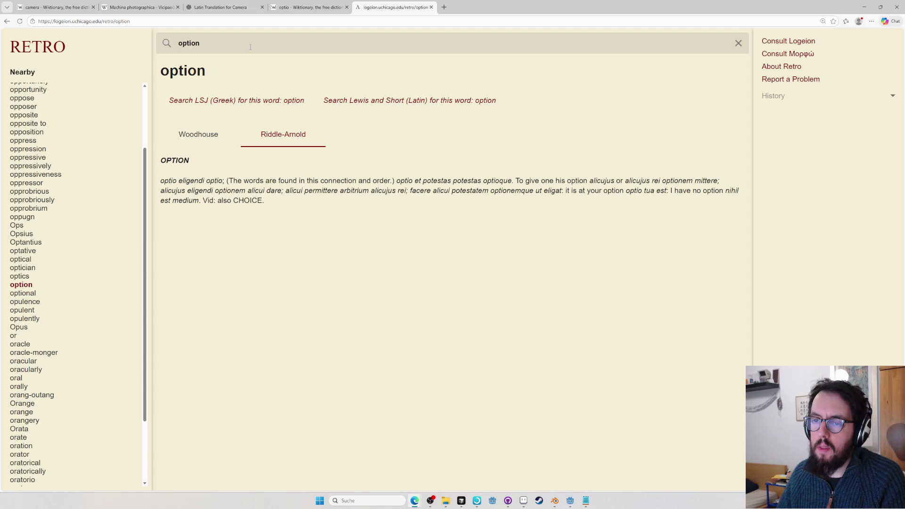
# Copy the plural optiōnēs from Wiktionary's optio entry and commit Optiōnēs in Q169
pyautogui.hotkey('ctrl', 't')
pyautogui.write('optio')
pyautogui.press('Return')
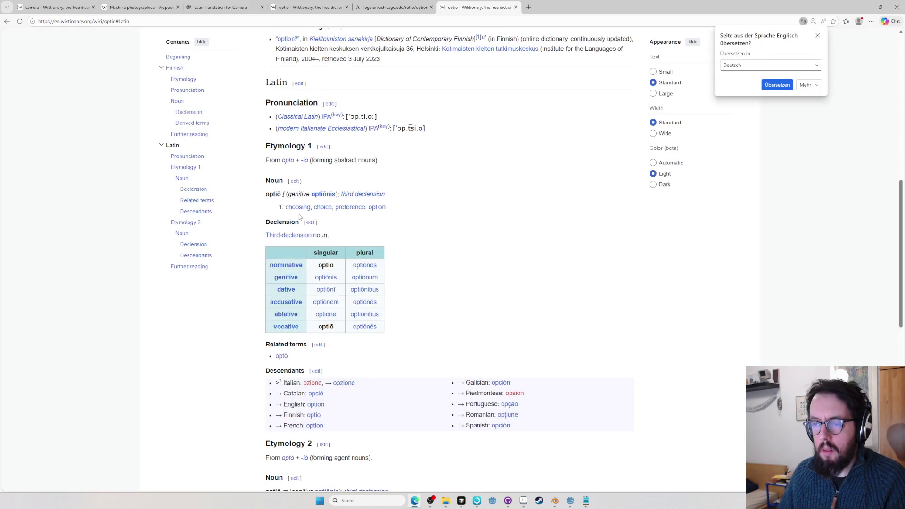
pyautogui.doubleClick(365, 265)
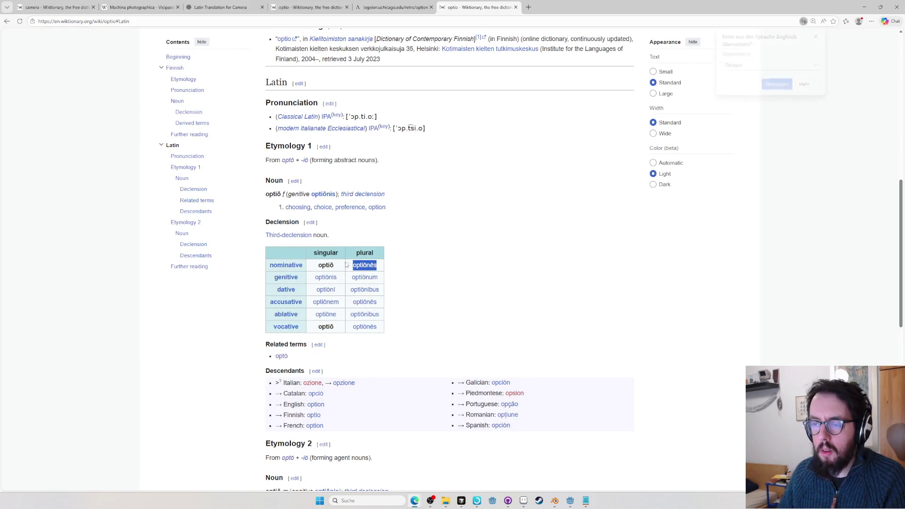
pyautogui.hotkey('alt', 'Tab')
pyautogui.press('Return')
pyautogui.click(454, 261)
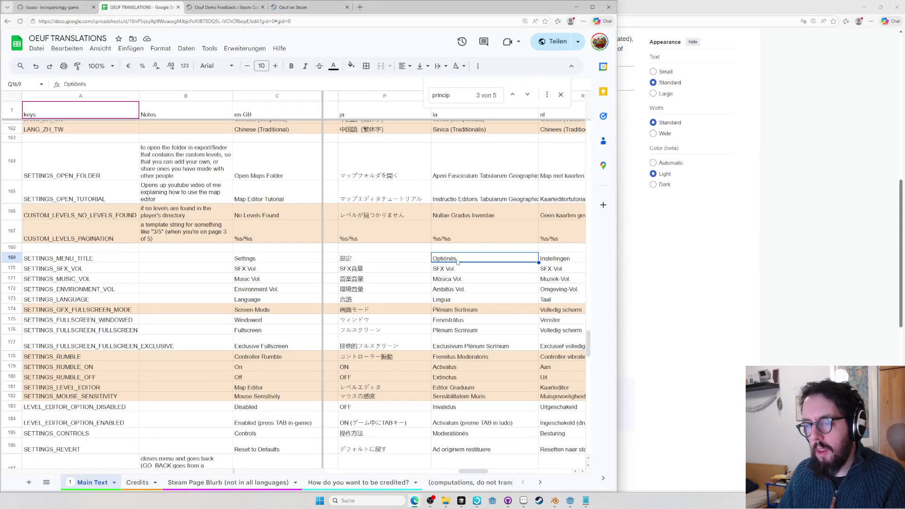
# Compare the row 169 settings-title translations across languages, ending on the Latin entry for Done
pyautogui.press('Left')
pyautogui.press('Left')
pyautogui.press('Left')
pyautogui.press('Left')
pyautogui.press('Left')
pyautogui.press('Left')
pyautogui.press('Left')
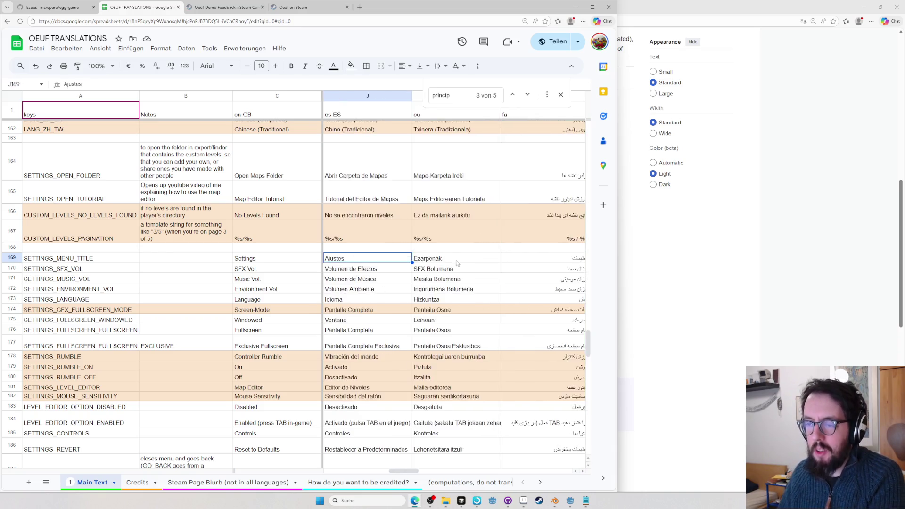
pyautogui.press('Left')
pyautogui.press('Left')
pyautogui.press('Left')
pyautogui.press('Left')
pyautogui.press('Left')
pyautogui.press('Left')
pyautogui.press('Left')
pyautogui.press('Right')
pyautogui.press('Right')
pyautogui.press('Right')
pyautogui.press('Right')
pyautogui.press('Right')
pyautogui.press('Right')
pyautogui.press('Right')
pyautogui.press('Right')
pyautogui.press('Right')
pyautogui.press('Right')
pyautogui.press('Right')
pyautogui.press('Right')
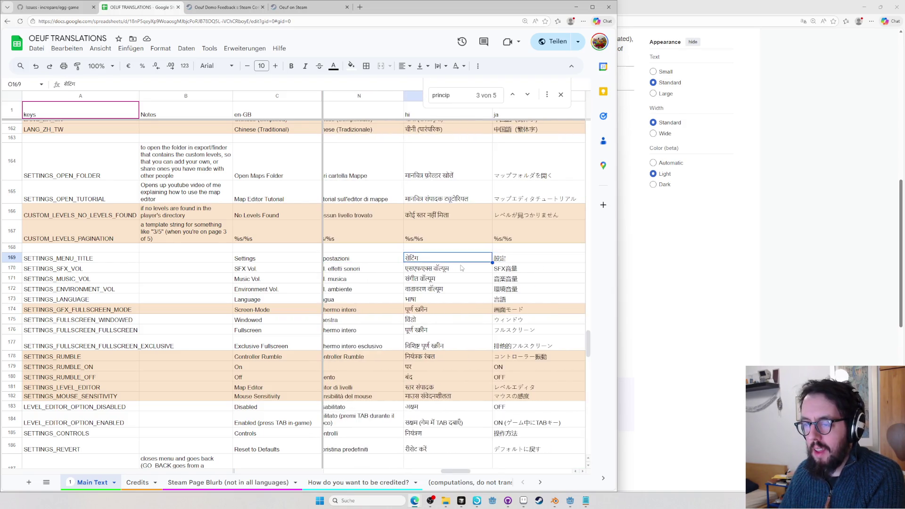
pyautogui.press('Right')
pyautogui.press('Right')
pyautogui.press('Left')
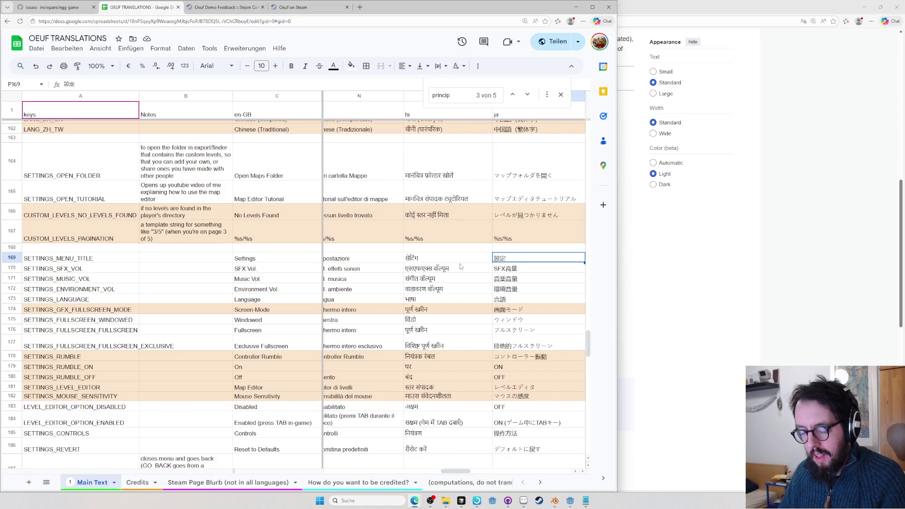
pyautogui.press('Right')
pyautogui.hotkey('ctrl', 'Down')
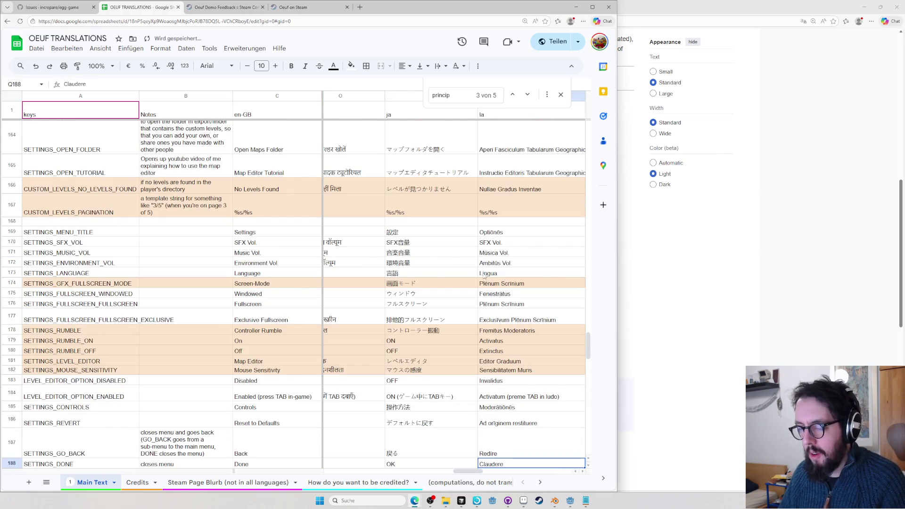
pyautogui.scroll(-3, 488, 304)
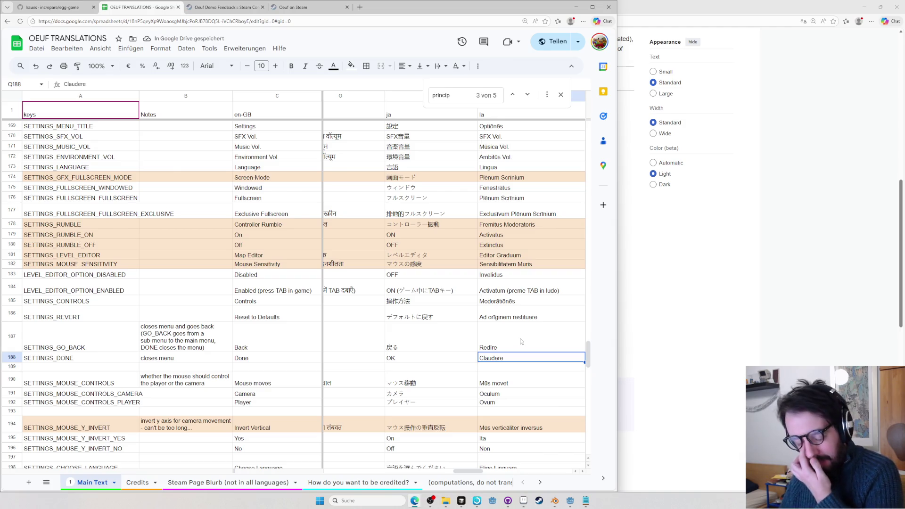
# Review the Latin Back and Off entries, then start editing the Latin SFX Vol. label
pyautogui.click(520, 337)
pyautogui.press('Up')
pyautogui.press('Up')
pyautogui.press('Up')
pyautogui.press('Up')
pyautogui.press('Up')
pyautogui.press('Up')
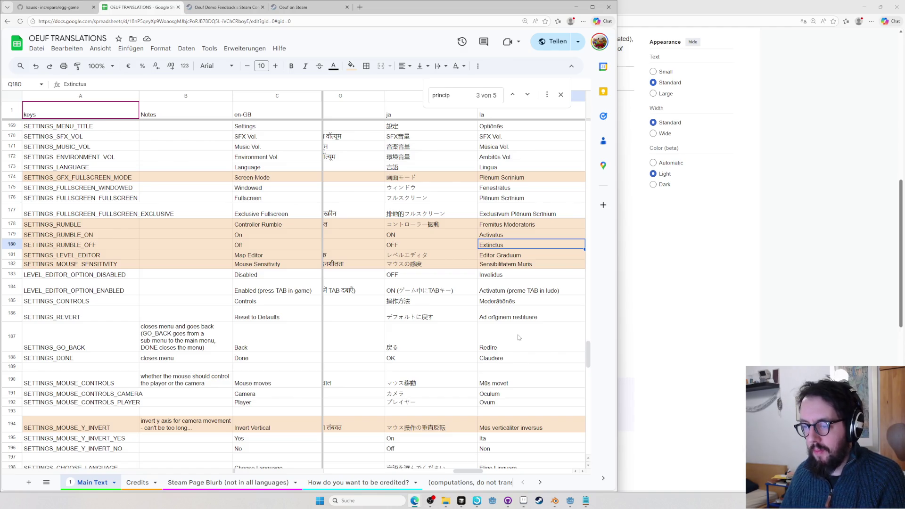
pyautogui.scroll(2, 518, 338)
pyautogui.scroll(3, 518, 337)
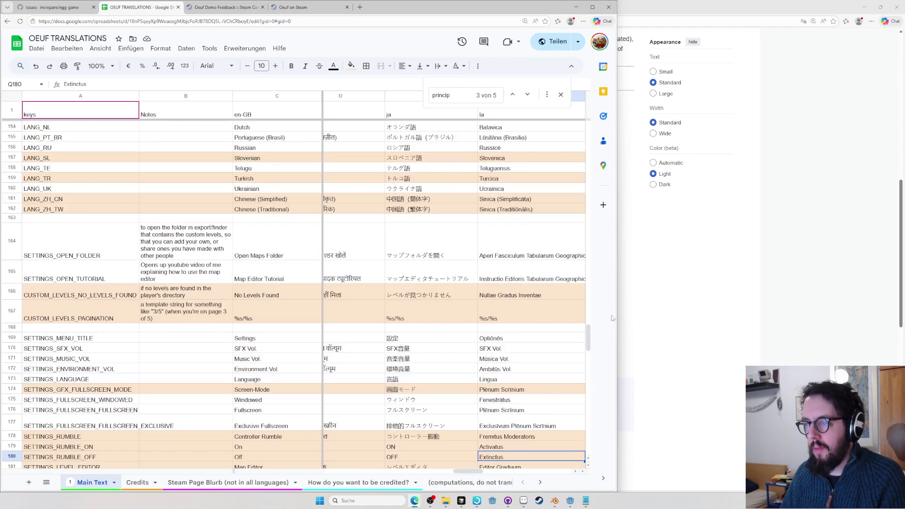
pyautogui.moveTo(618, 305); pyautogui.dragTo(724, 304)
pyautogui.scroll(-1, 513, 334)
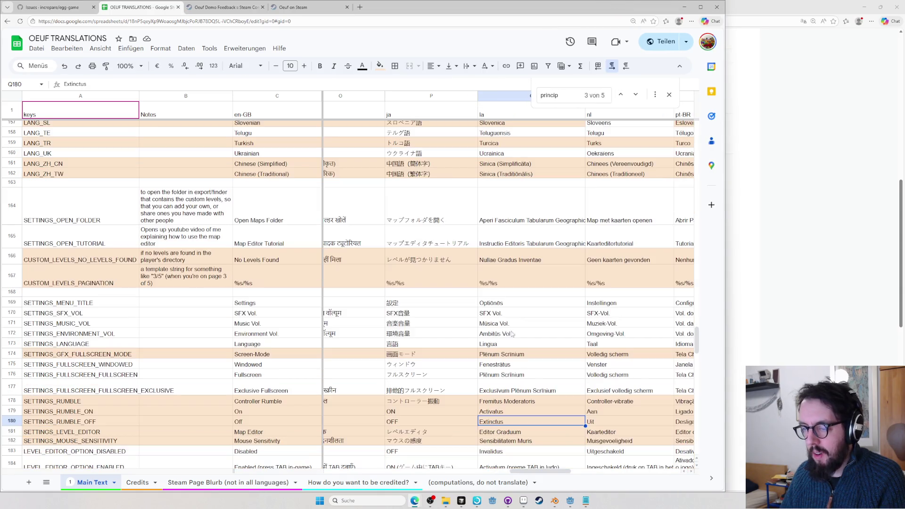
pyautogui.doubleClick(504, 314)
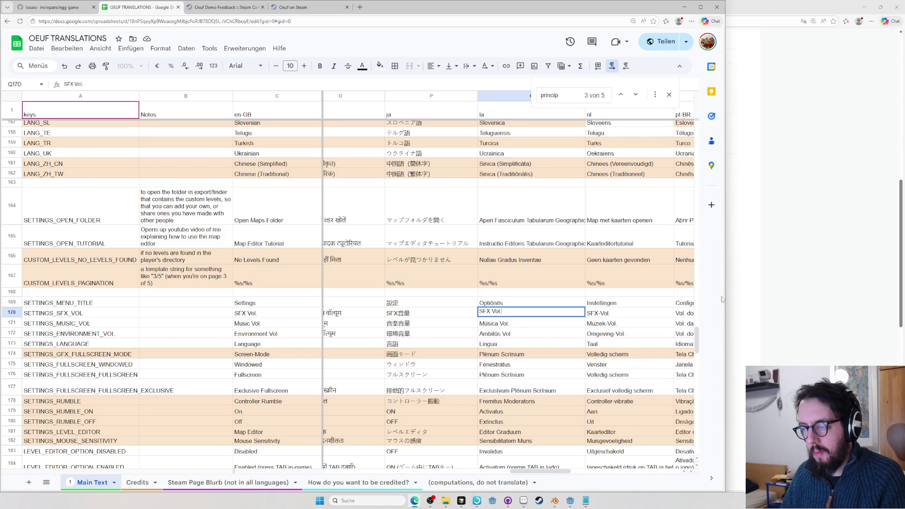
# Bring up Logeion and view the Riddle-Arnold English-to-Latin entry for loudness
pyautogui.click(777, 291)
pyautogui.hotkey('ctrl', 'l')
pyautogui.write('retro')
pyautogui.press('Down')
pyautogui.press('Down')
pyautogui.press('Down')
pyautogui.press('Down')
pyautogui.press('Down')
pyautogui.press('Down')
pyautogui.press('BackSpace')
pyautogui.press('BackSpace')
pyautogui.press('BackSpace')
pyautogui.press('BackSpace')
pyautogui.press('BackSpace')
pyautogui.press('BackSpace')
pyautogui.write('lou')
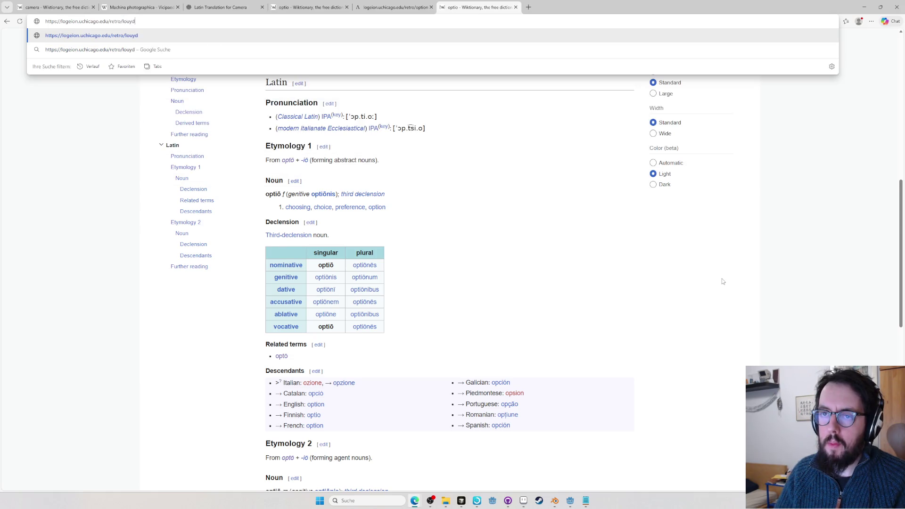
pyautogui.write('dness')
pyautogui.press('Return')
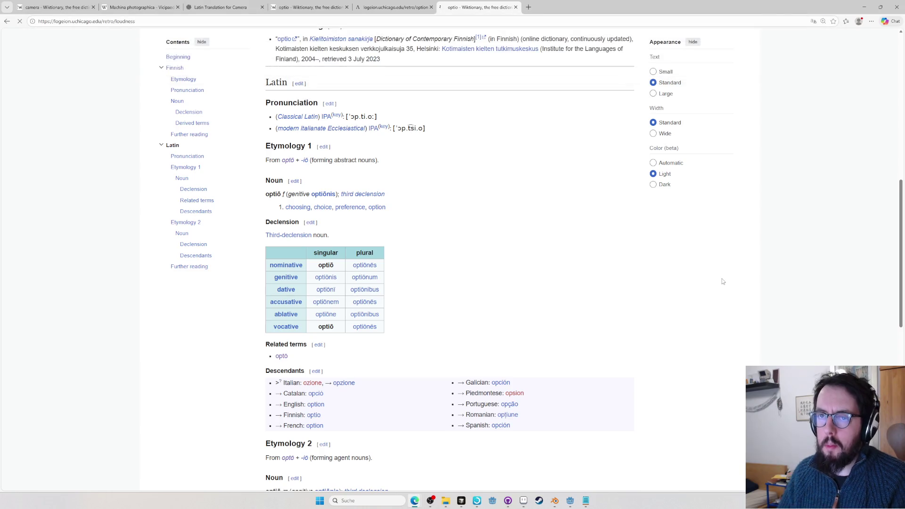
pyautogui.click(283, 133)
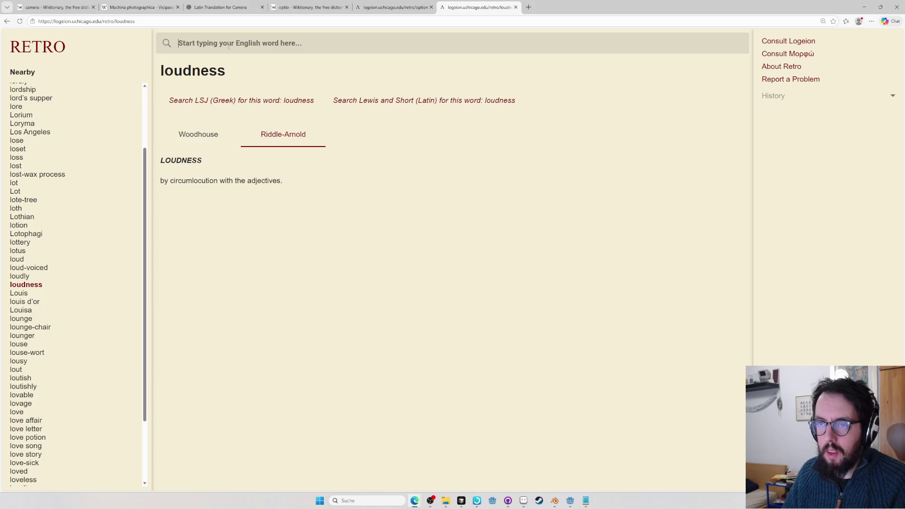
pyautogui.write('loud')
# Look up loud in Riddle-Arnold, pick out magna, glance at the sheet, and start a new browser tab
pyautogui.press('Return')
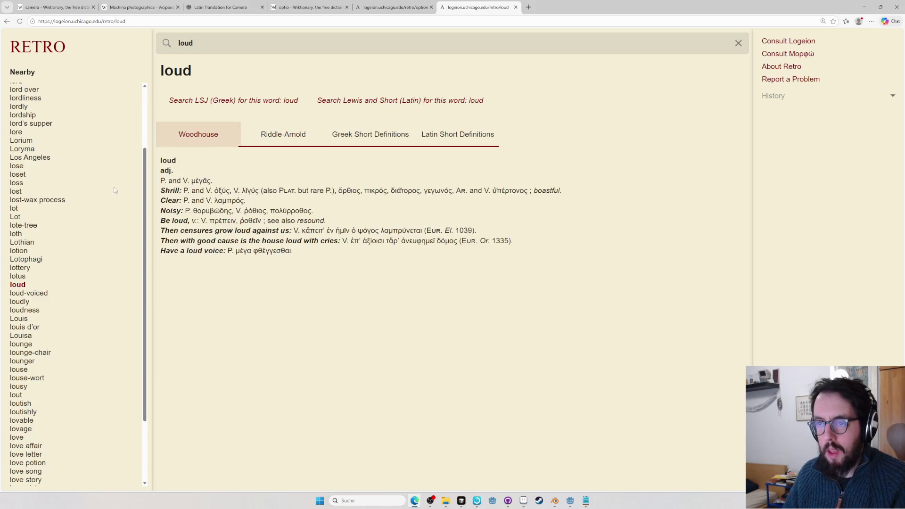
pyautogui.click(300, 137)
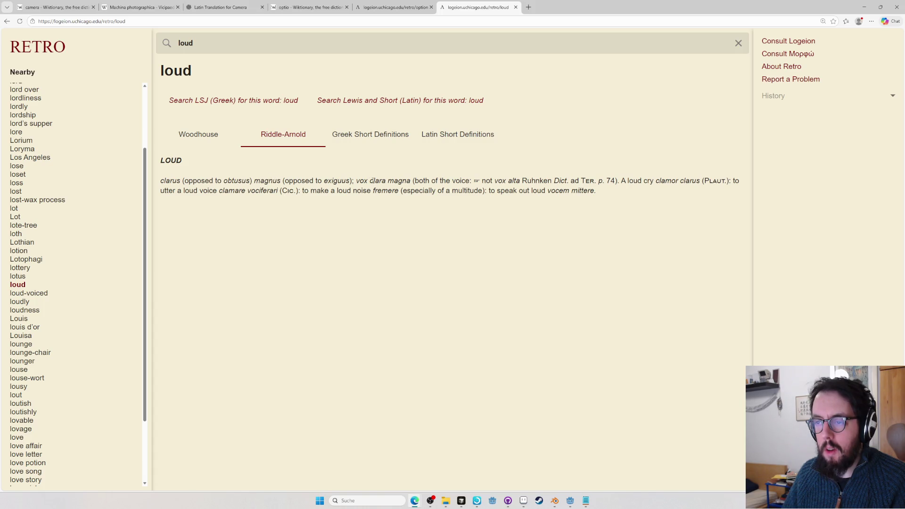
pyautogui.moveTo(413, 181); pyautogui.dragTo(391, 182)
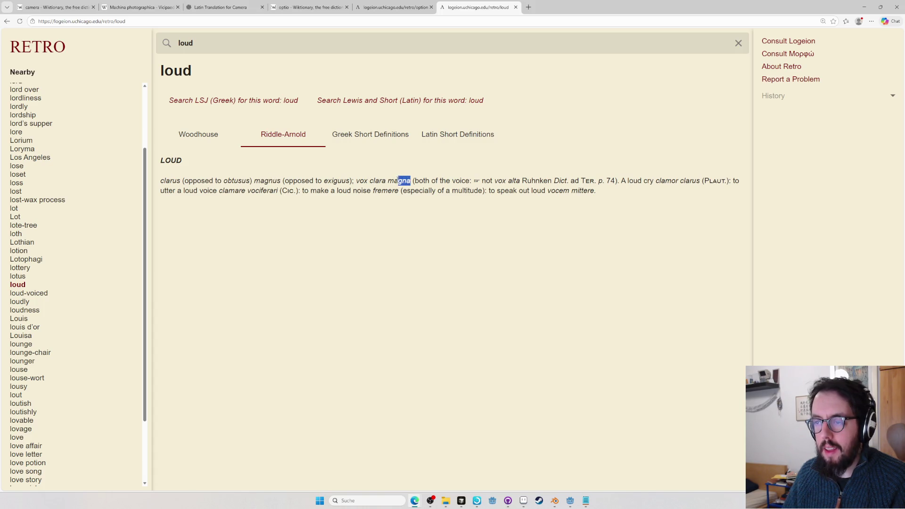
pyautogui.hotkey('alt', 'Tab')
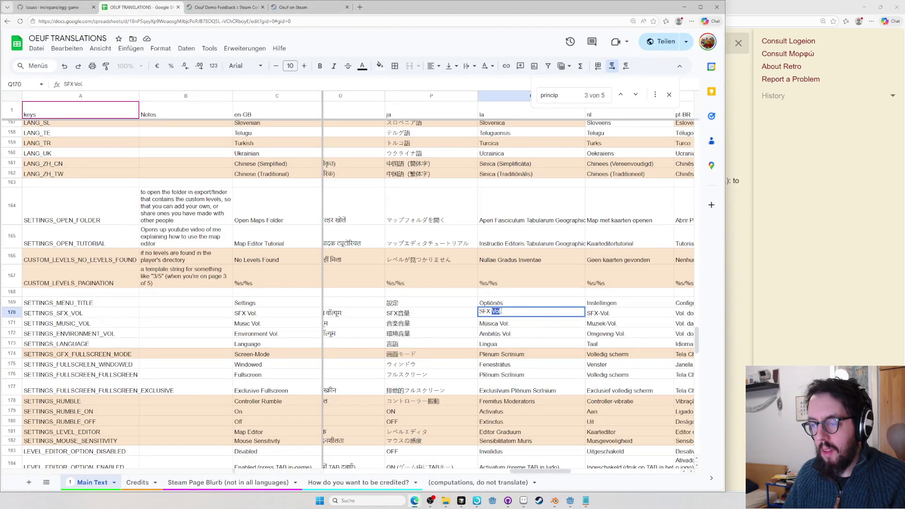
pyautogui.hotkey('alt', 'Tab')
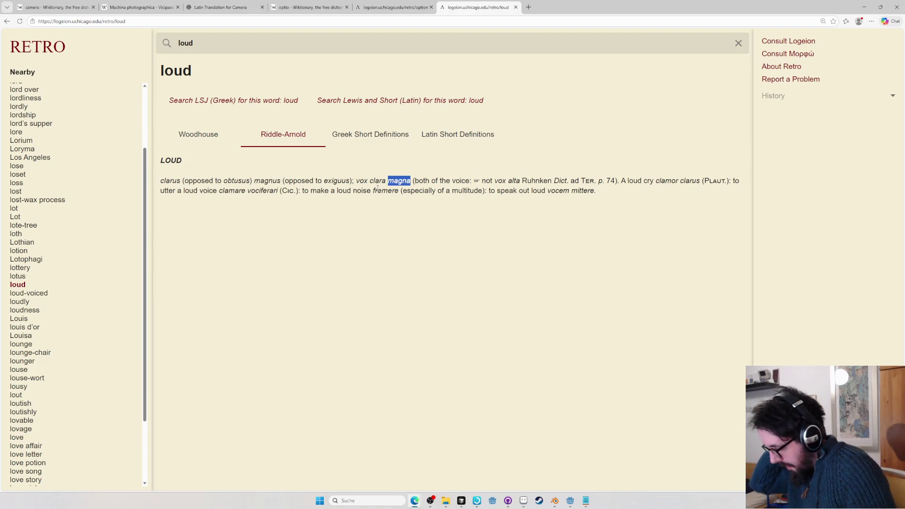
pyautogui.hotkey('ctrl', 't')
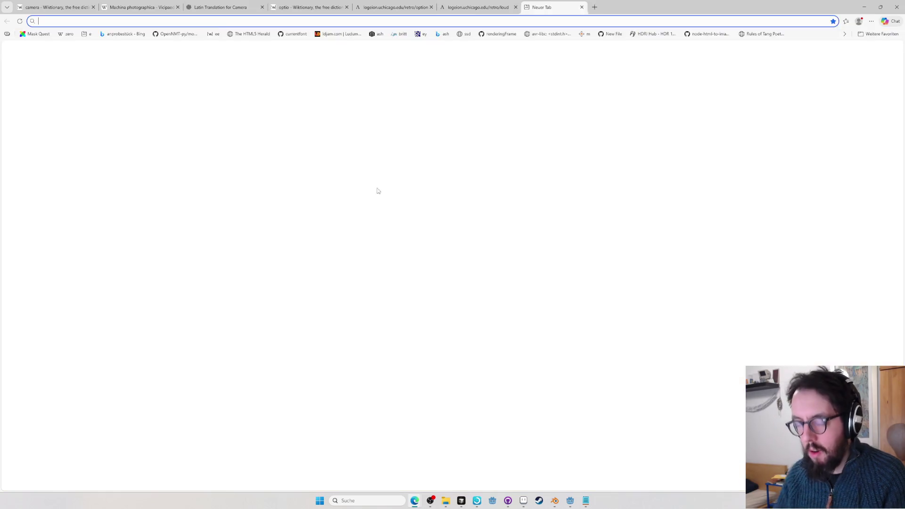
pyautogui.write('options')
# Read Wiktionary's option entry down to its French section, then return to the translations sheet
pyautogui.press('Return')
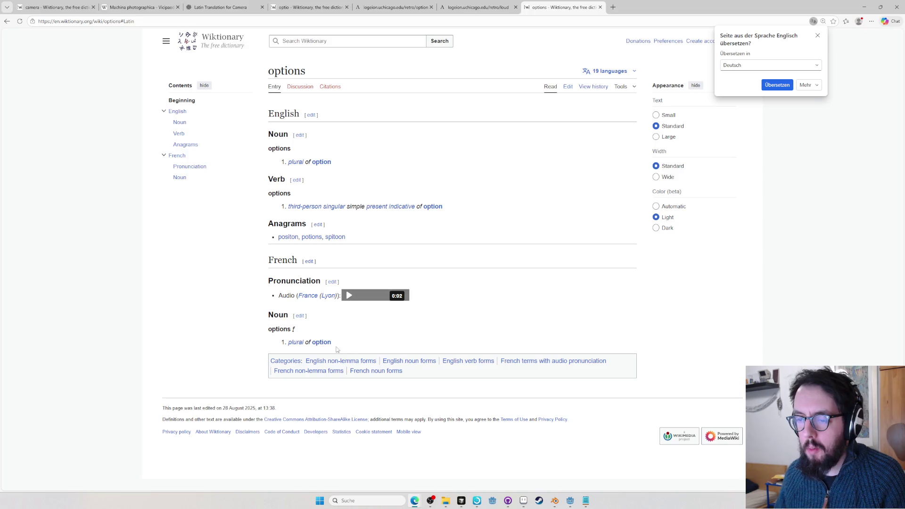
pyautogui.moveTo(433, 207)
pyautogui.click(326, 164)
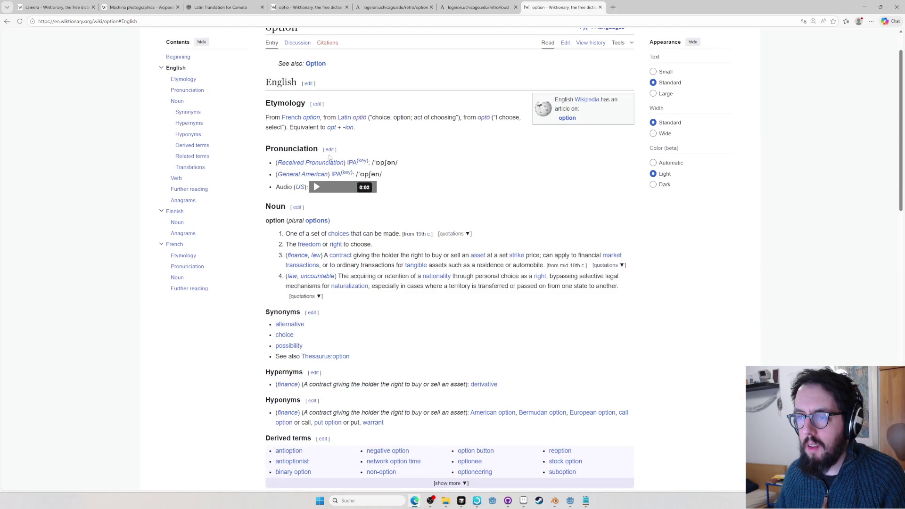
pyautogui.click(329, 149)
pyautogui.hotkey('alt', 'Left')
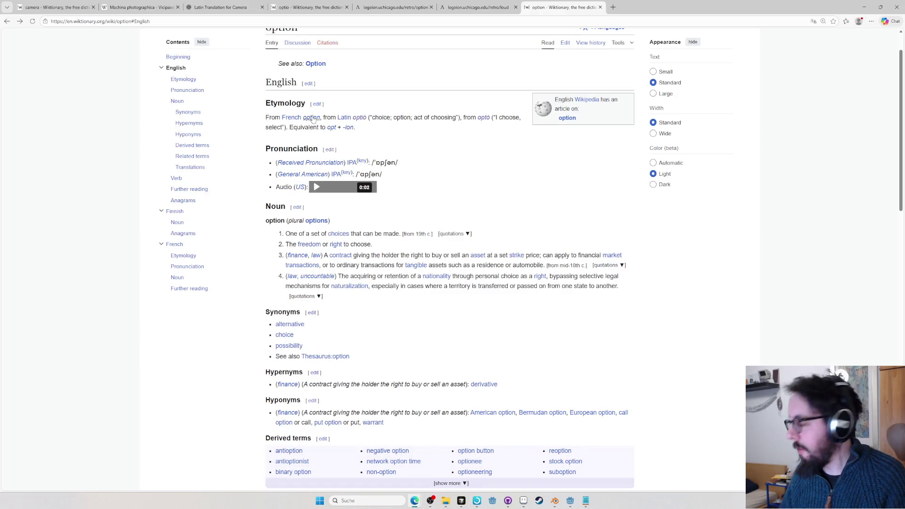
pyautogui.press('End')
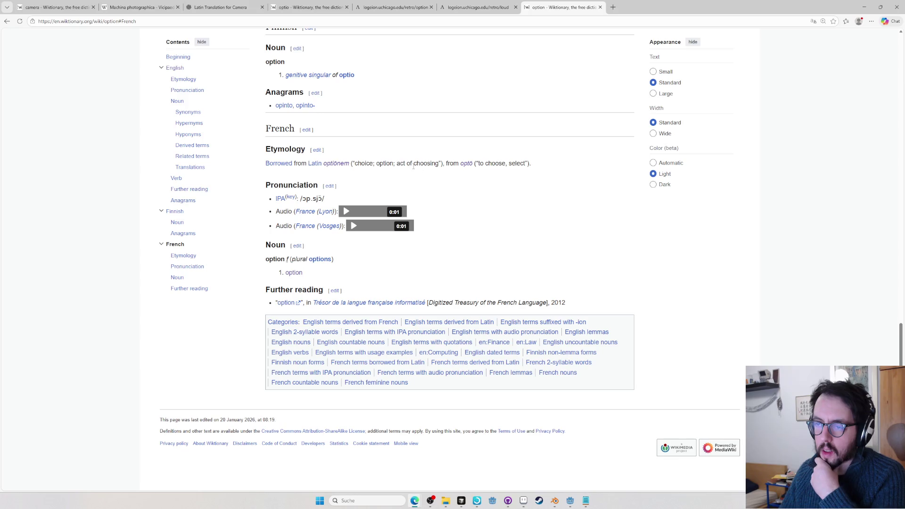
pyautogui.scroll(1, 348, 151)
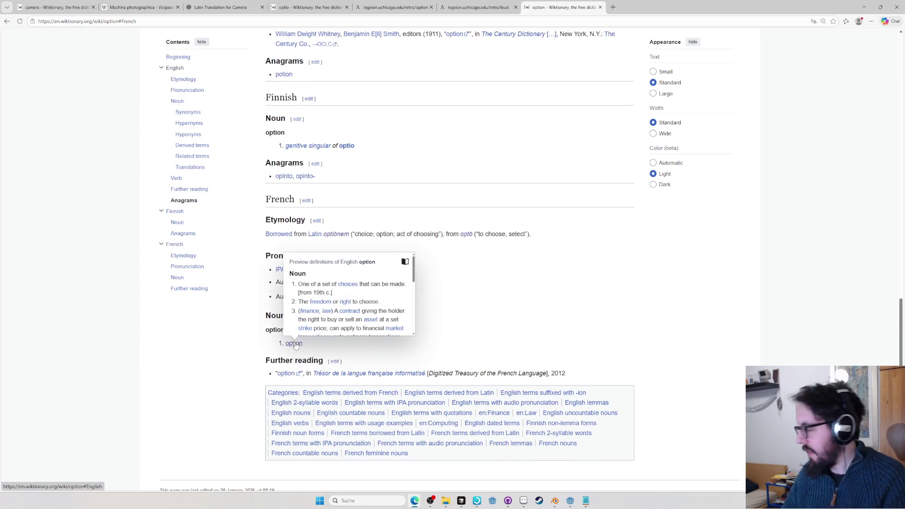
pyautogui.hotkey('alt', 'Tab')
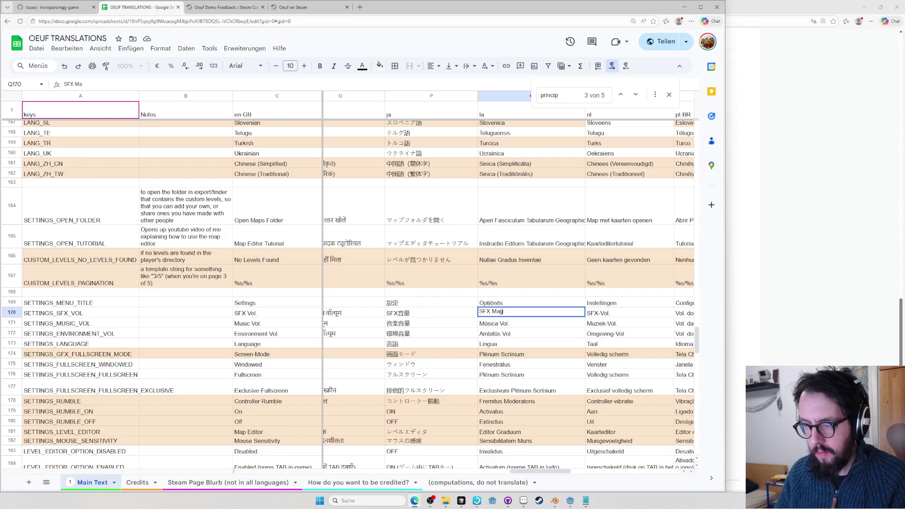
# Search Wiktionary Latin for magnitudino and trim the wrong word ending in the search field
pyautogui.hotkey('alt', 'Tab')
pyautogui.hotkey('alt', 'Tab')
pyautogui.write('.')
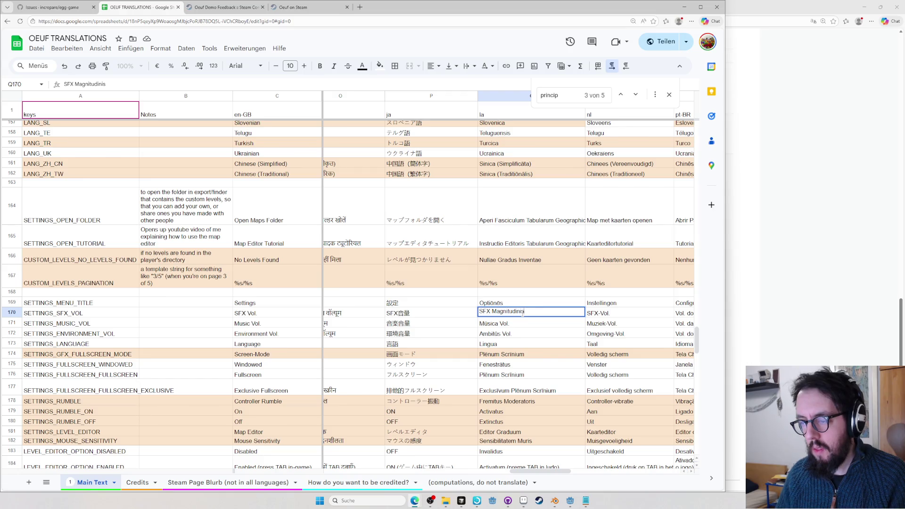
pyautogui.doubleClick(524, 312)
pyautogui.hotkey('alt', 'Tab')
pyautogui.hotkey('ctrl', 'l')
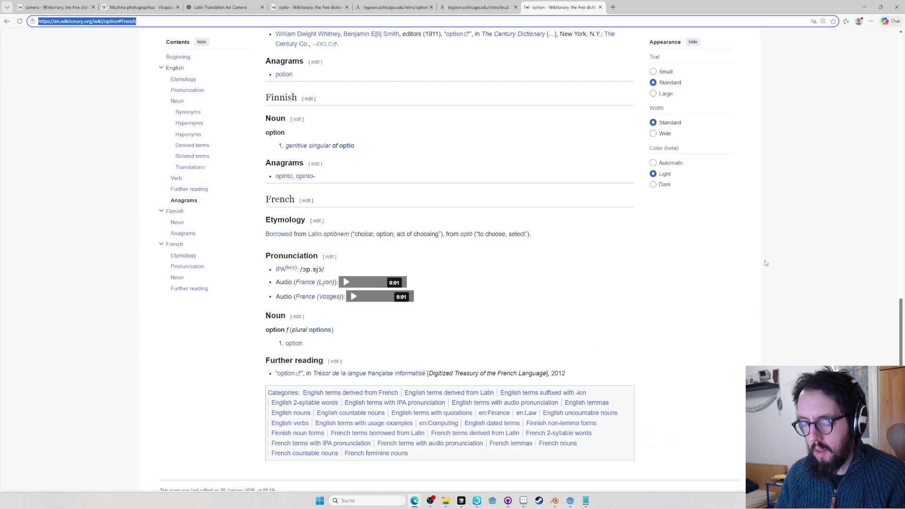
pyautogui.write('la')
pyautogui.press('Tab')
pyautogui.write('magnitudi')
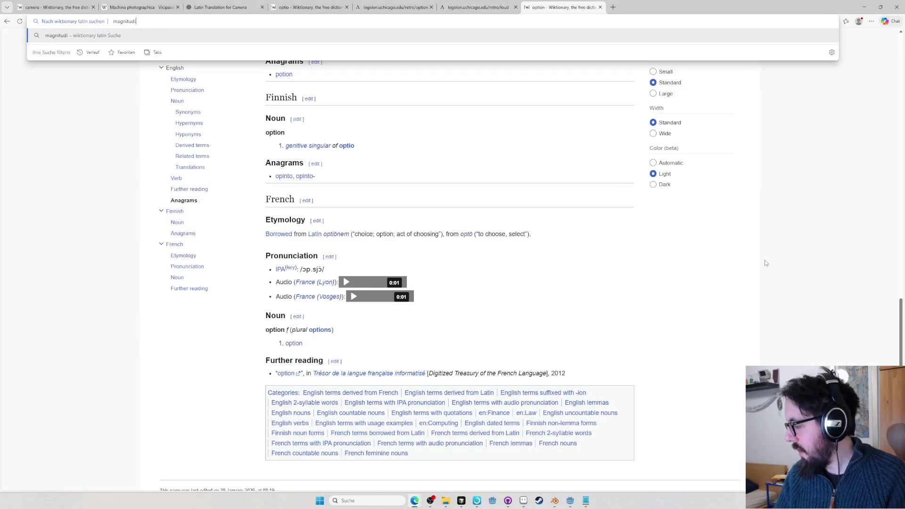
pyautogui.write('no')
pyautogui.press('Return')
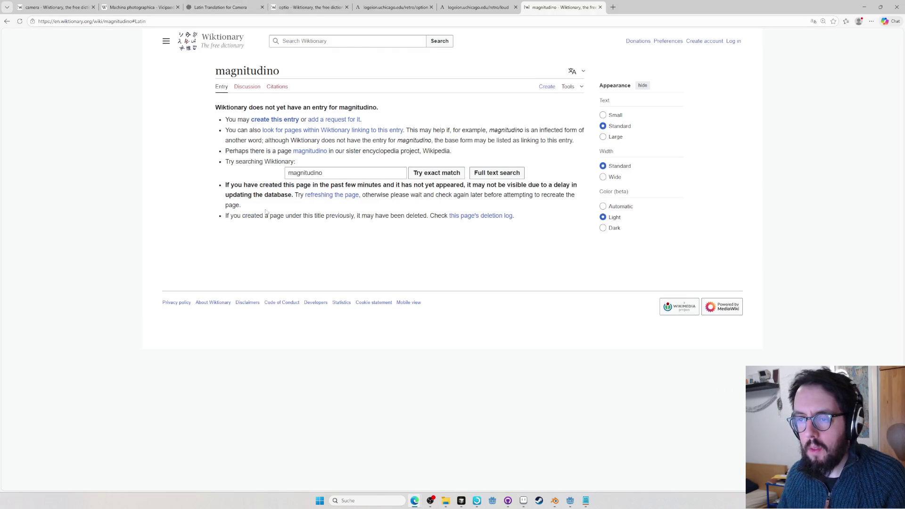
pyautogui.click(322, 172)
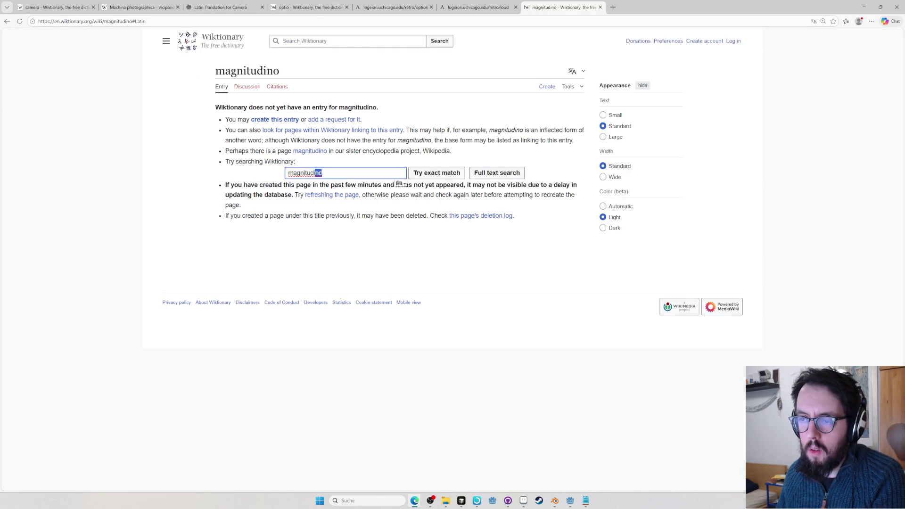
pyautogui.press('Right')
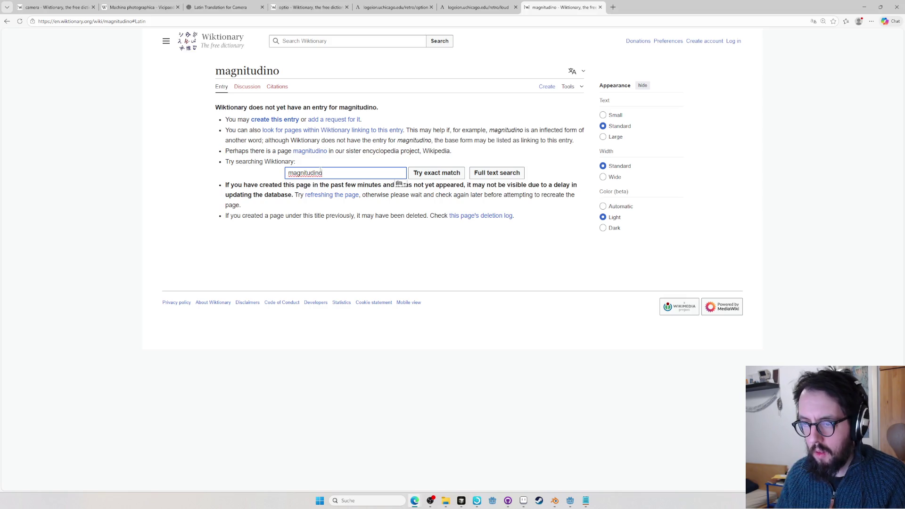
pyautogui.press('BackSpace')
pyautogui.press('BackSpace')
pyautogui.write('is')
# Web-search Magnitudinis, copy magnitudini from the results and look it up on Wiktionary
pyautogui.hotkey('ctrl', 'l')
pyautogui.write('Magnitudinis')
pyautogui.press('Return')
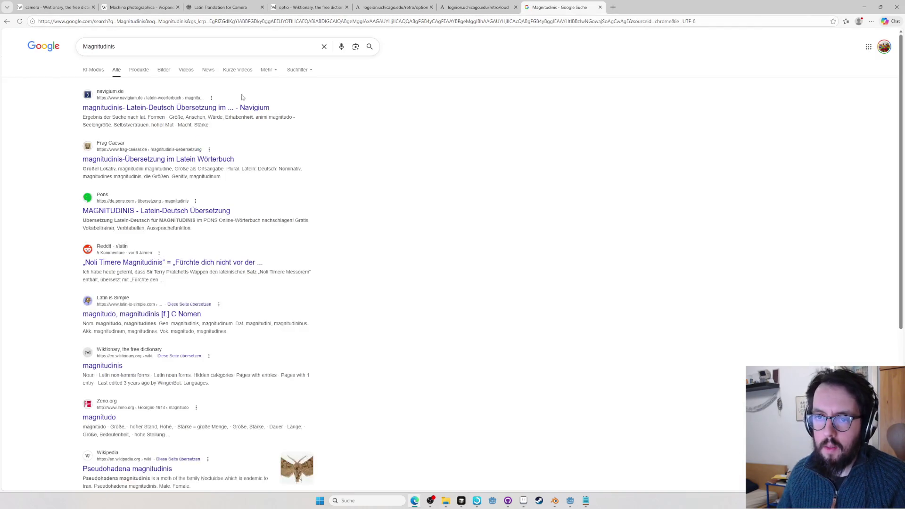
pyautogui.moveTo(96, 143); pyautogui.dragTo(126, 168)
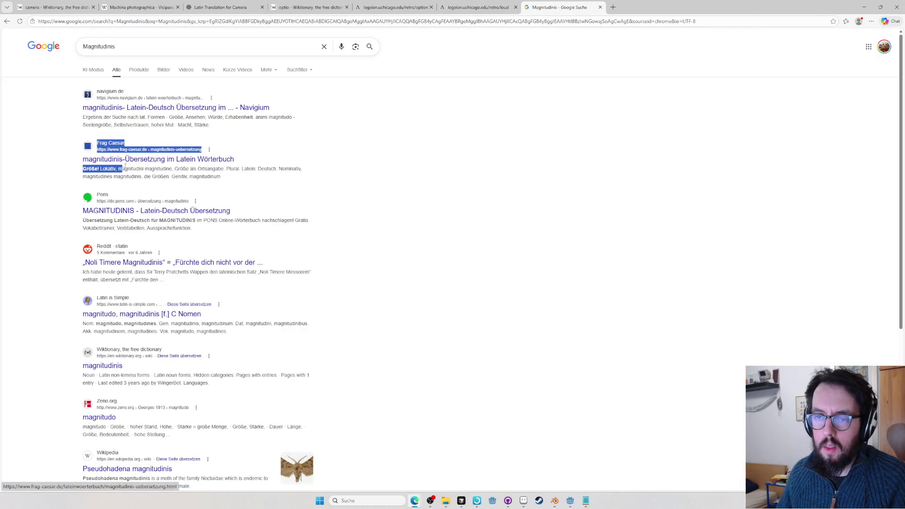
pyautogui.rightClick(131, 106)
pyautogui.doubleClick(130, 169)
pyautogui.hotkey('ctrl', 'c')
pyautogui.hotkey('ctrl', 'l')
pyautogui.write('l')
pyautogui.hotkey('ctrl', 'v')
pyautogui.press('Return')
pyautogui.hotkey('ctrl', 'l')
pyautogui.write('w')
pyautogui.hotkey('ctrl', 'v')
pyautogui.press('Return')
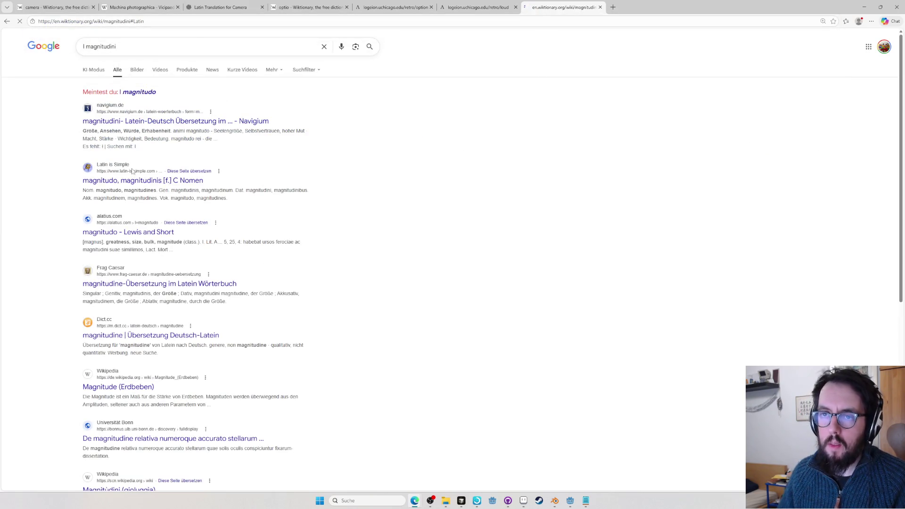
# Copy the headword magnitūdō from its Latin entry and paste it into Q170 after SFX
pyautogui.click(353, 287)
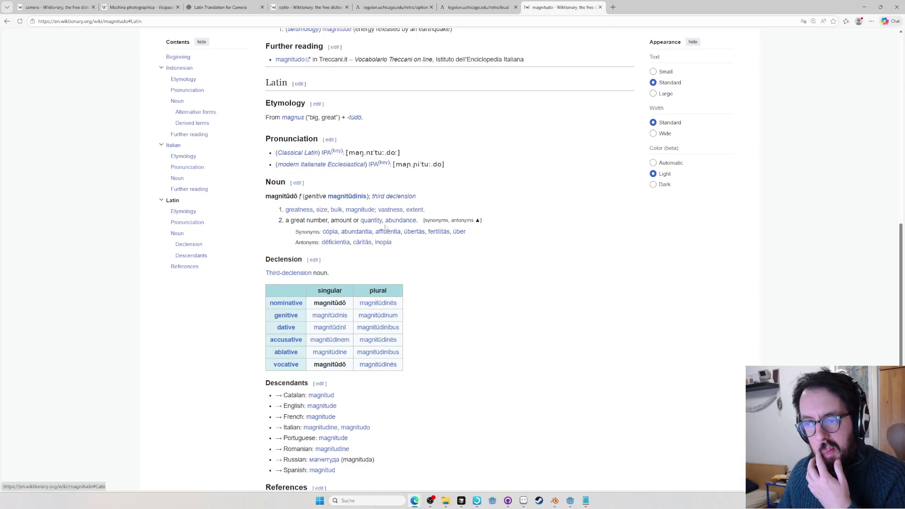
pyautogui.doubleClick(273, 197)
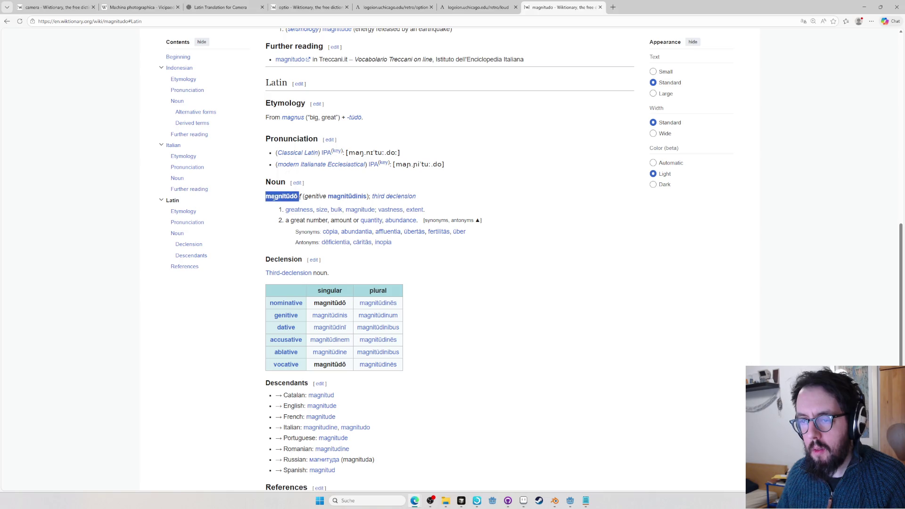
pyautogui.hotkey('alt', 'Tab')
pyautogui.hotkey('ctrl', 'v')
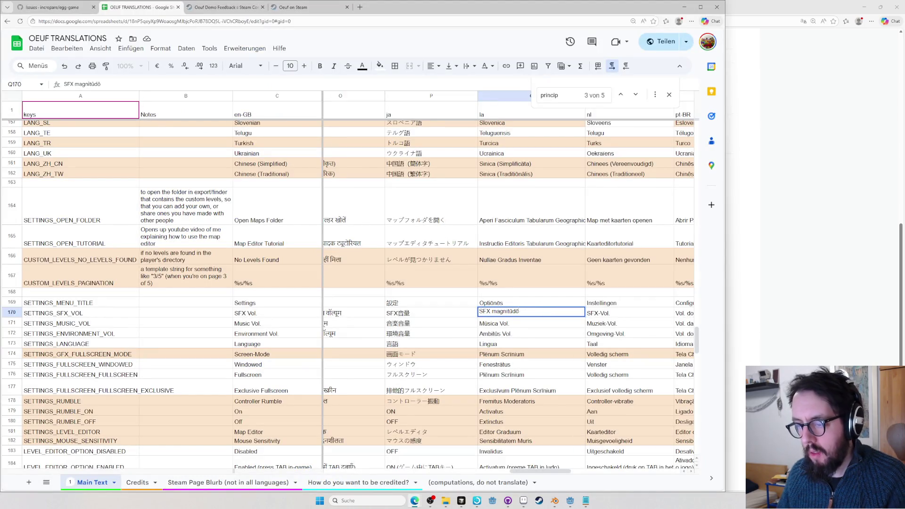
# Copy magnitūdō from Q170 and reword the music volume label Q171 to Magnitūdō Músicae
pyautogui.hotkey('ctrl', 'shift', 'Left')
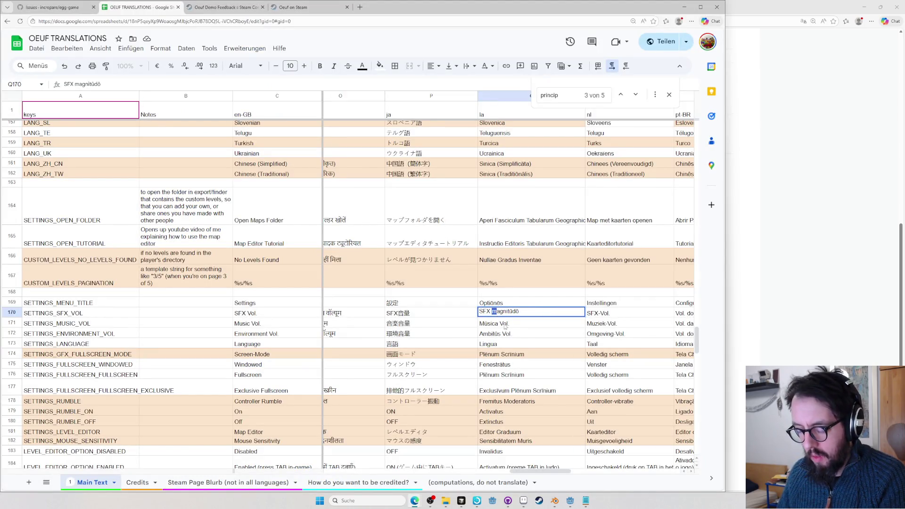
pyautogui.write('M')
pyautogui.press('Return')
pyautogui.press('Return')
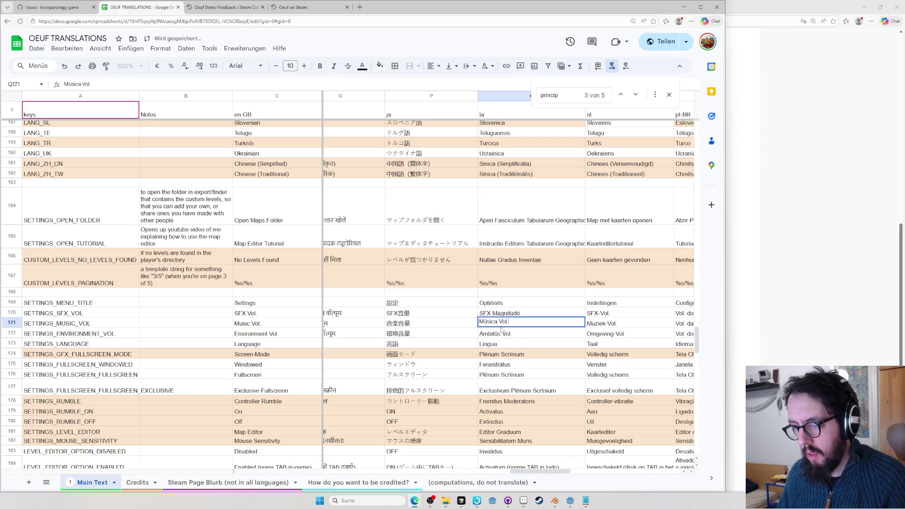
pyautogui.write('e')
pyautogui.hotkey('shift', 'End')
pyautogui.hotkey('ctrl', 'v')
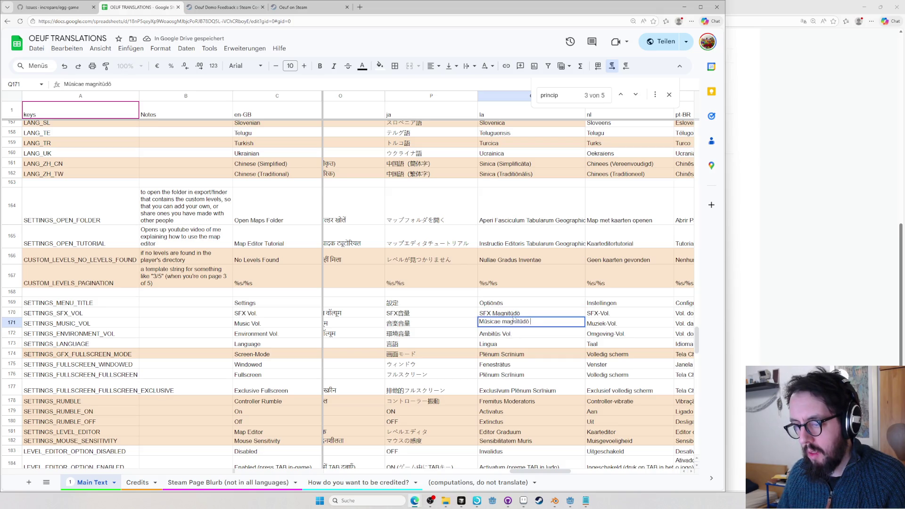
pyautogui.write('M')
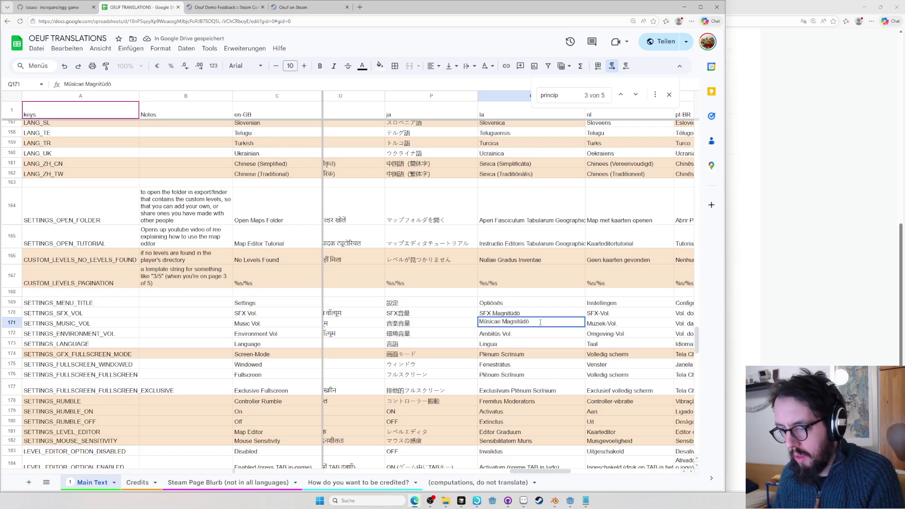
pyautogui.hotkey('ctrl', 'shift', 'Left')
pyautogui.hotkey('ctrl', 'x')
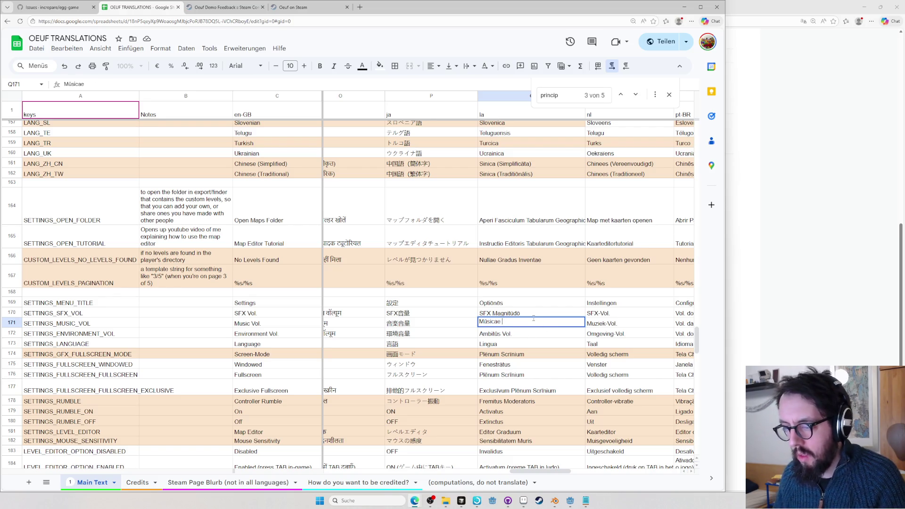
pyautogui.press('Home')
pyautogui.hotkey('ctrl', 'v')
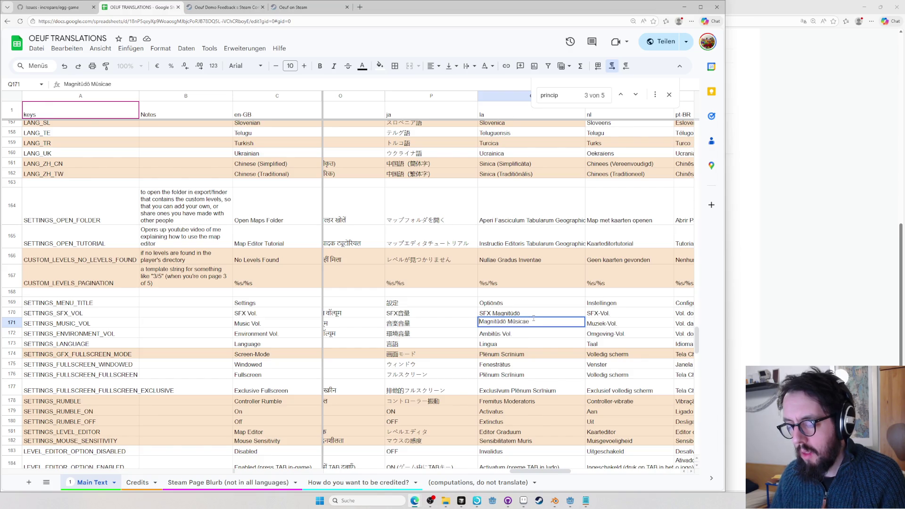
# Reorder Q170 to Magnitūdō SFX and the environment label Q172 to Vol Ambitūs
pyautogui.tripleClick(518, 313)
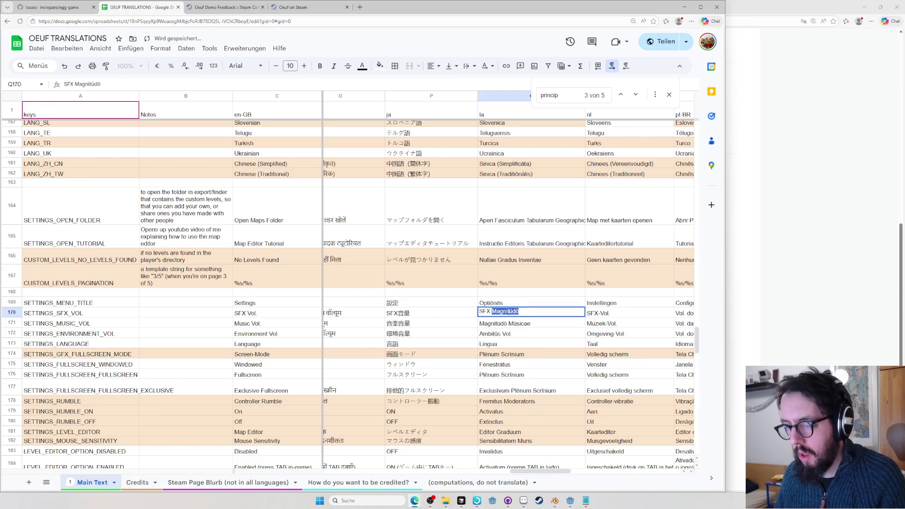
pyautogui.hotkey('ctrl', 'x')
pyautogui.press('Home')
pyautogui.hotkey('ctrl', 'v')
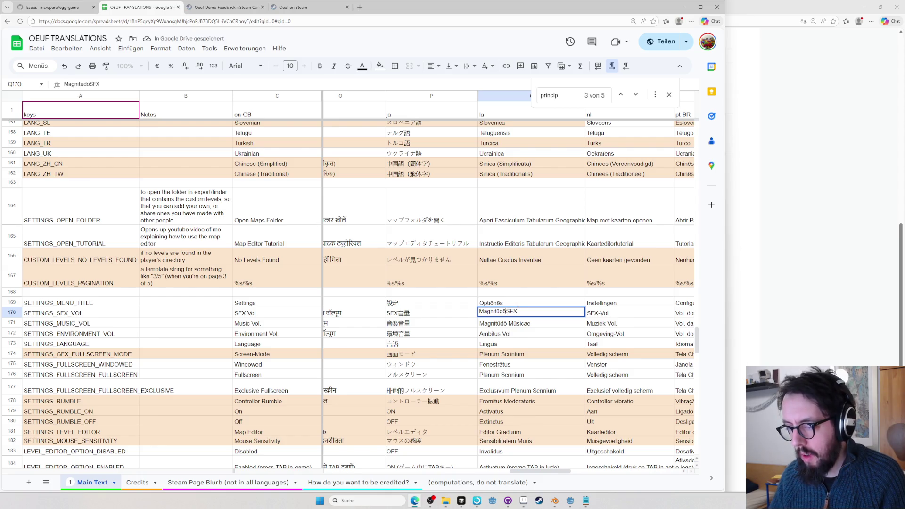
pyautogui.press('Return')
pyautogui.doubleClick(507, 338)
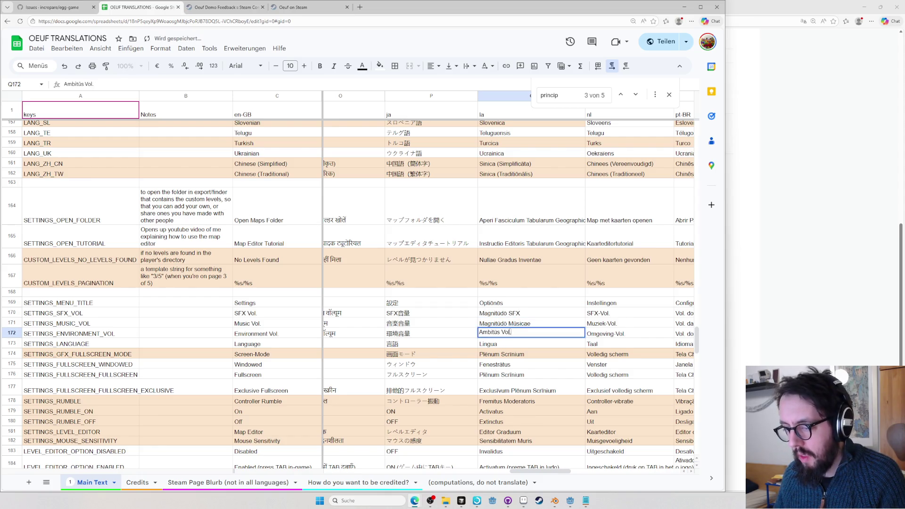
pyautogui.hotkey('ctrl', 'x')
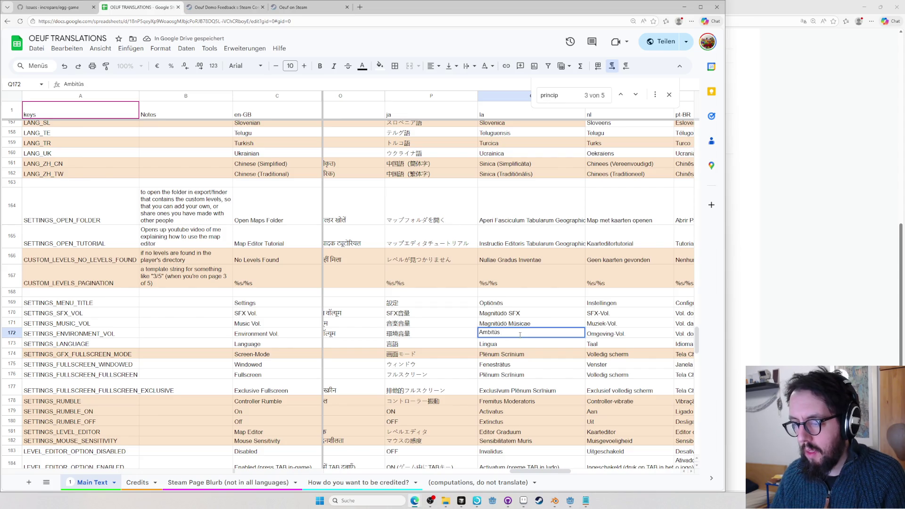
pyautogui.press('Home')
pyautogui.hotkey('ctrl', 'v')
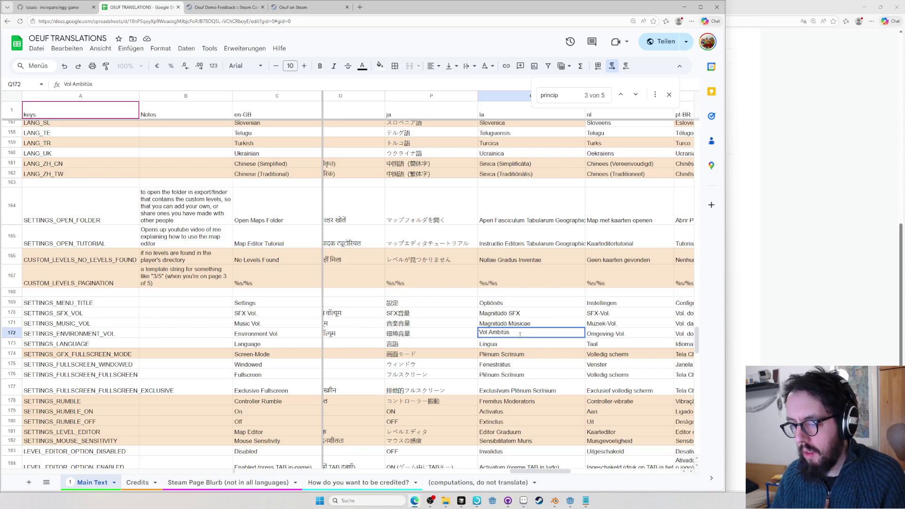
# Switch to the browser and look up ambitus on Latin Wiktionary
pyautogui.click(817, 258)
pyautogui.hotkey('ctrl', 'l')
pyautogui.press('Tab')
pyautogui.write('ambitu')
pyautogui.press('Return')
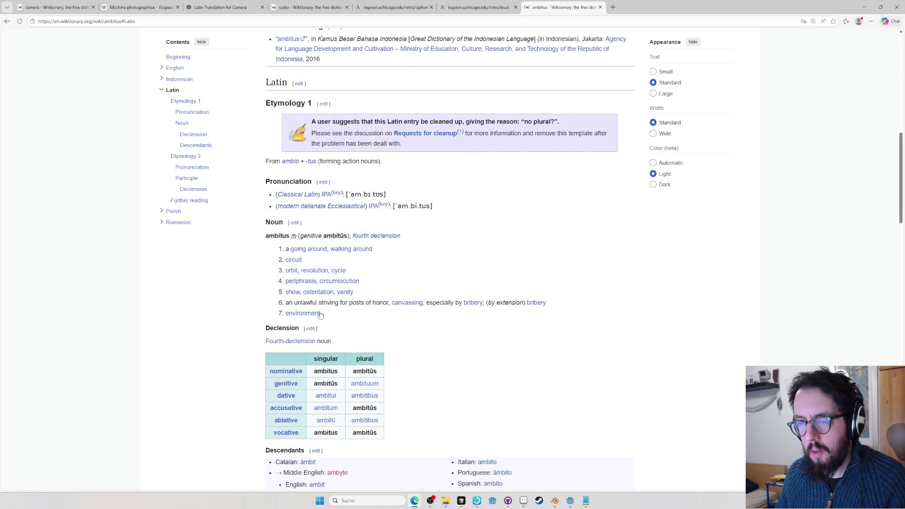
# Copy the genitive ambitūs from the entry and paste it into the environment volume label
pyautogui.doubleClick(336, 235)
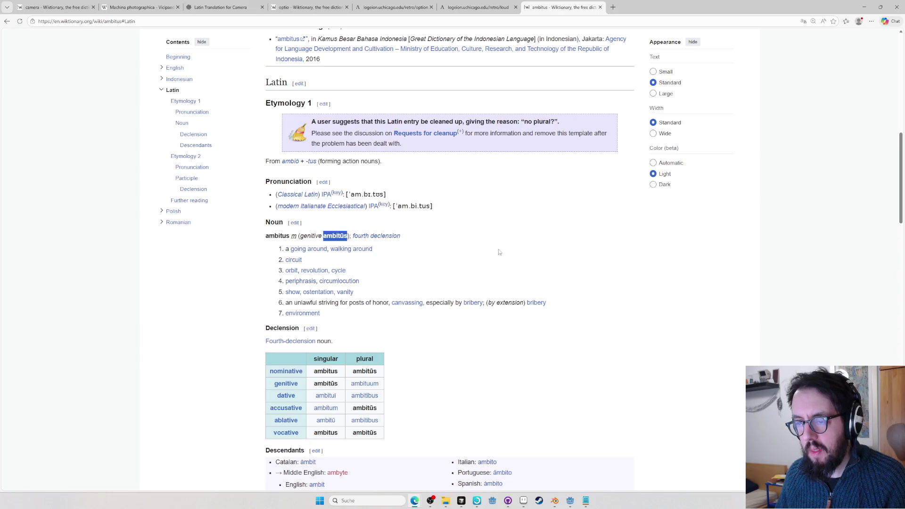
pyautogui.hotkey('ctrl', 'c')
pyautogui.hotkey('alt', 'Tab')
pyautogui.hotkey('ctrl', 'v')
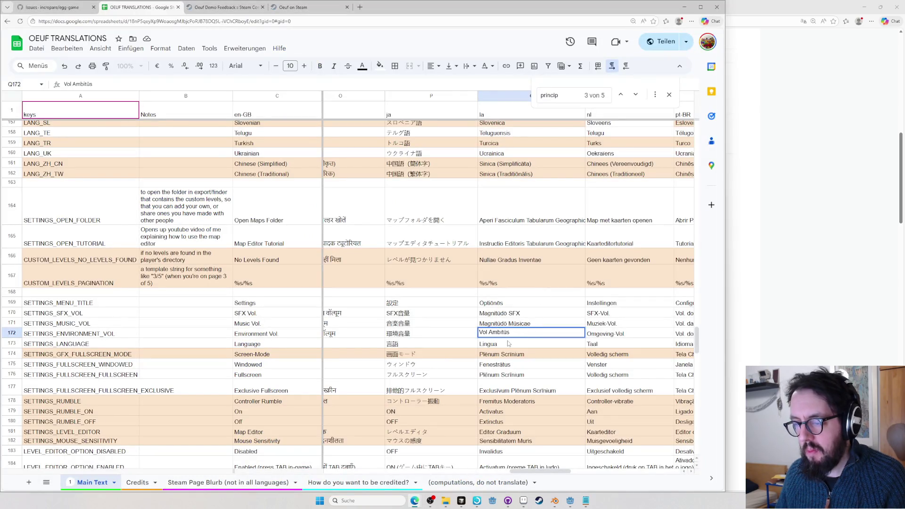
pyautogui.hotkey('alt', 'Tab')
pyautogui.hotkey('alt', 'Tab')
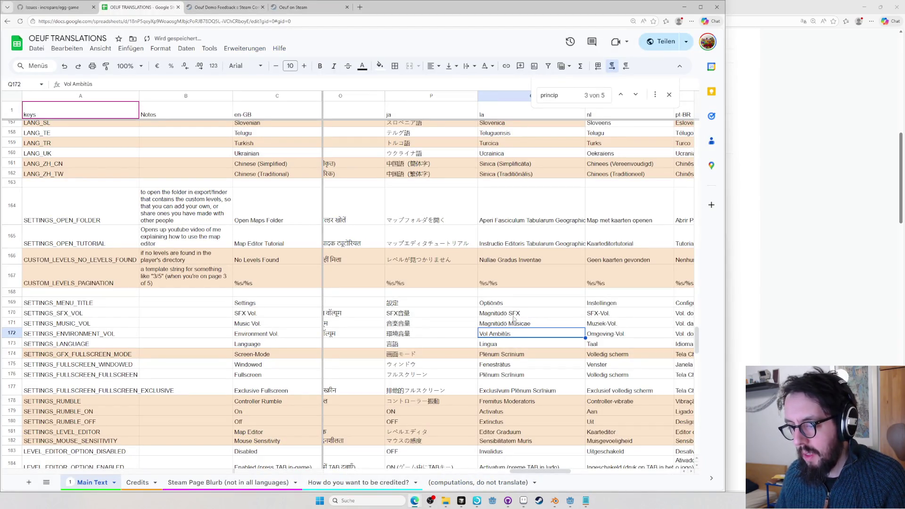
# Move down to the Plēnum Scrīnium label and look up scrinum on Wiktionary
pyautogui.press('Down')
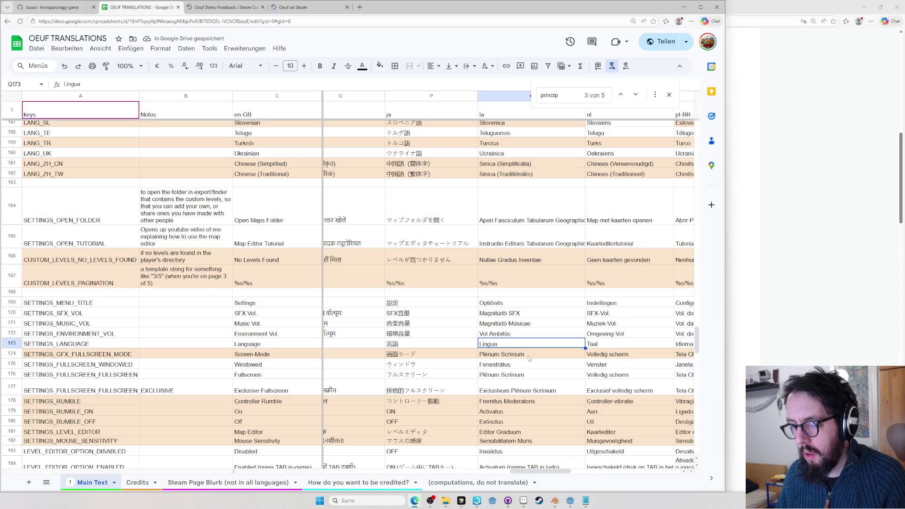
pyautogui.press('Down')
pyautogui.click(788, 289)
pyautogui.hotkey('ctrl', 'l')
pyautogui.write('l scri')
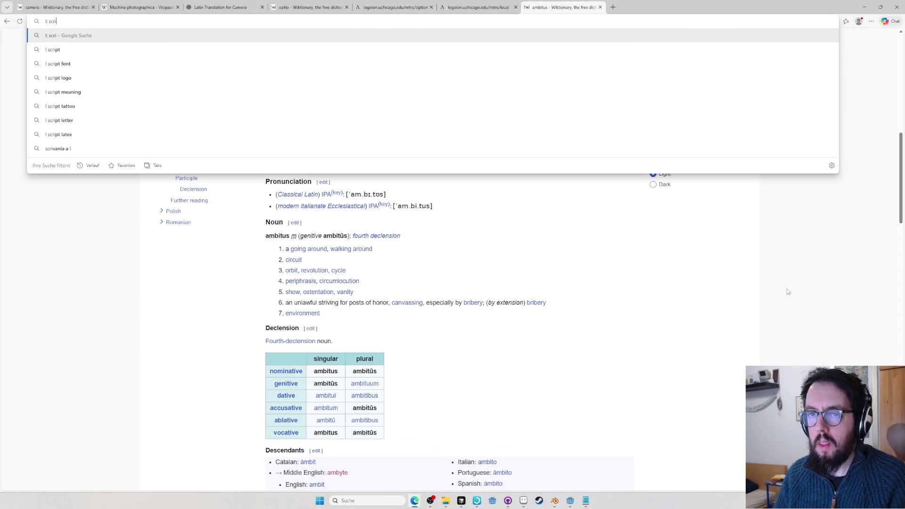
pyautogui.write('num')
pyautogui.press('Return')
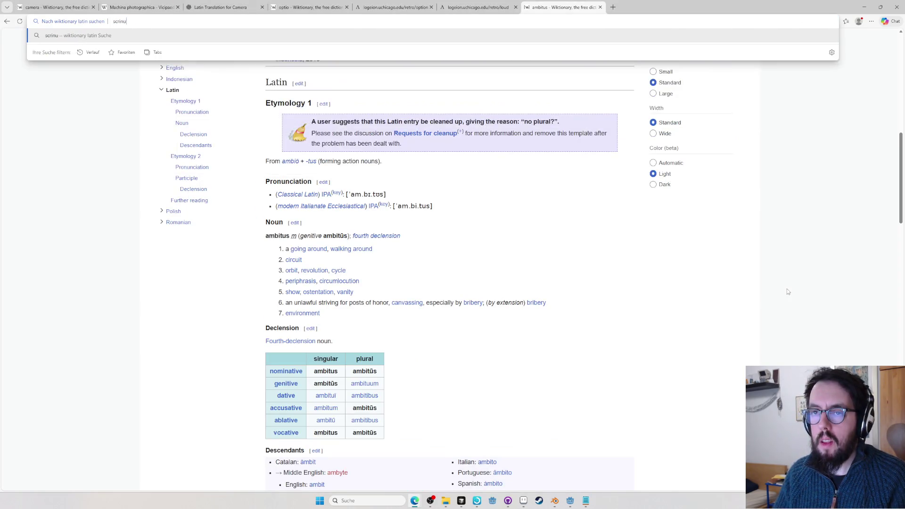
pyautogui.doubleClick(299, 172)
pyautogui.hotkey('alt', 'Tab')
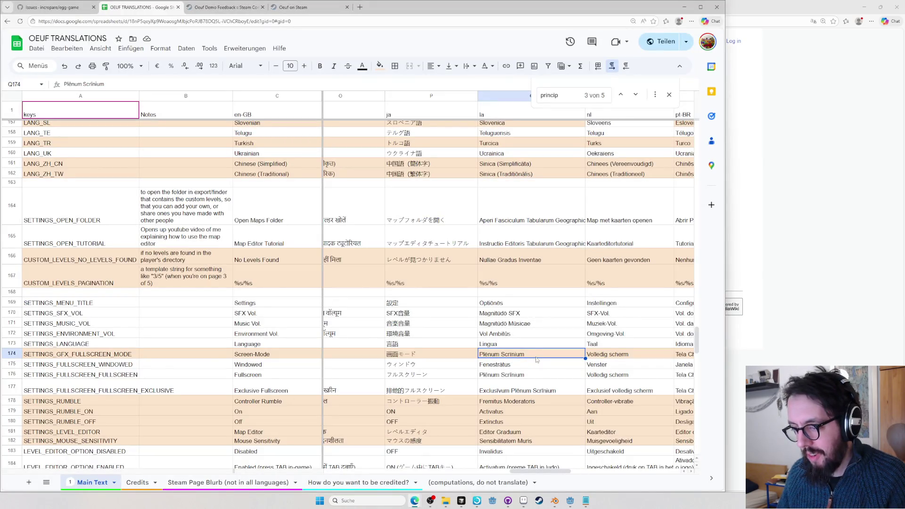
pyautogui.hotkey('alt', 'Tab')
# Web-search video game screen, then monitor, then computer display wikipedia, landing on the German Computermonitor article
pyautogui.hotkey('ctrl', 'l')
pyautogui.write('l')
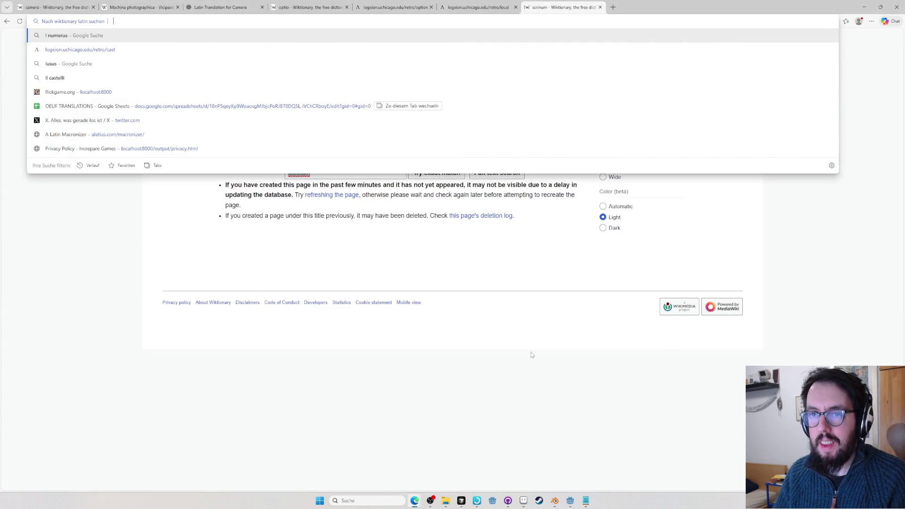
pyautogui.press('BackSpace')
pyautogui.press('BackSpace')
pyautogui.write('video game screen')
pyautogui.press('Return')
pyautogui.scroll(-4, 532, 354)
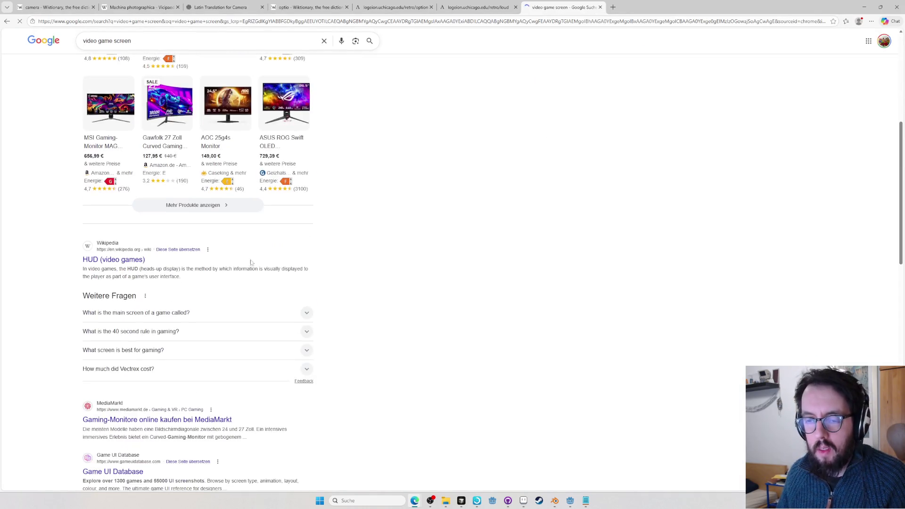
pyautogui.scroll(-1, 130, 263)
pyautogui.scroll(1, 130, 264)
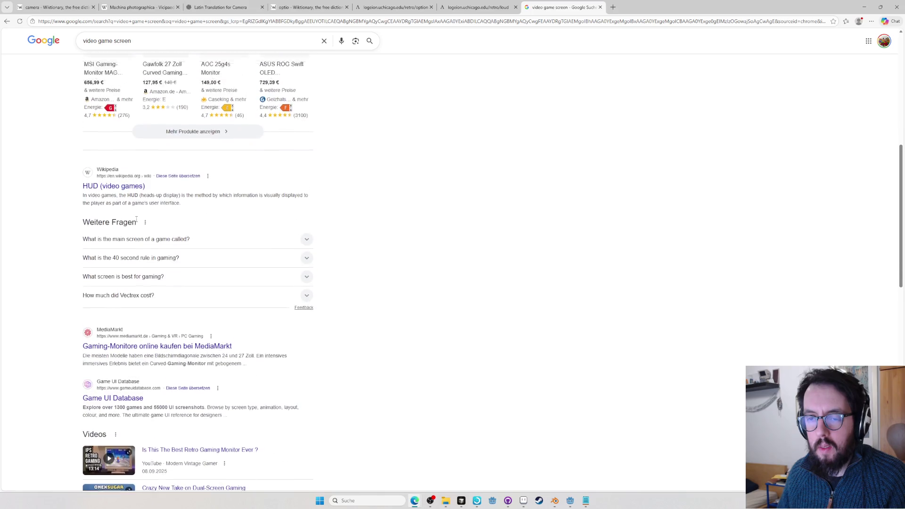
pyautogui.doubleClick(121, 41)
pyautogui.write('moni')
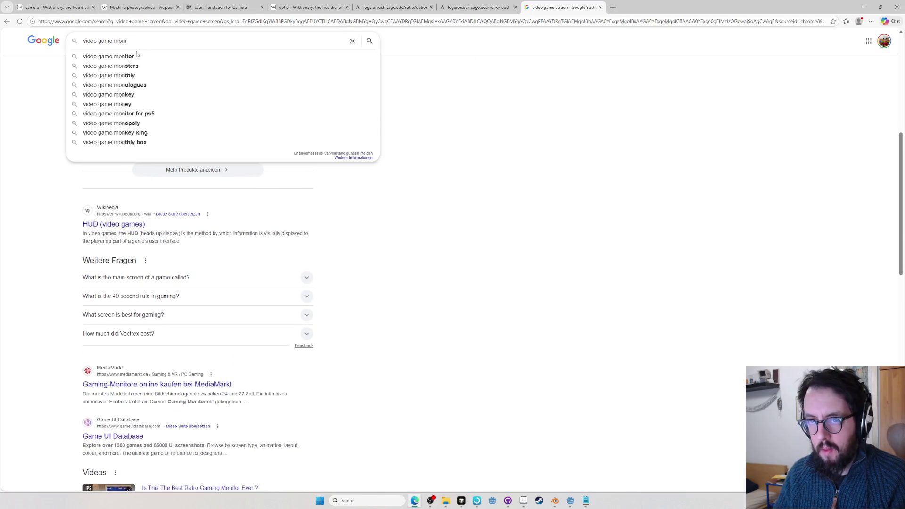
pyautogui.write('tor')
pyautogui.press('Return')
pyautogui.scroll(-4, 168, 293)
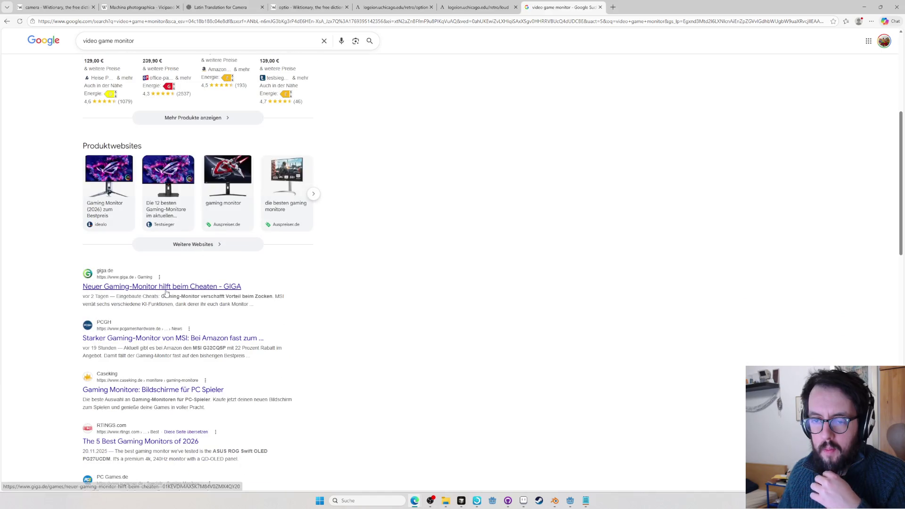
pyautogui.hotkey('ctrl', 'l')
pyautogui.write('computer ')
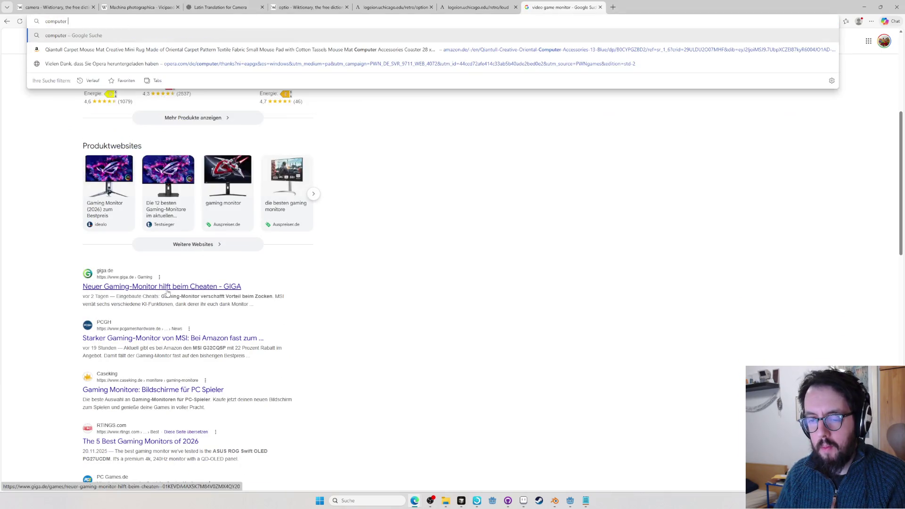
pyautogui.write('display wikipedia')
pyautogui.press('Return')
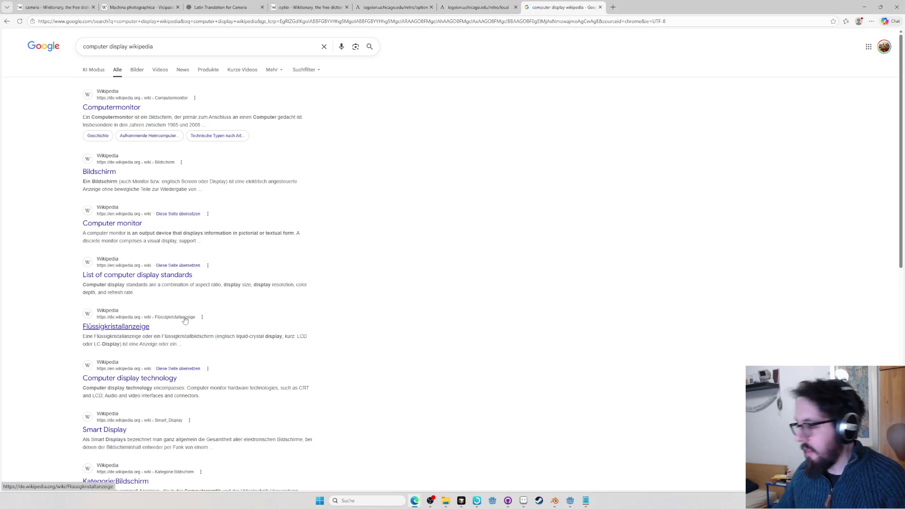
pyautogui.click(133, 108)
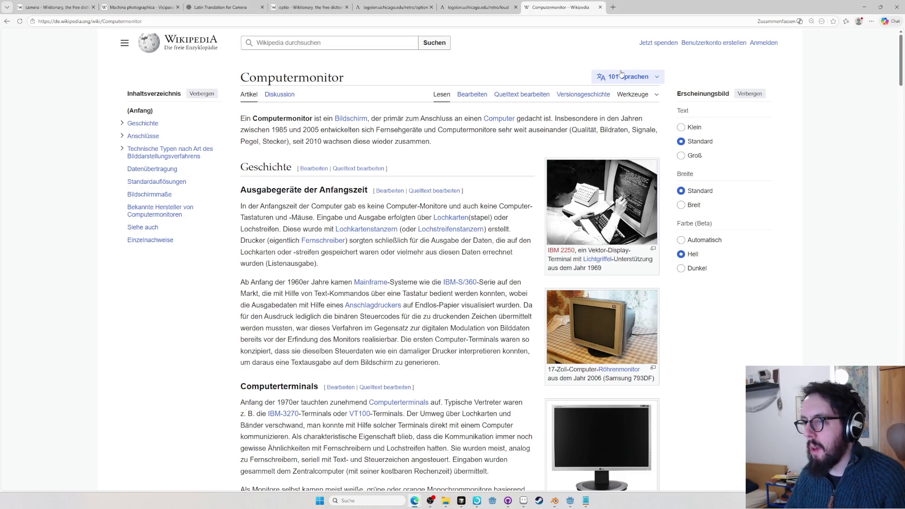
# Switch the article to its Latin version Monitrum, search Wiktionary for monitrum, and return to the sheet
pyautogui.click(620, 73)
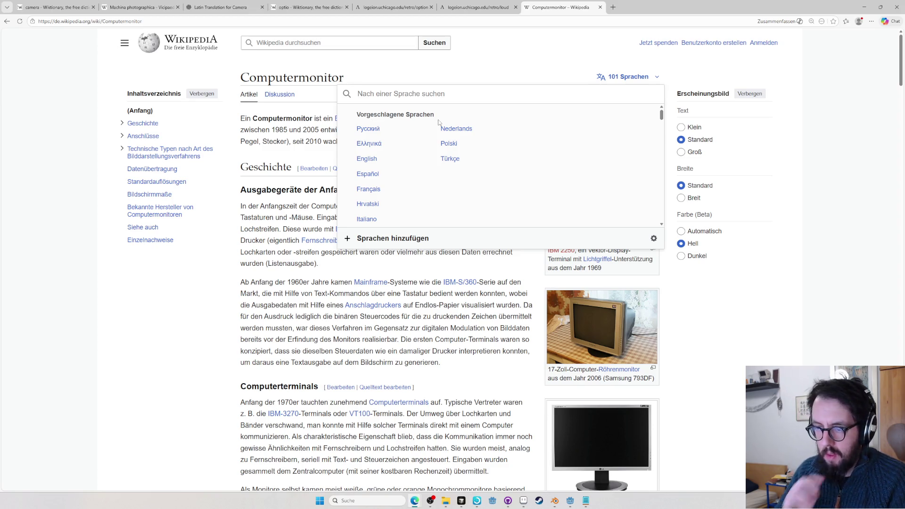
pyautogui.write('latin')
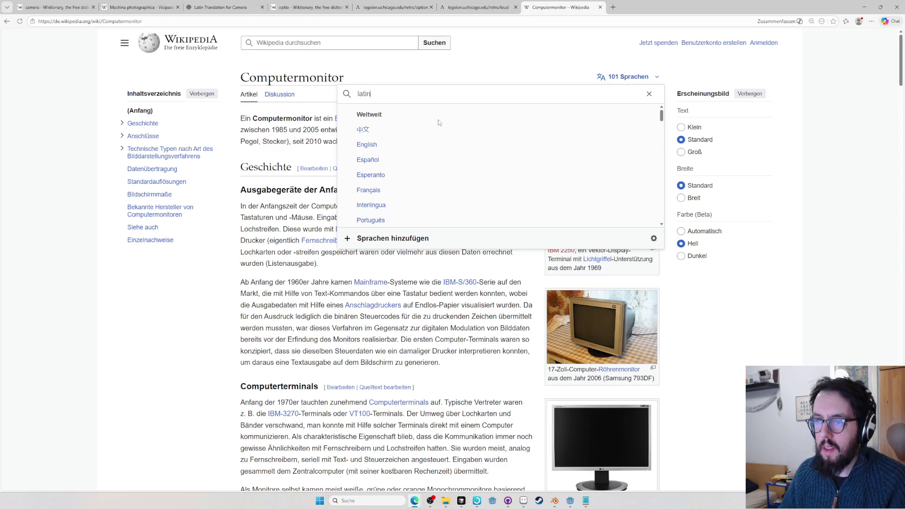
pyautogui.click(378, 118)
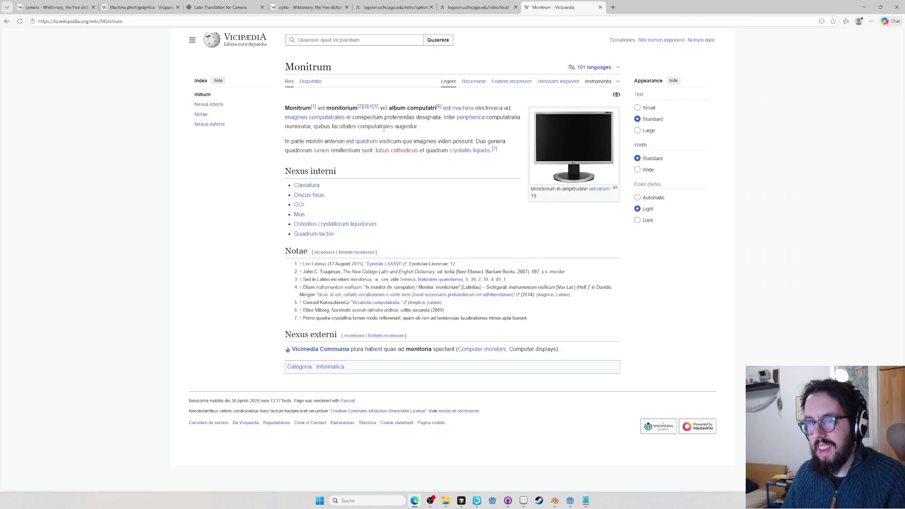
pyautogui.doubleClick(309, 67)
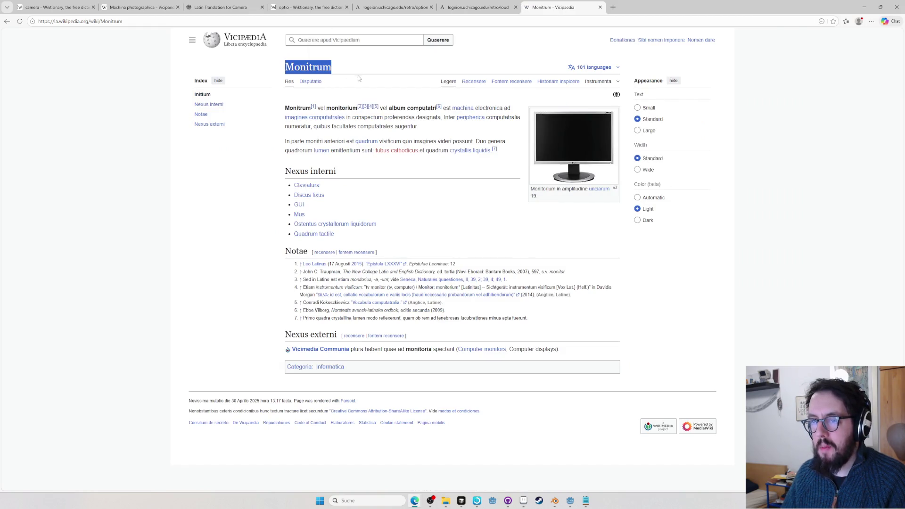
pyautogui.hotkey('ctrl', 'l')
pyautogui.write('wikt monitrum')
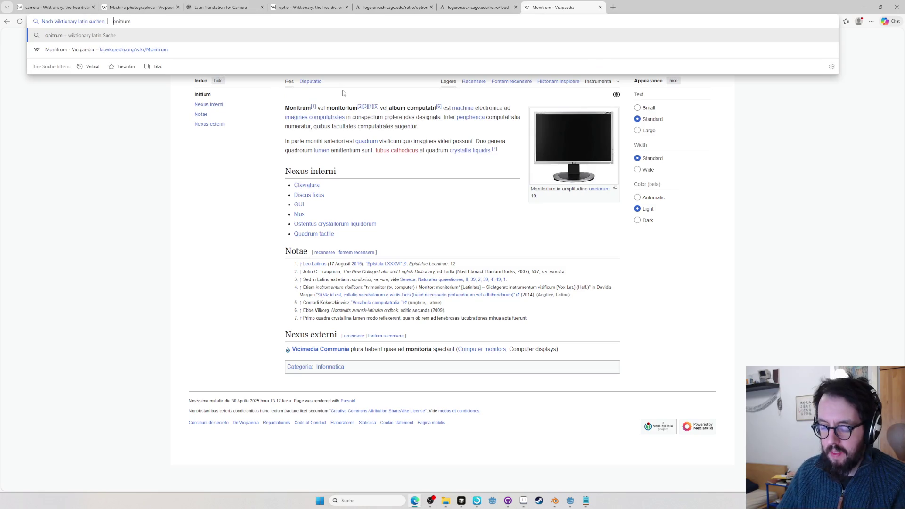
pyautogui.press('Return')
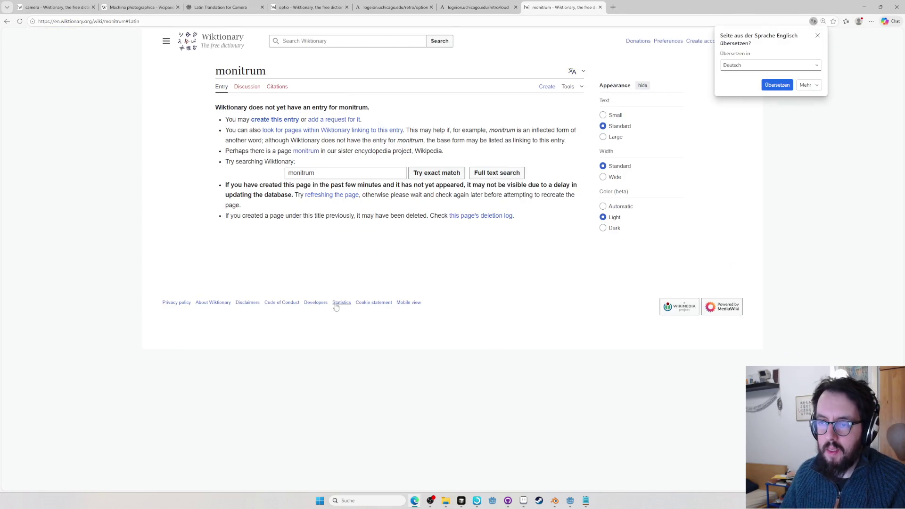
pyautogui.doubleClick(331, 172)
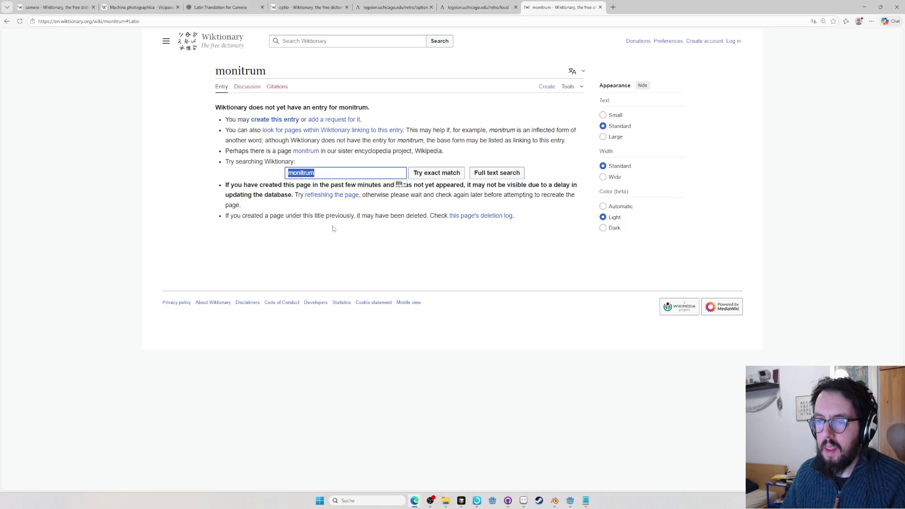
pyautogui.hotkey('alt', 'Tab')
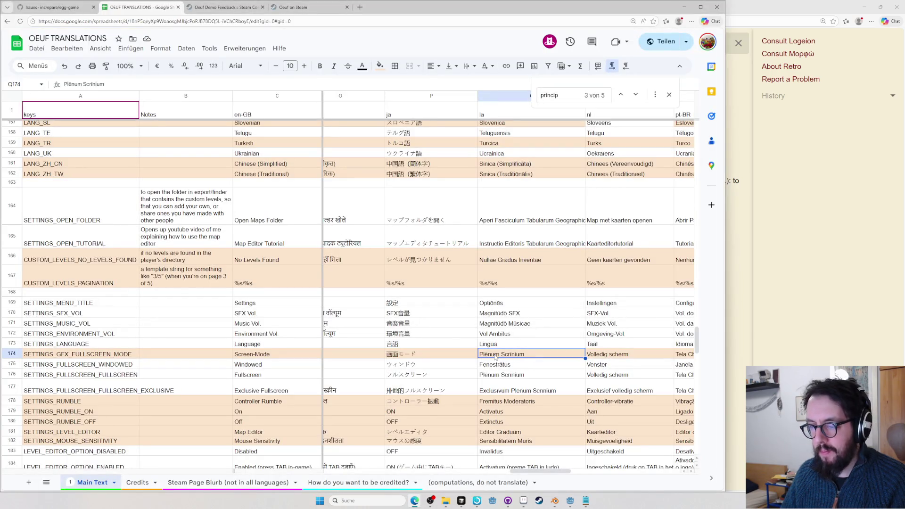
pyautogui.doubleClick(505, 357)
pyautogui.hotkey('alt', 'Tab')
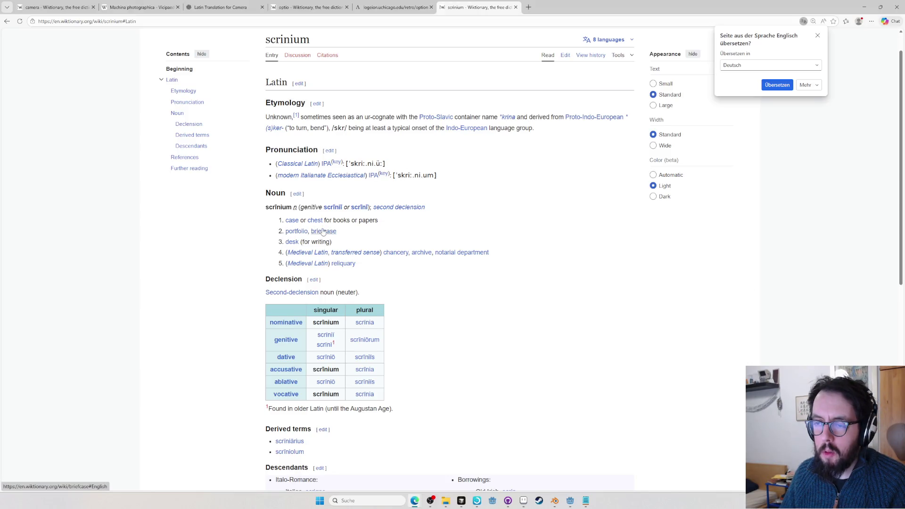
pyautogui.hotkey('alt', 'Tab')
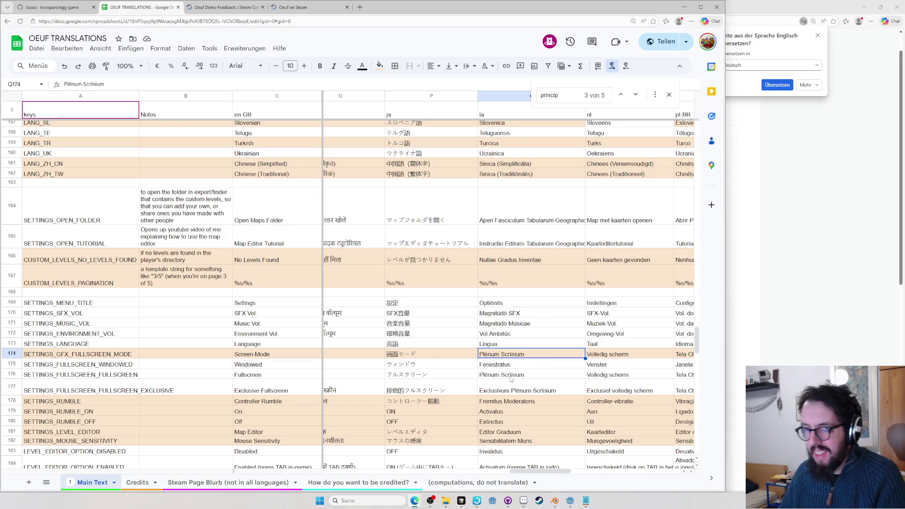
pyautogui.press('Down')
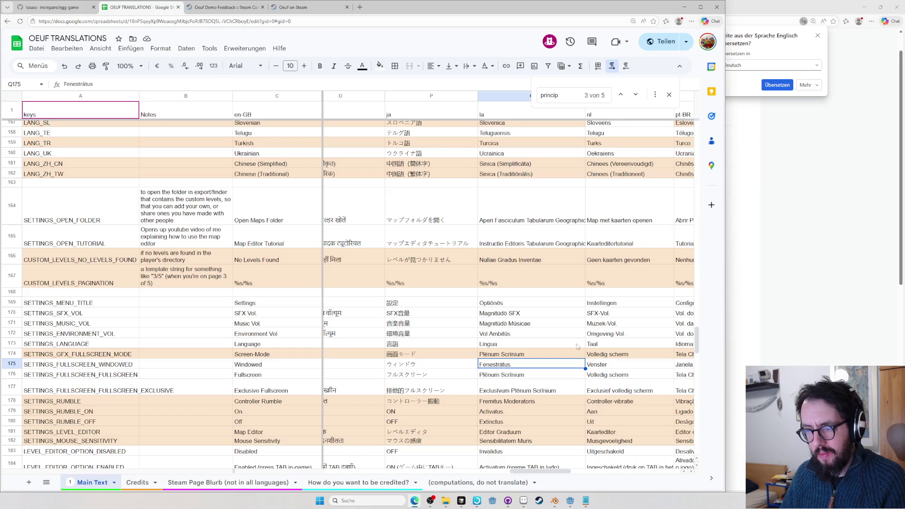
pyautogui.scroll(-1, 547, 387)
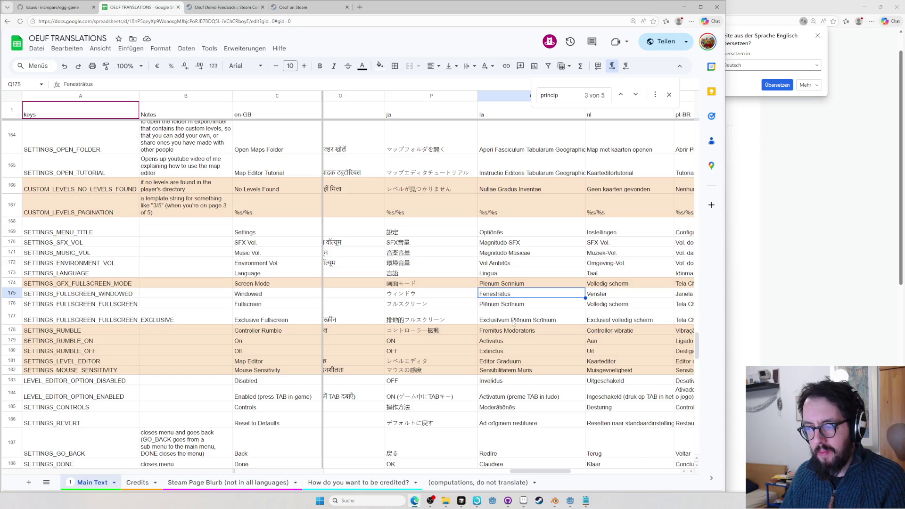
pyautogui.hotkey('alt', 'Tab')
pyautogui.hotkey('ctrl', 'l')
pyautogui.write('plenum')
# Look up plenum, follow through to plēnus and its derived noun plēnitūdō, then return to the sheet
pyautogui.press('Return')
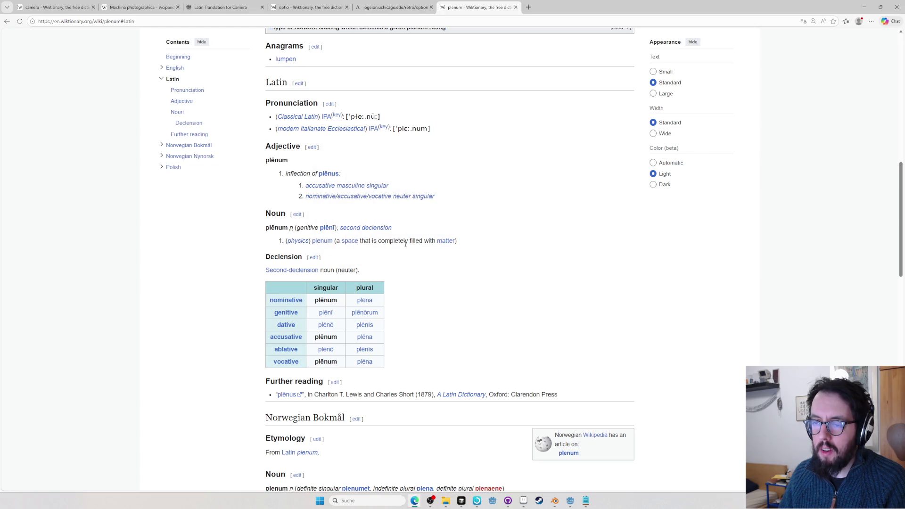
pyautogui.click(330, 173)
pyautogui.hotkey('alt', 'Tab')
pyautogui.press('Escape')
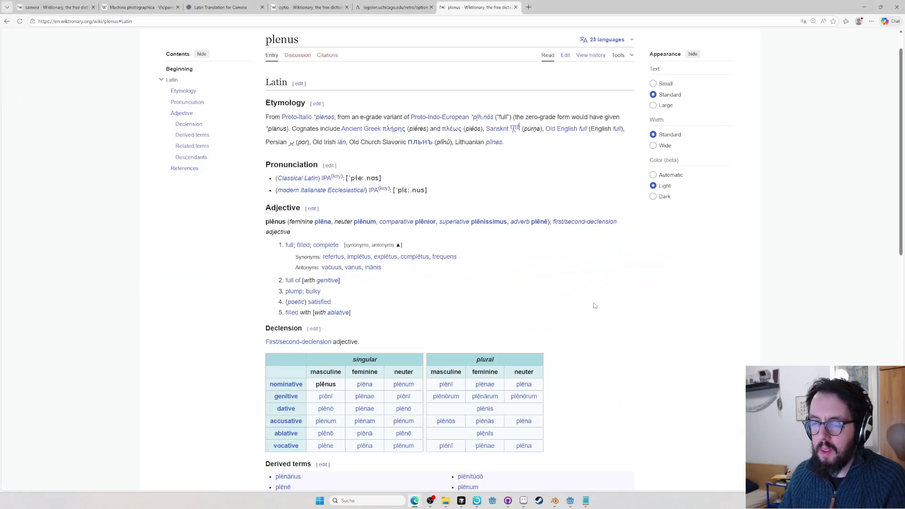
pyautogui.scroll(-3, 507, 295)
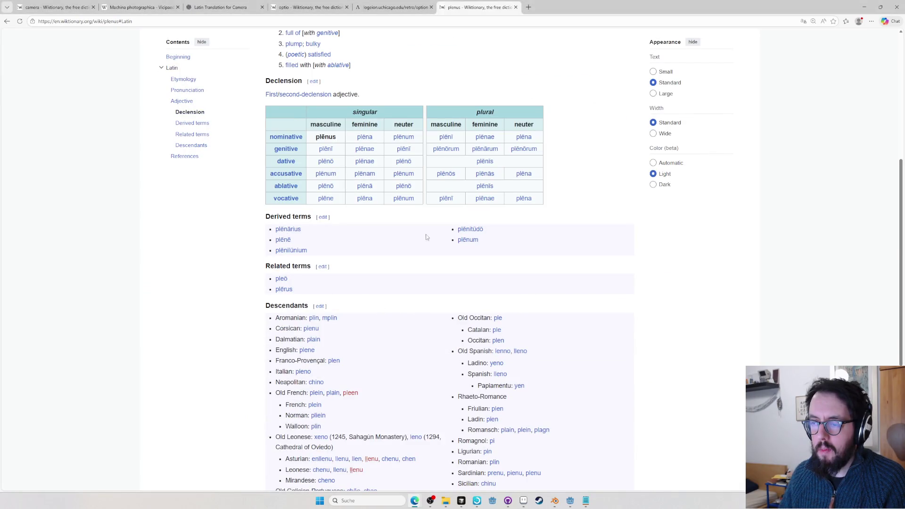
pyautogui.doubleClick(482, 235)
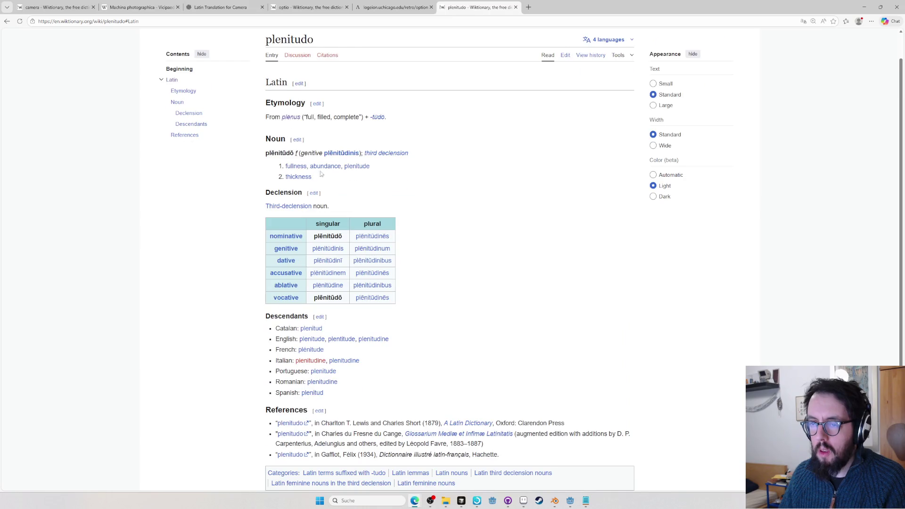
pyautogui.hotkey('alt', 'Tab')
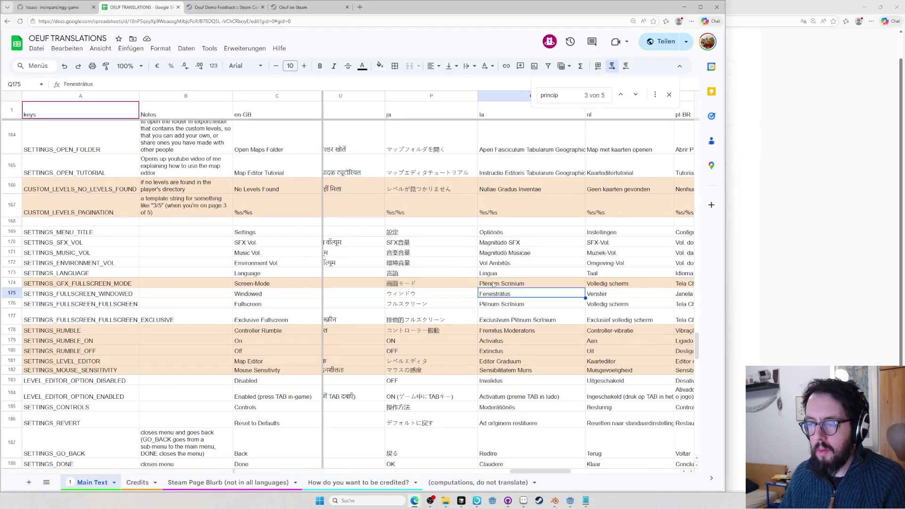
# Capitalise the fullscreen-mode label Q174 to read Plēnitūdō Scrīnium
pyautogui.click(485, 308)
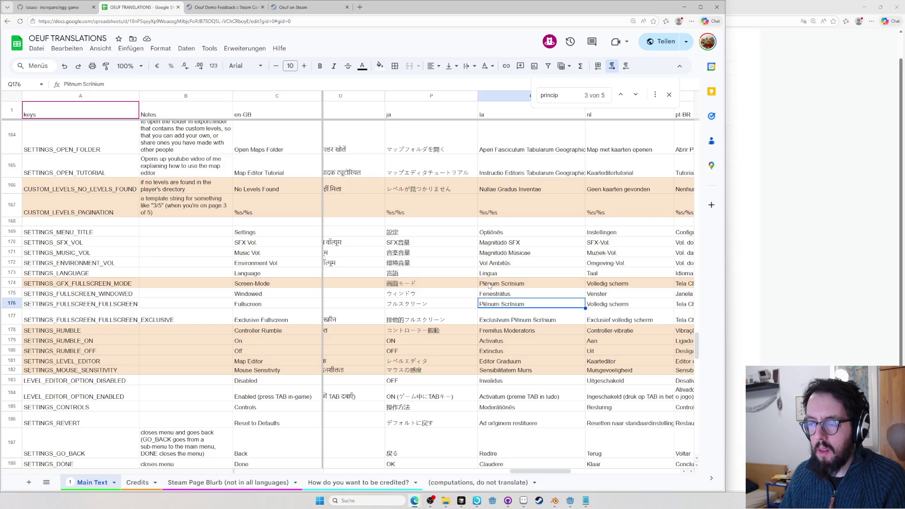
pyautogui.click(486, 285)
pyautogui.doubleClick(486, 285)
pyautogui.write('plēnitūdō')
pyautogui.press('Home')
pyautogui.press('Delete')
pyautogui.write('P')
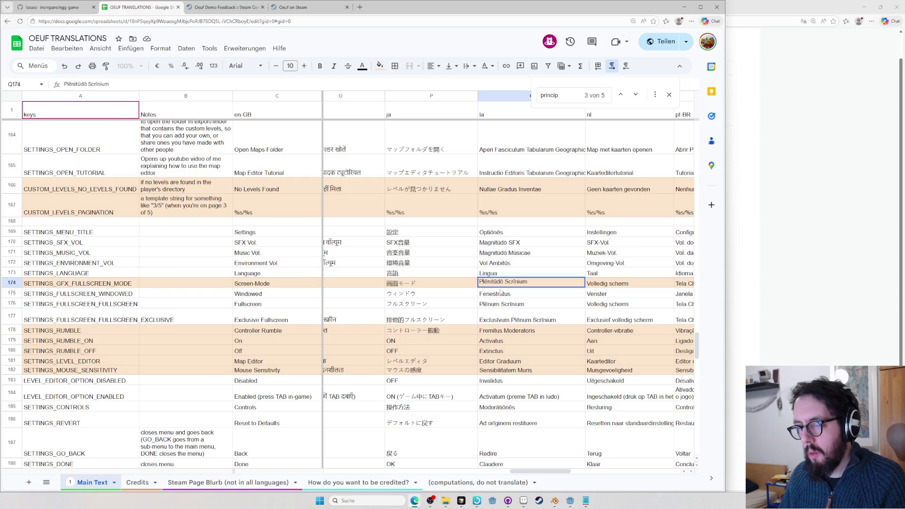
pyautogui.press('Return')
pyautogui.click(517, 284)
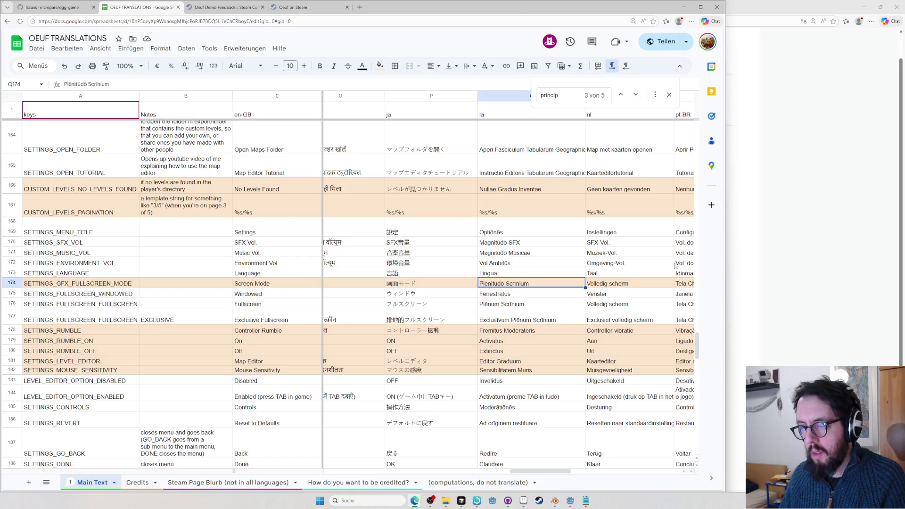
# Check the genitive of scrinium on Wiktionary and change Q174 to Plēnitūdō Scrīniī
pyautogui.hotkey('alt', 'Tab')
pyautogui.hotkey('ctrl', 'l')
pyautogui.write('scrinium')
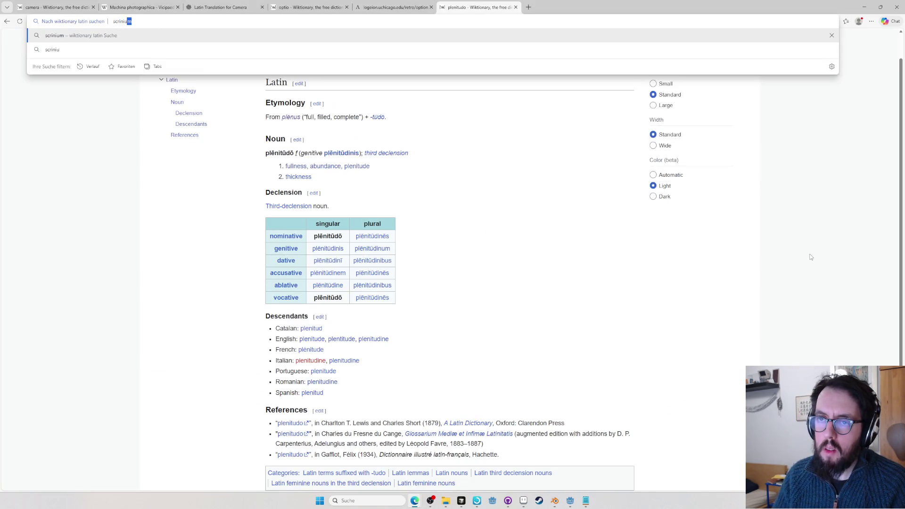
pyautogui.press('Return')
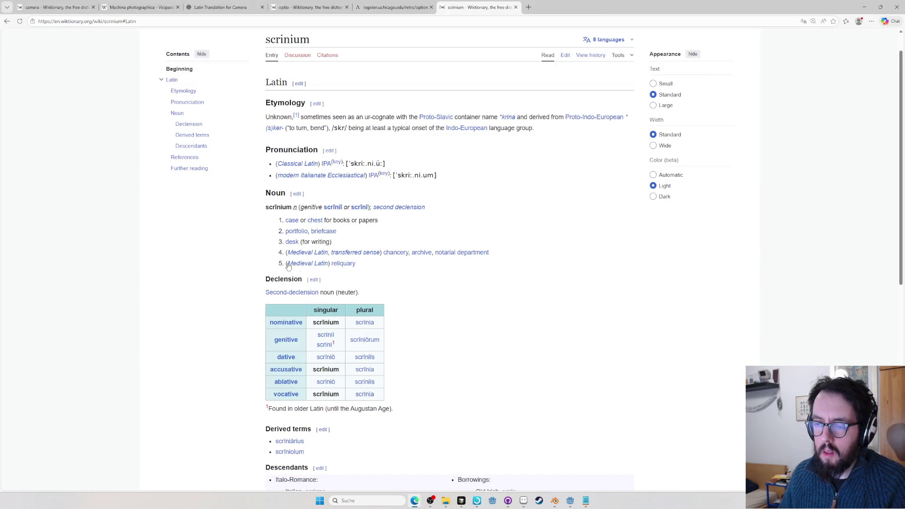
pyautogui.moveTo(330, 335); pyautogui.dragTo(317, 334)
pyautogui.hotkey('alt', 'Tab')
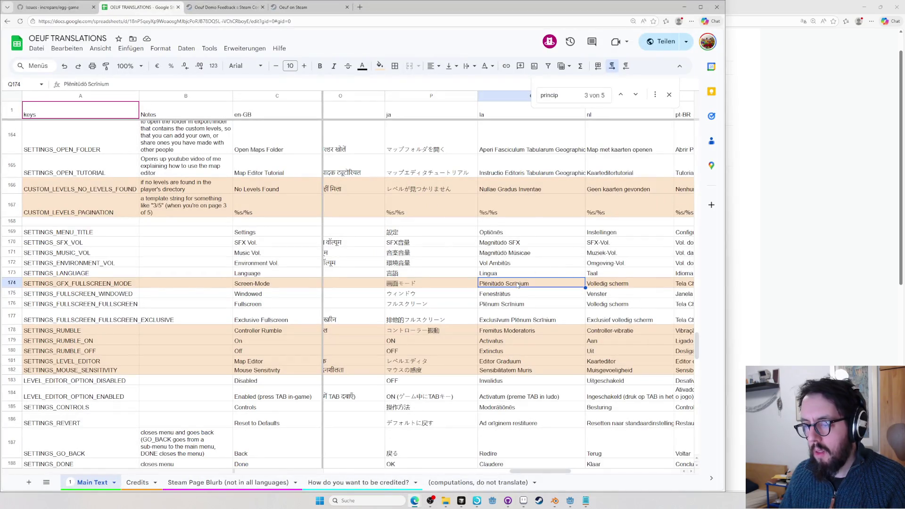
pyautogui.doubleClick(519, 284)
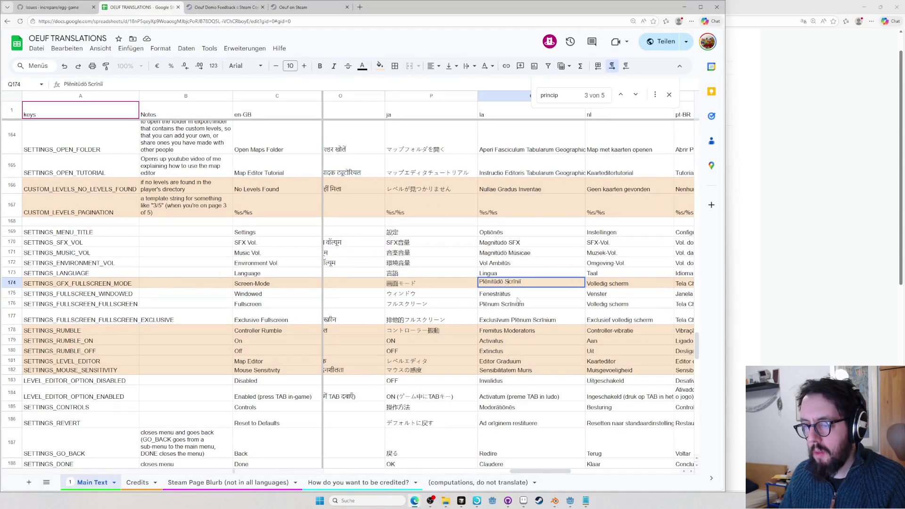
pyautogui.press('Return')
# Shorten the full-screen label Q176 to Plēna and change the windowed label Q175 to Fenestrāta
pyautogui.click(507, 306)
pyautogui.doubleClick(510, 305)
pyautogui.press('BackSpace')
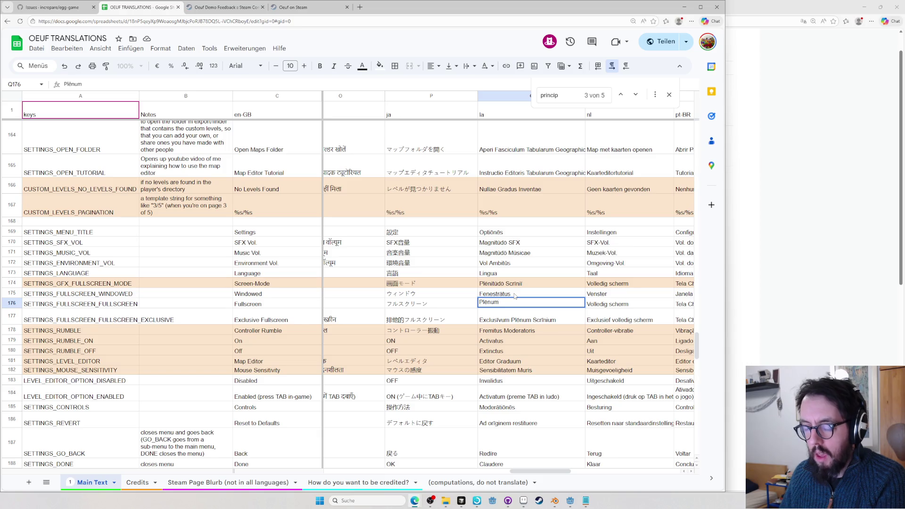
pyautogui.press('BackSpace')
pyautogui.write('a')
pyautogui.click(518, 298)
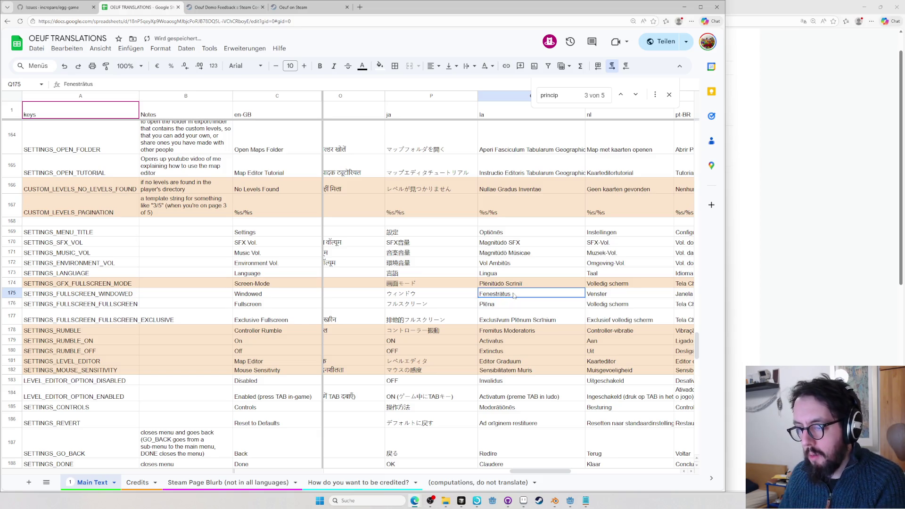
pyautogui.doubleClick(518, 297)
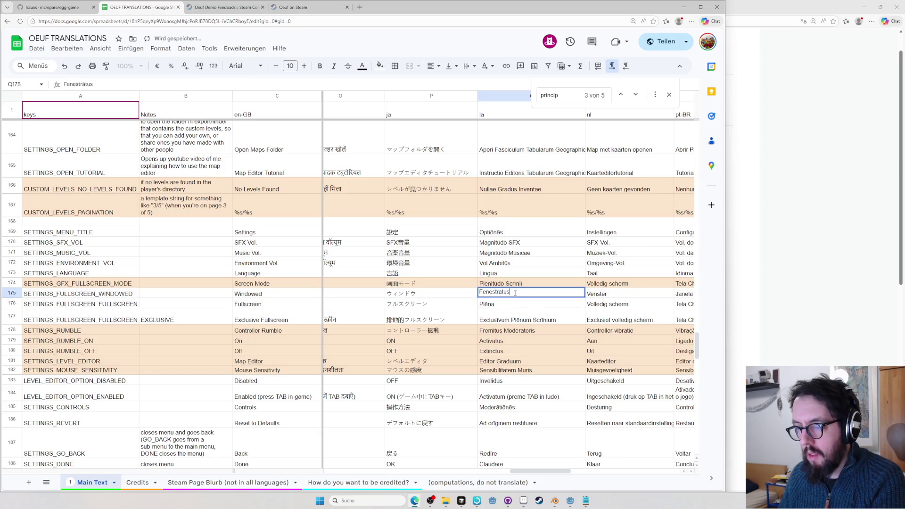
pyautogui.click(507, 283)
# Return the dictionary to the plēnitūdō entry, then review Plēna and the exclusive fullscreen label in the sheet
pyautogui.click(793, 298)
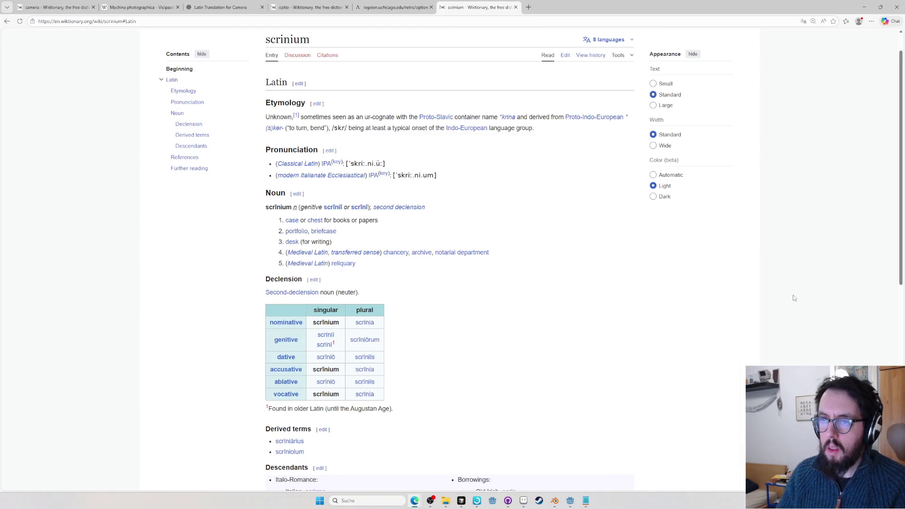
pyautogui.hotkey('alt', 'Left')
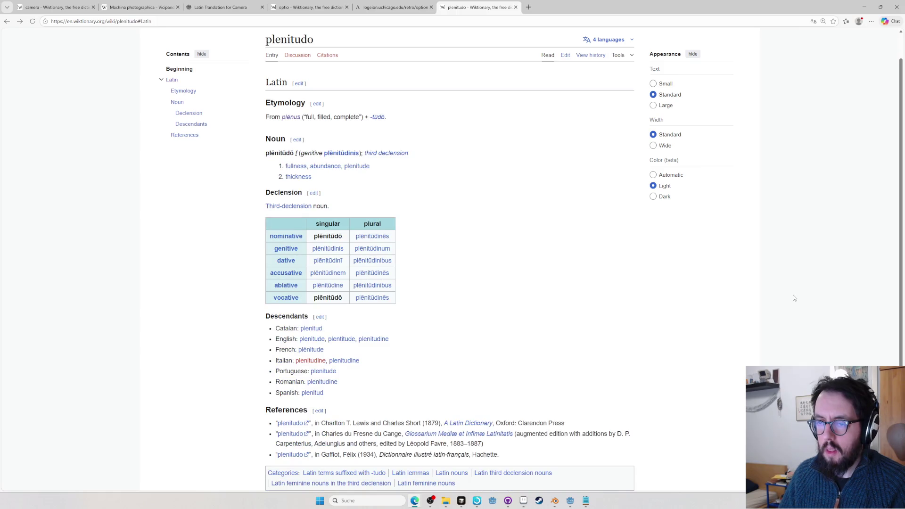
pyautogui.hotkey('alt', 'Tab')
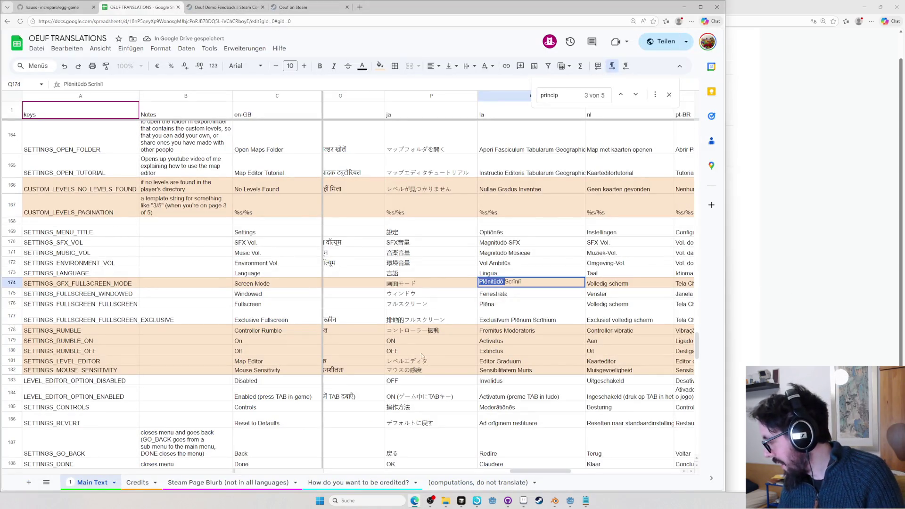
pyautogui.click(523, 304)
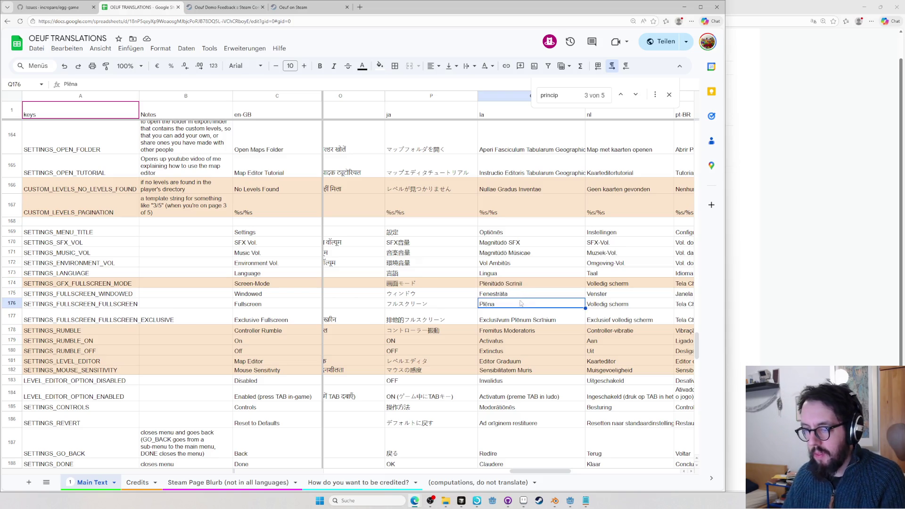
pyautogui.click(530, 318)
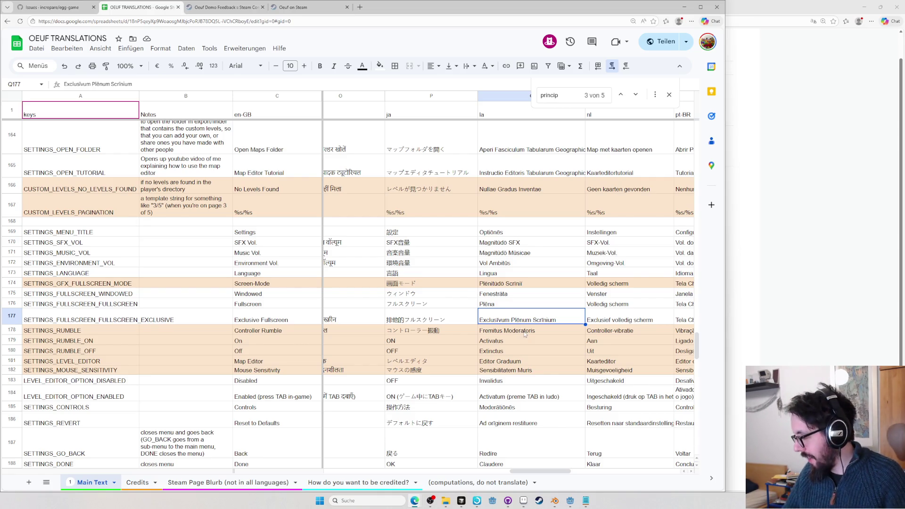
pyautogui.click(523, 329)
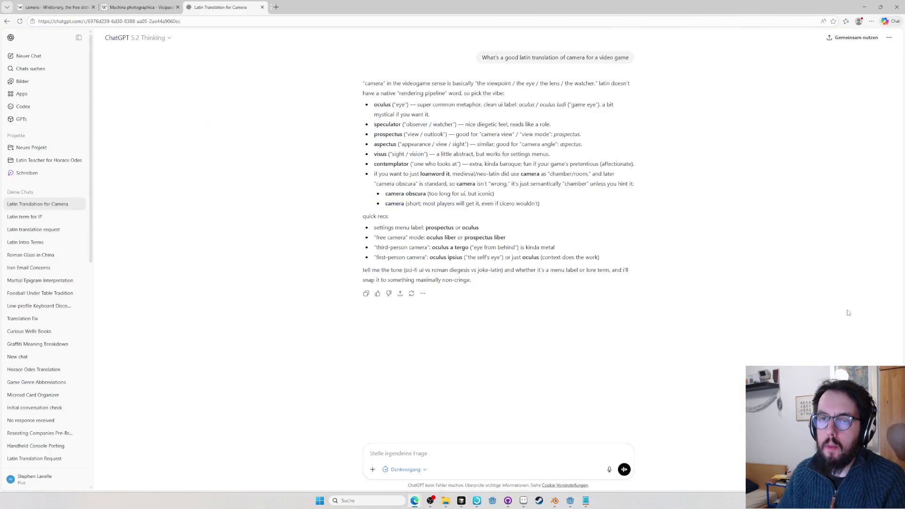
# Close the ChatGPT tab, load the Latin Macronizer site, and return to the translation spreadsheet
pyautogui.hotkey('ctrl', 'w')
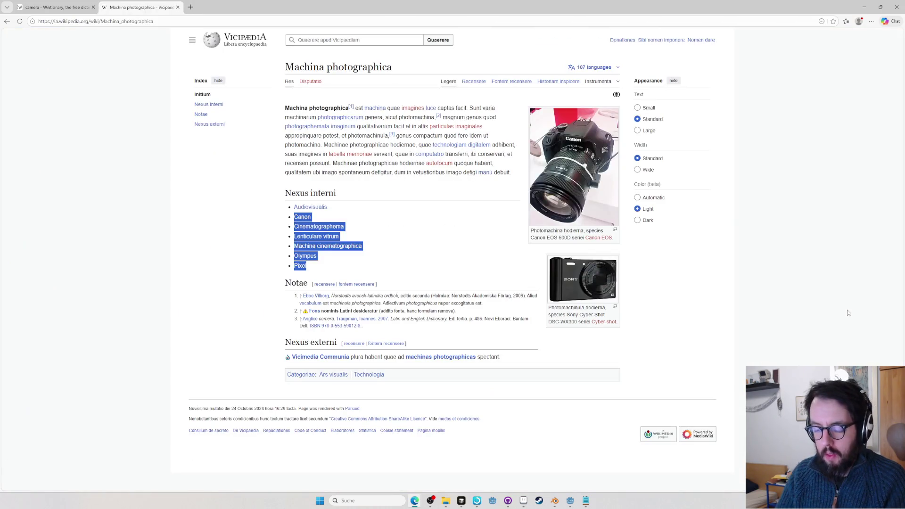
pyautogui.hotkey('ctrl', 'l')
pyautogui.write('mazcronized')
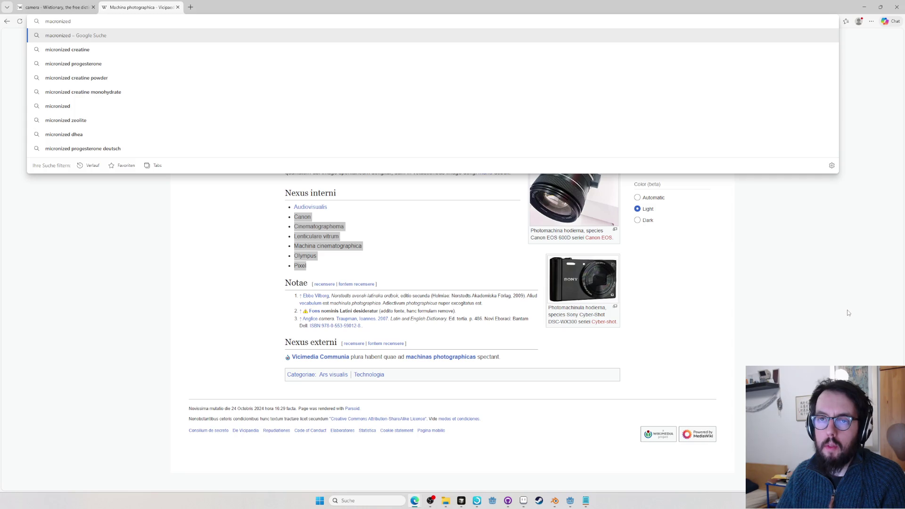
pyautogui.press('BackSpace')
pyautogui.write('r')
pyautogui.press('Down')
pyautogui.press('Down')
pyautogui.press('Down')
pyautogui.press('Down')
pyautogui.press('Down')
pyautogui.press('Return')
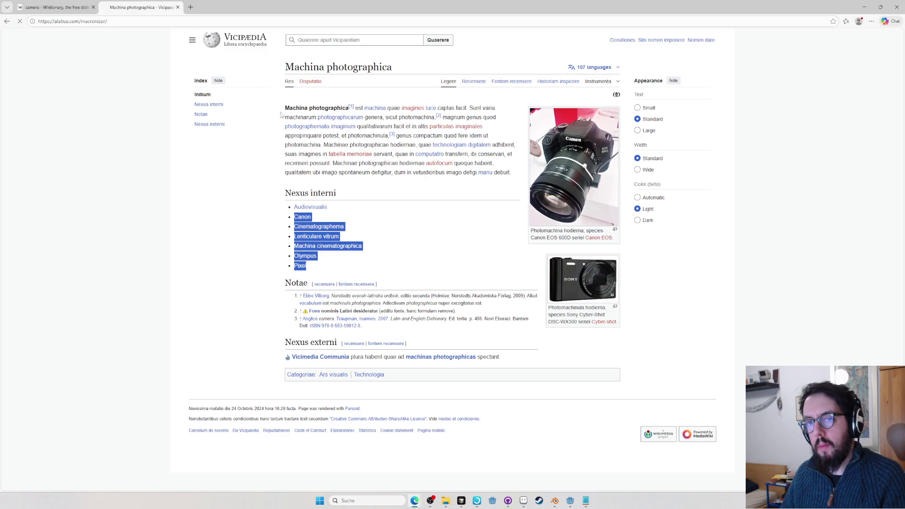
pyautogui.click(78, 8)
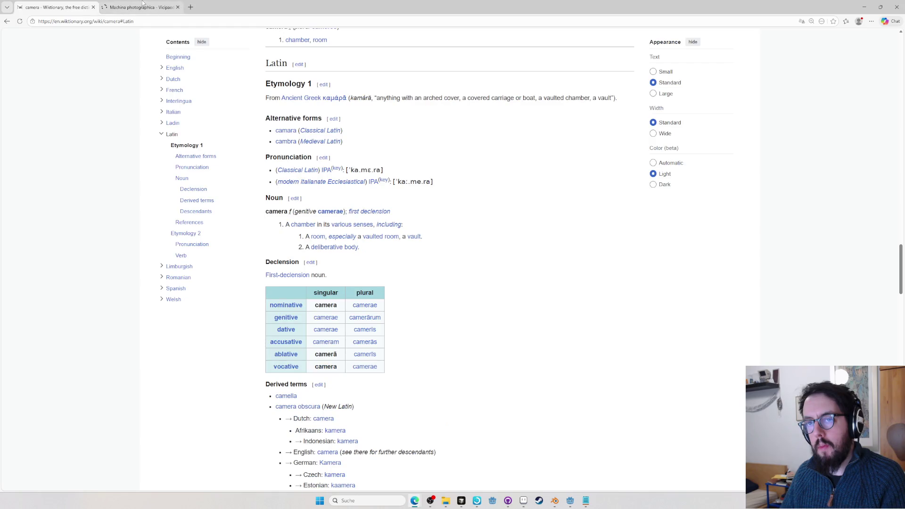
pyautogui.click(152, 9)
pyautogui.hotkey('alt', 'Tab')
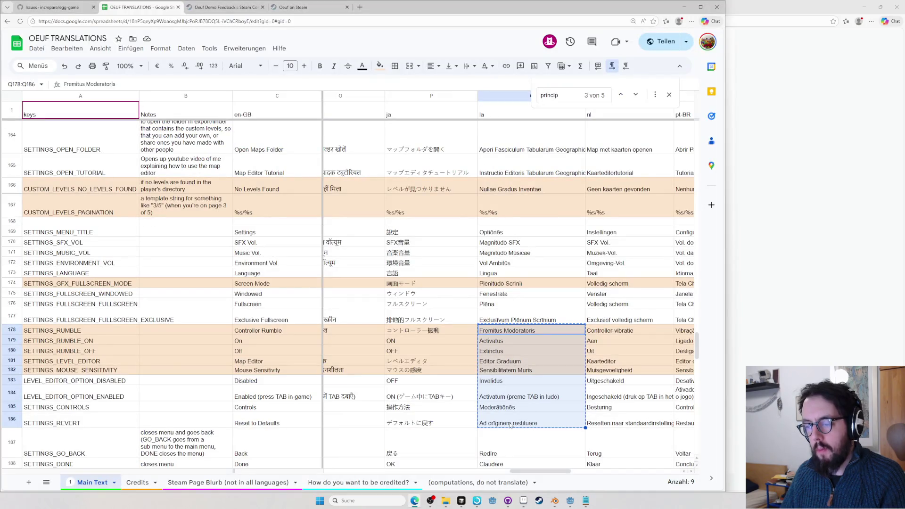
# Edit Q184, removing the misplaced 'in ludo' and placing the cursor right after 'Activatum ('
pyautogui.doubleClick(525, 391)
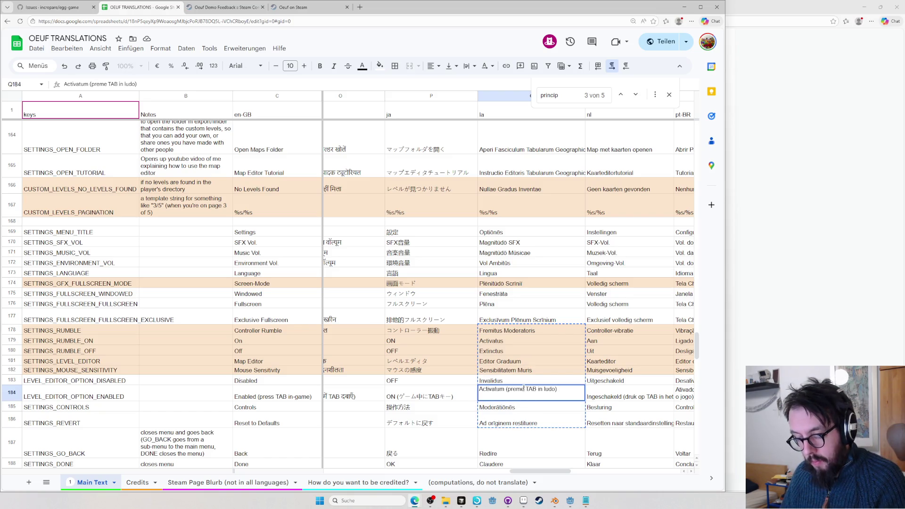
pyautogui.write('re')
pyautogui.moveTo(543, 389); pyautogui.dragTo(559, 389)
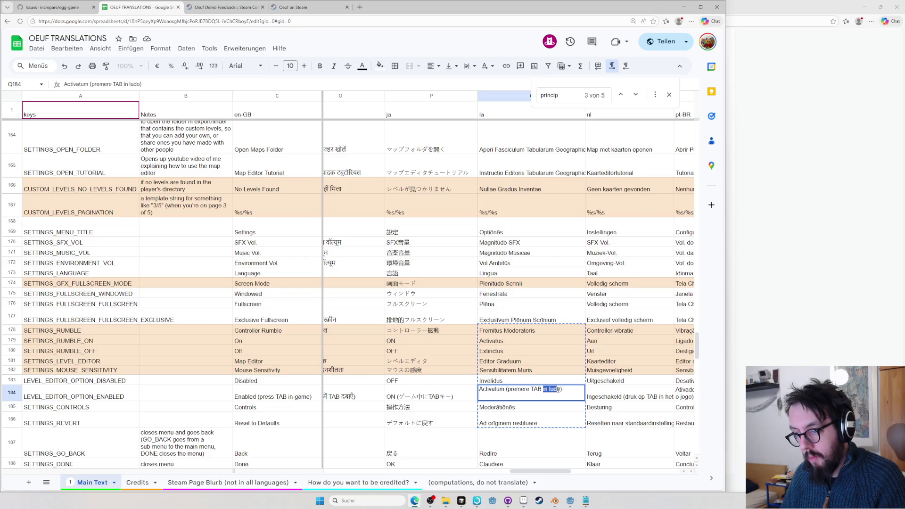
pyautogui.press('BackSpace')
pyautogui.click(507, 389)
pyautogui.write('in ludo')
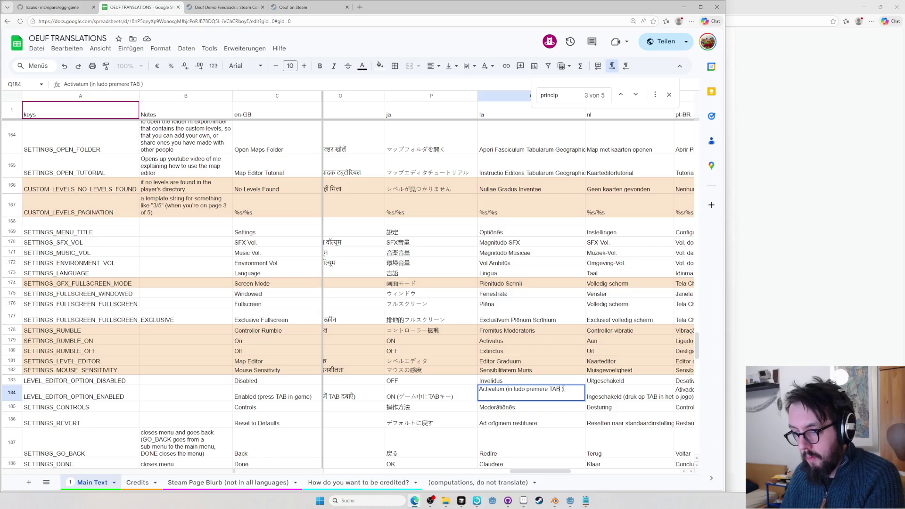
# Close the Vicipaedia camera article in the browser and come back to the sheet
pyautogui.hotkey('alt', 'Tab')
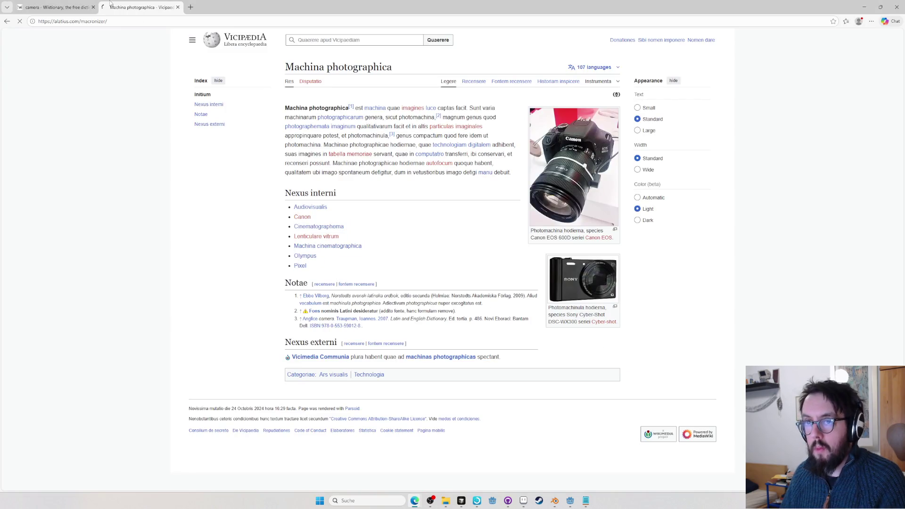
pyautogui.hotkey('ctrl', 'w')
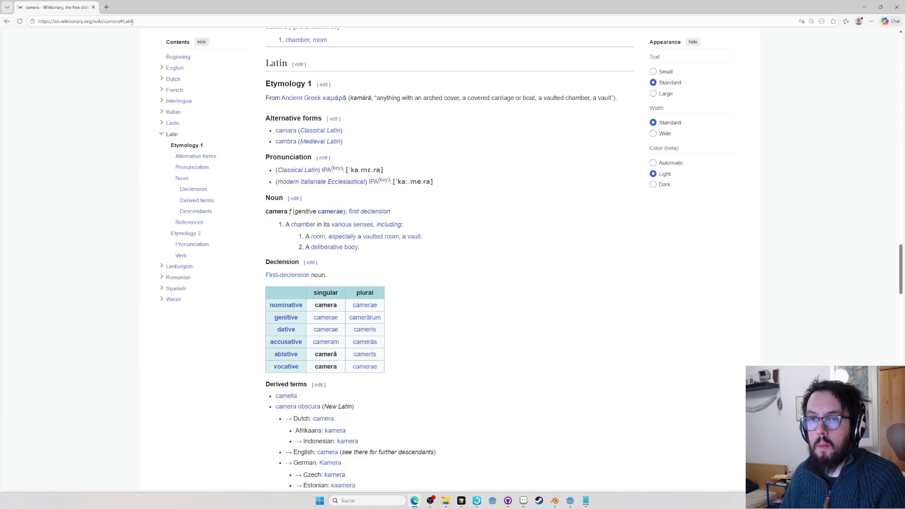
pyautogui.hotkey('ctrl', 't')
pyautogui.hotkey('alt', 'Tab')
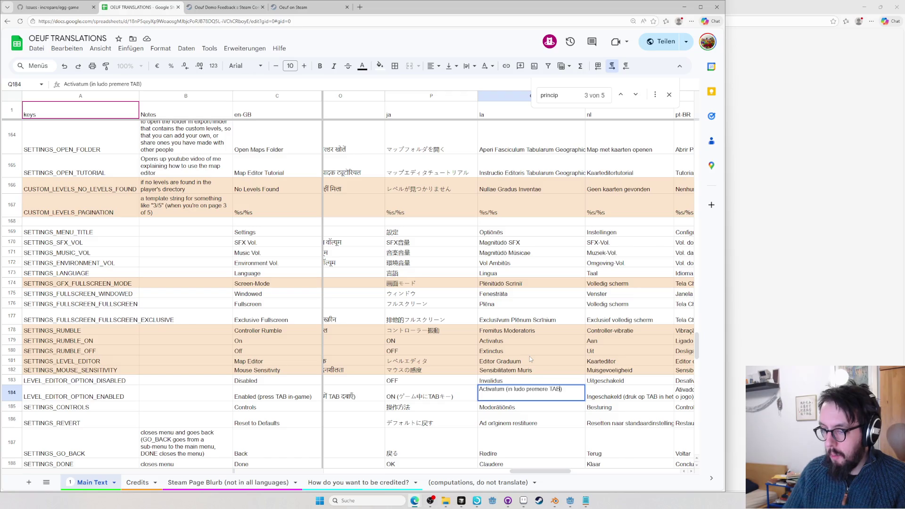
# Commit the reworded Q184 entry, then reload the unreachable macronizer page in the browser
pyautogui.press('Return')
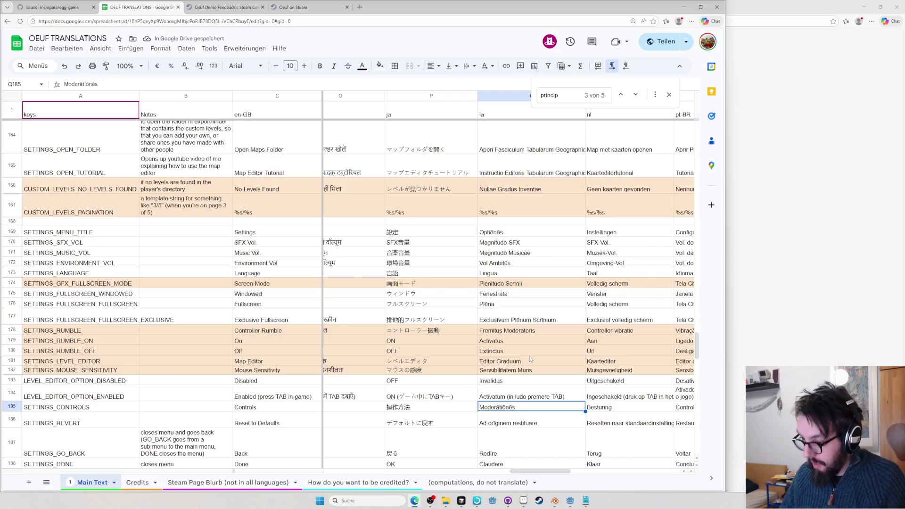
pyautogui.hotkey('alt', 'Tab')
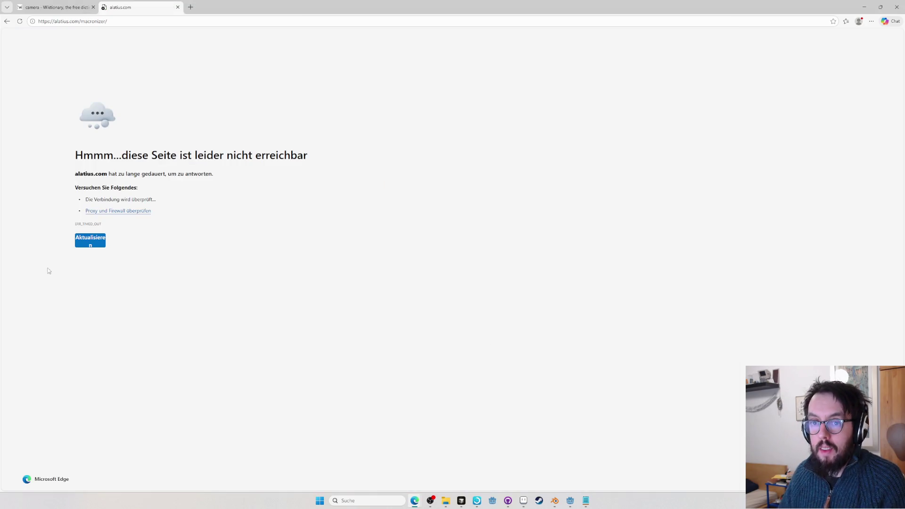
pyautogui.click(85, 244)
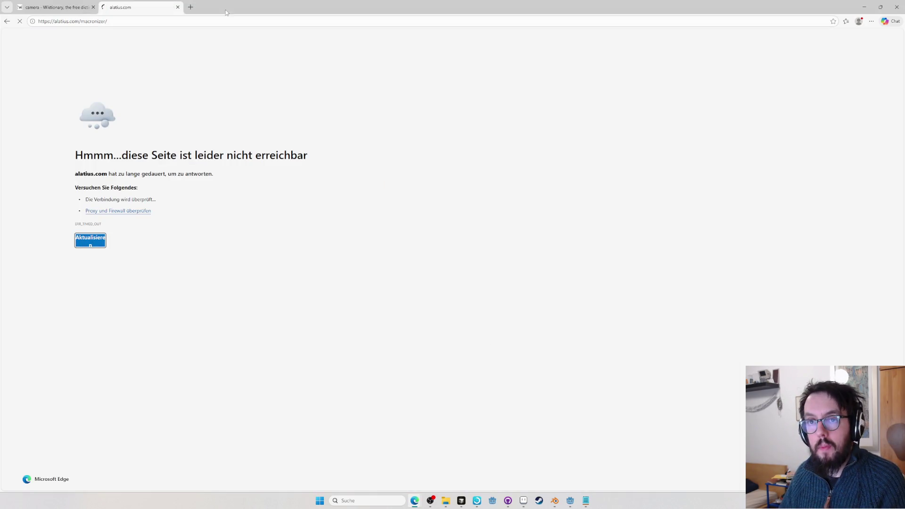
pyautogui.click(63, 9)
pyautogui.hotkey('alt', 'Tab')
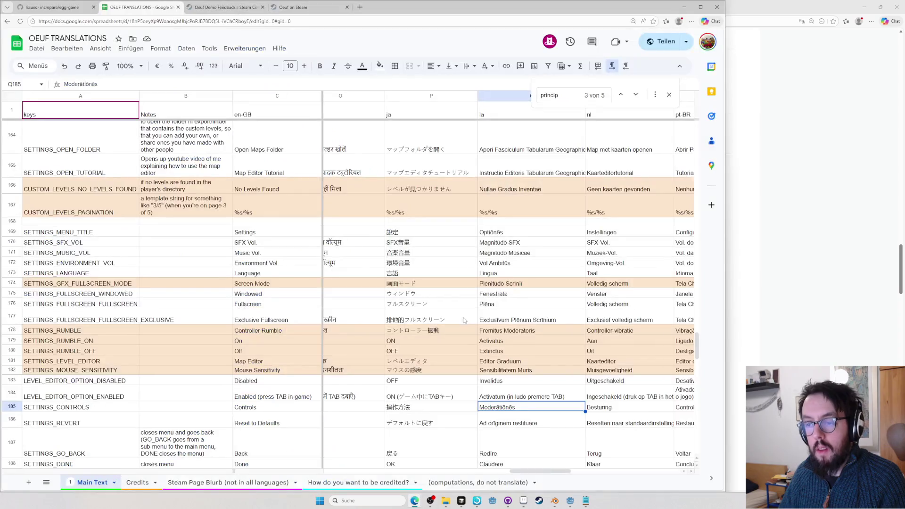
# Retry the macronizer URL in a fresh tab, then select the Latin rumble entries Q178 and Q179
pyautogui.hotkey('alt', 'Tab')
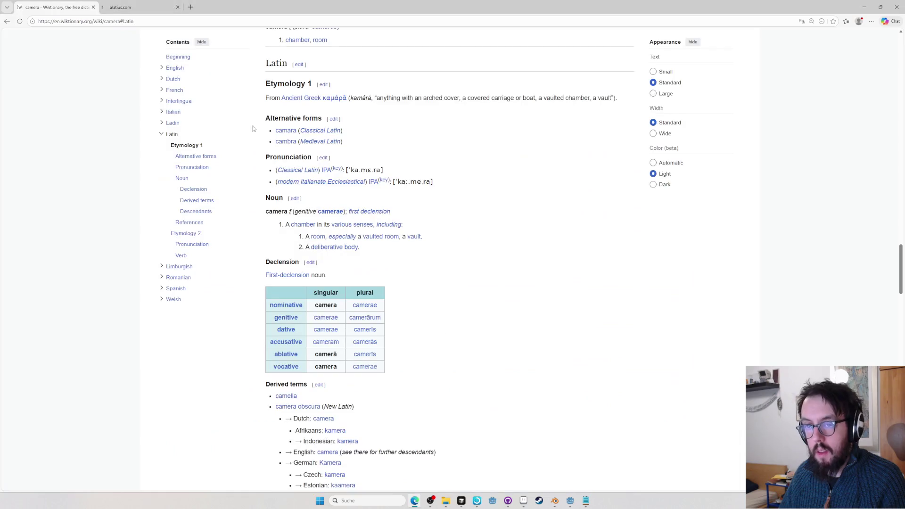
pyautogui.hotkey('ctrl', 'w')
pyautogui.click(125, 20)
pyautogui.hotkey('ctrl', 't')
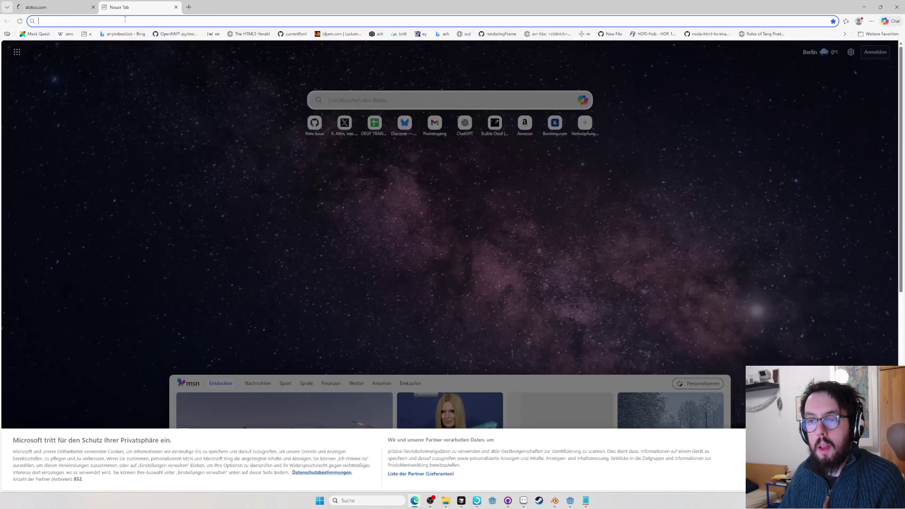
pyautogui.write('https://alatius.com/macronizer/')
pyautogui.press('Return')
pyautogui.hotkey('alt', 'Tab')
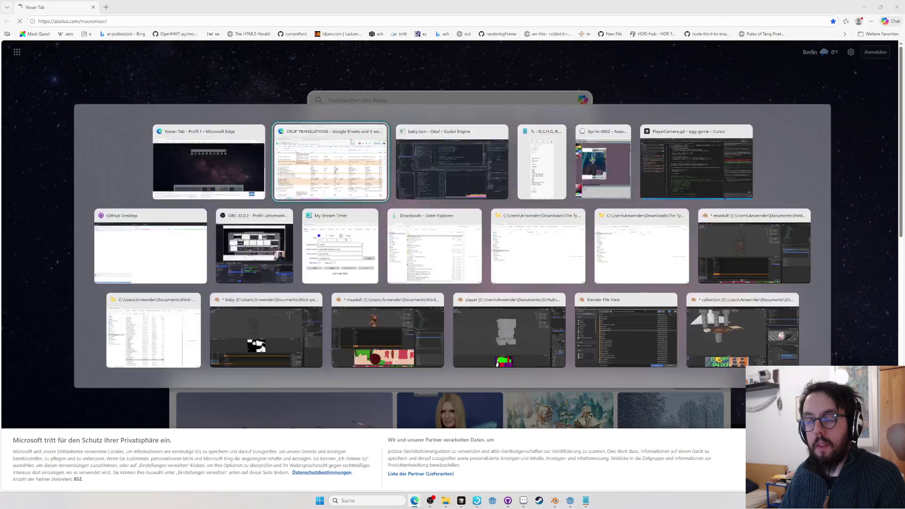
pyautogui.moveTo(531, 333); pyautogui.dragTo(534, 346)
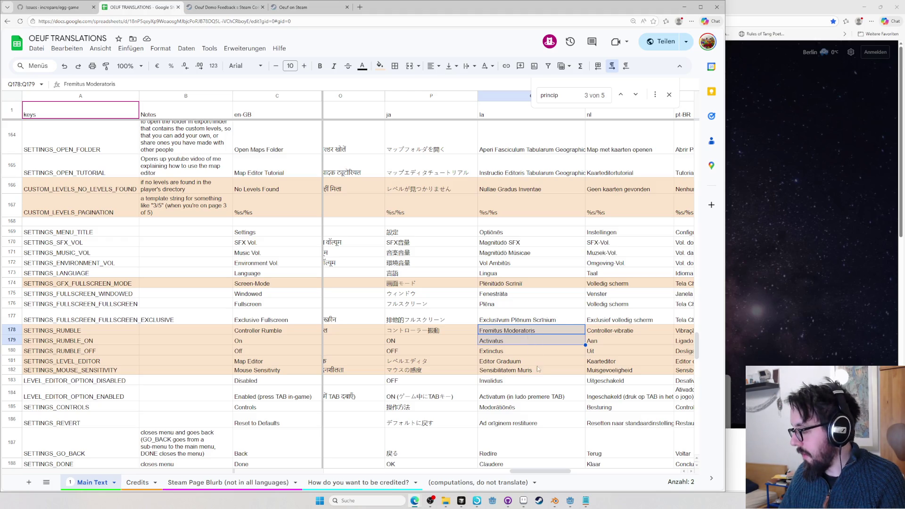
pyautogui.doubleClick(521, 331)
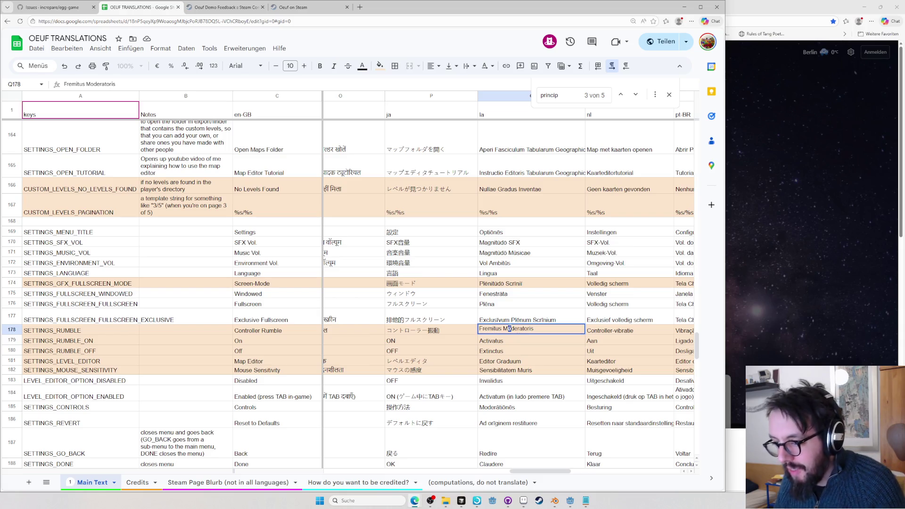
pyautogui.write('ooooooooooooooo')
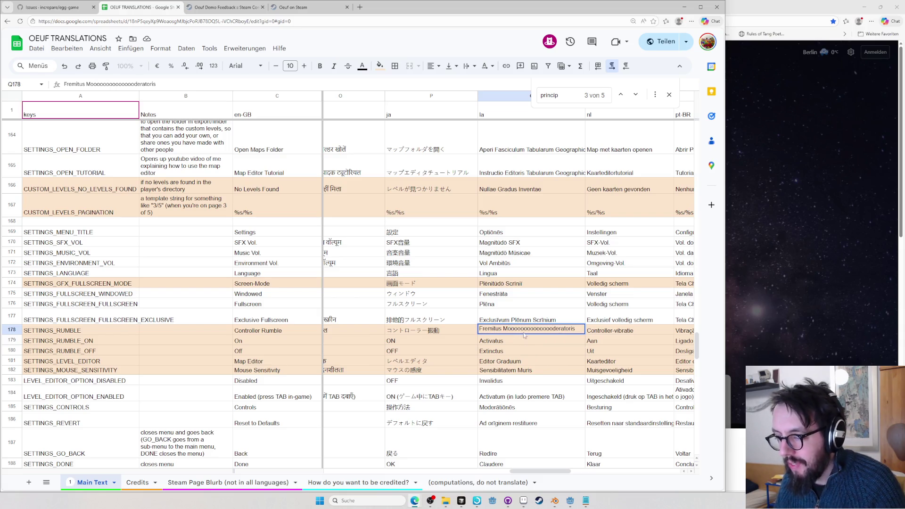
pyautogui.press('Escape')
pyautogui.press('Down')
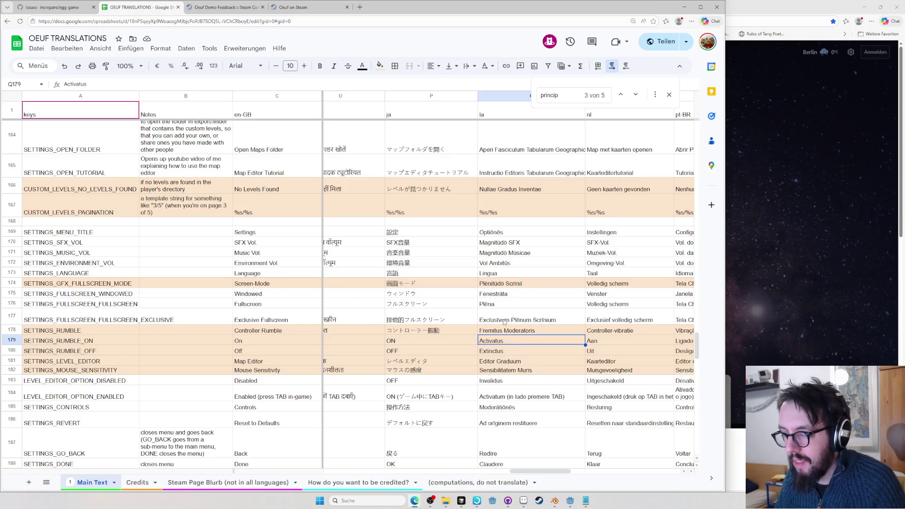
pyautogui.click(500, 307)
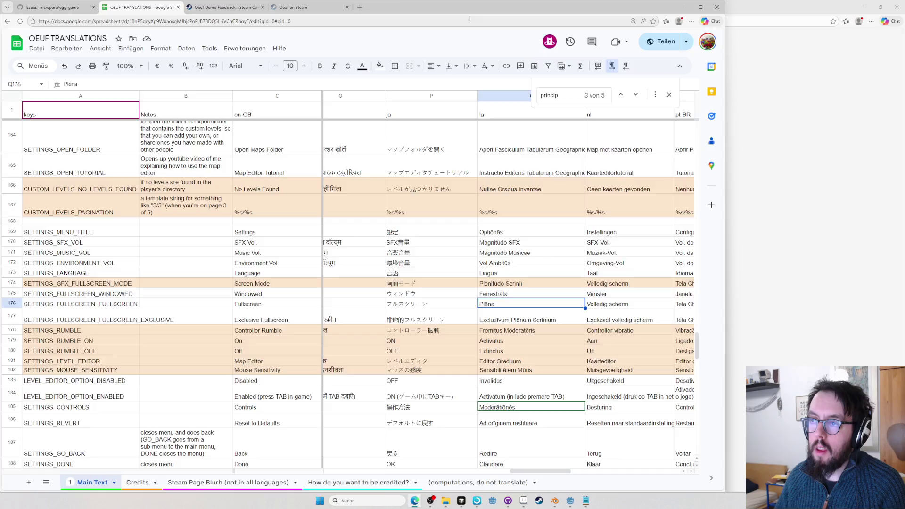
# Search 'haven french game', open Haven's Steam page, and briefly view The Game Bakers developer page
pyautogui.hotkey('ctrl', 't')
pyautogui.write('haven french game')
pyautogui.press('Return')
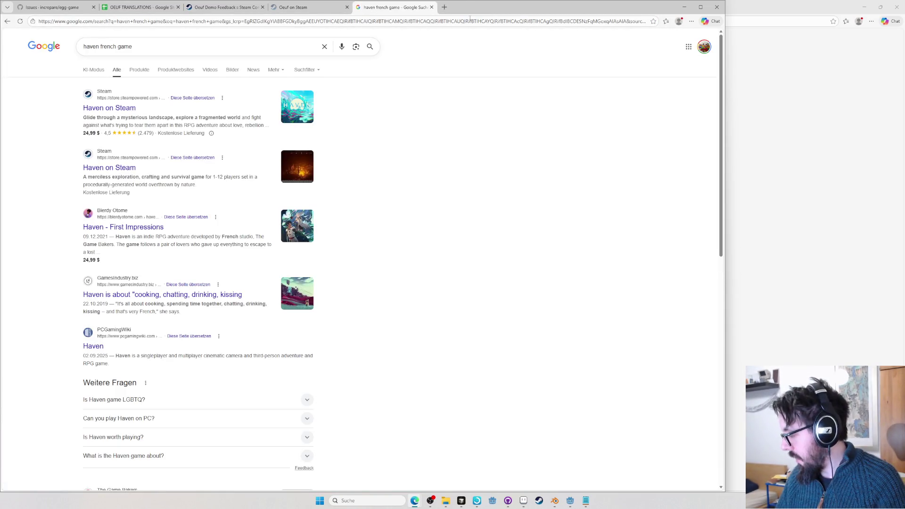
pyautogui.click(124, 110)
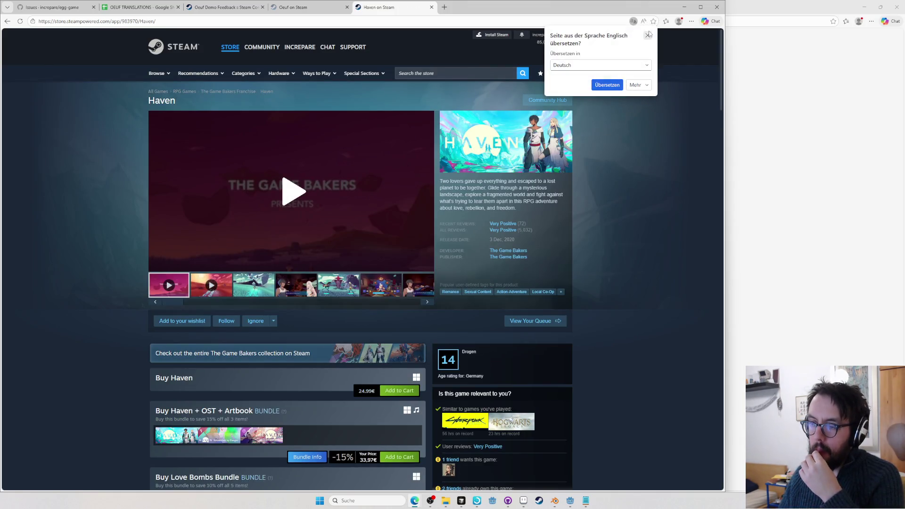
pyautogui.click(649, 35)
pyautogui.middleClick(508, 257)
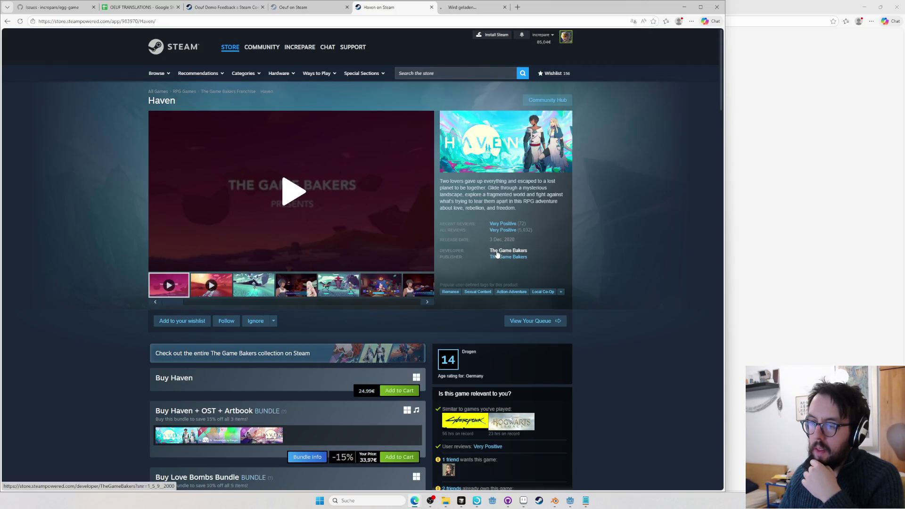
pyautogui.click(506, 9)
pyautogui.scroll(-1, 579, 297)
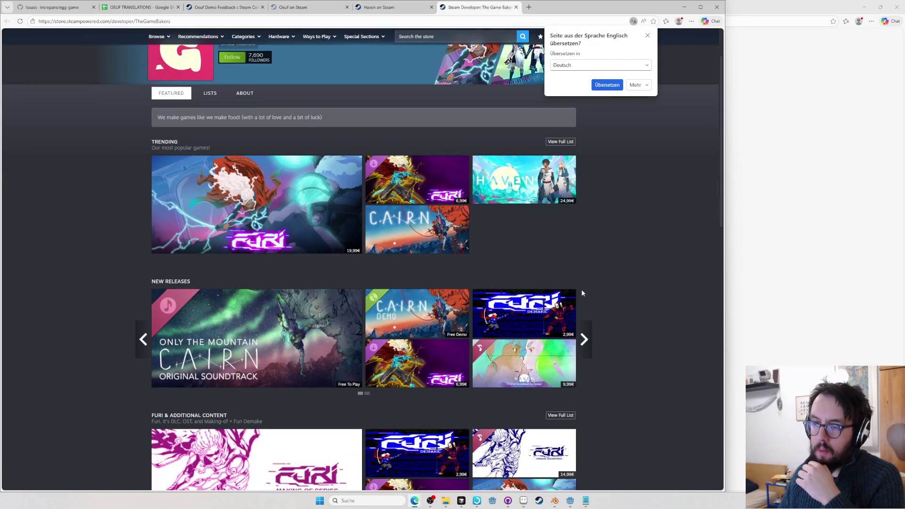
pyautogui.scroll(-2, 606, 285)
pyautogui.scroll(-2, 606, 284)
pyautogui.scroll(-3, 606, 285)
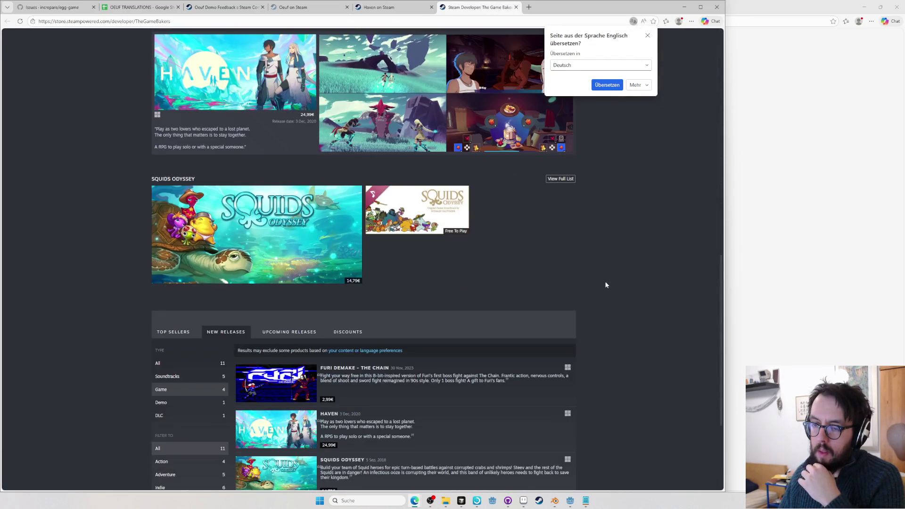
pyautogui.scroll(-2, 605, 285)
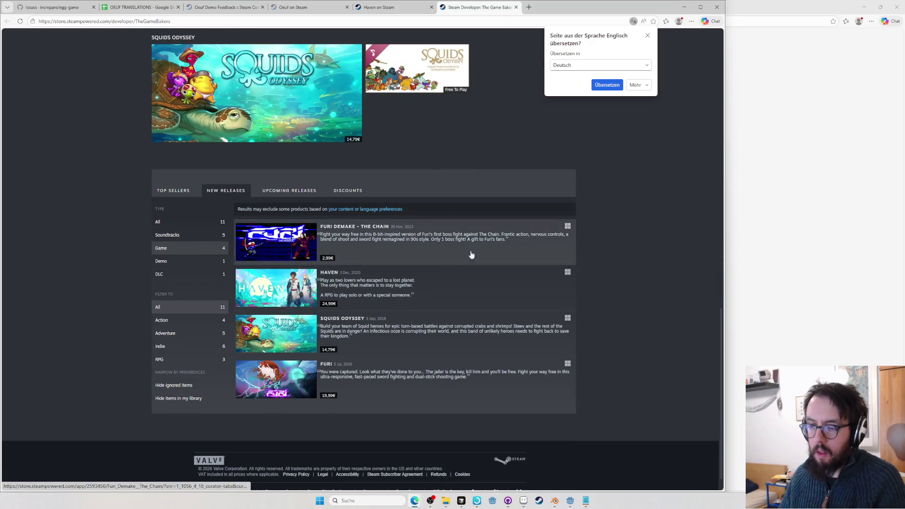
pyautogui.hotkey('alt', 'Tab')
pyautogui.hotkey('alt', 'Tab')
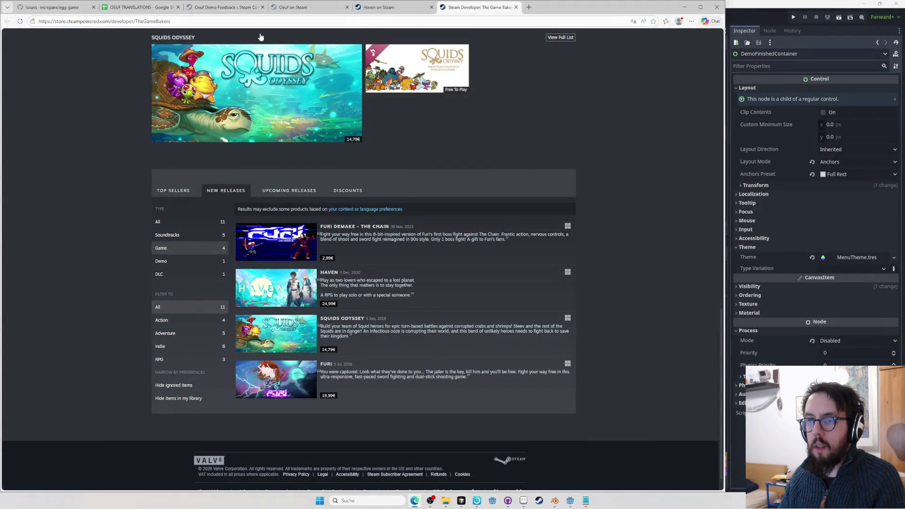
pyautogui.hotkey('ctrl', 'w')
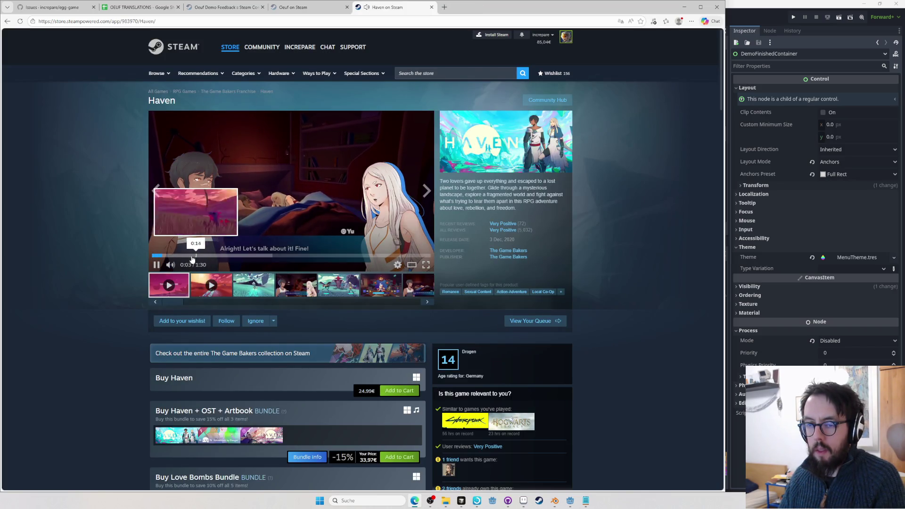
# Pause the Haven trailer, then start a new tab with 'The Game Bakers' pasted as a search
pyautogui.click(397, 265)
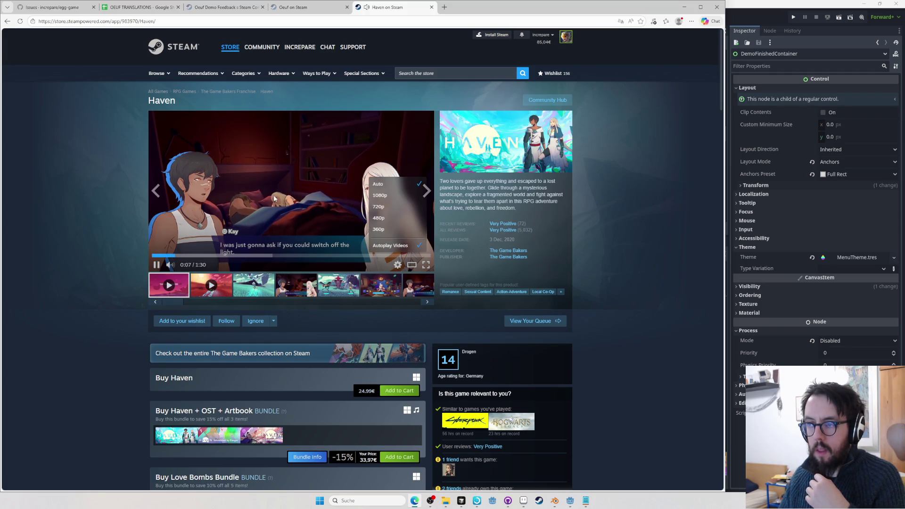
pyautogui.click(221, 209)
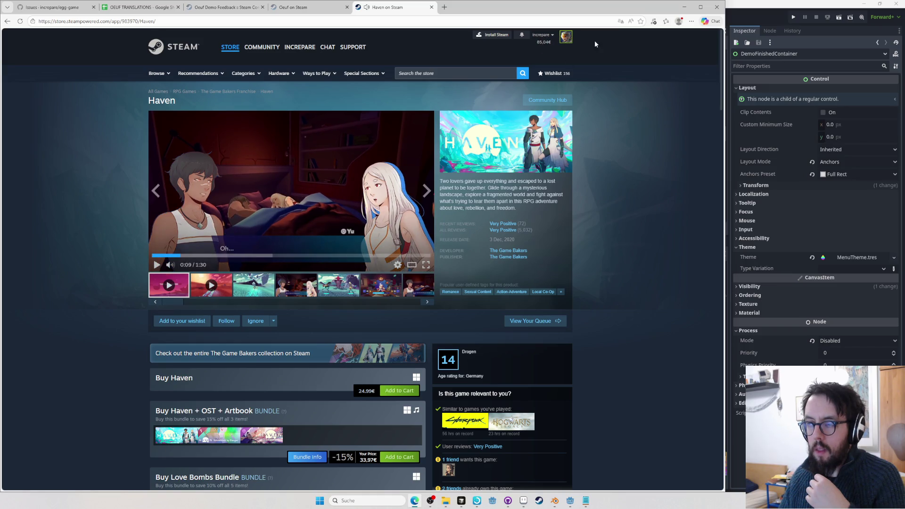
pyautogui.click(552, 35)
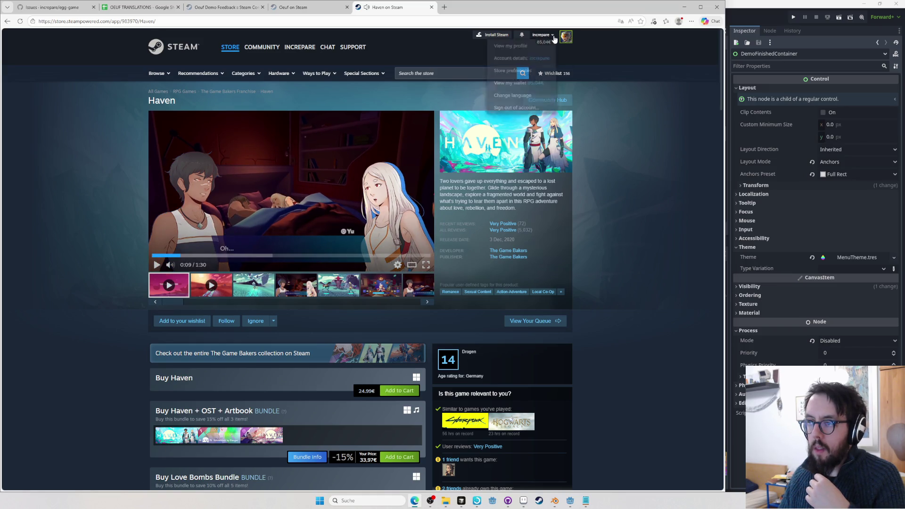
pyautogui.click(580, 184)
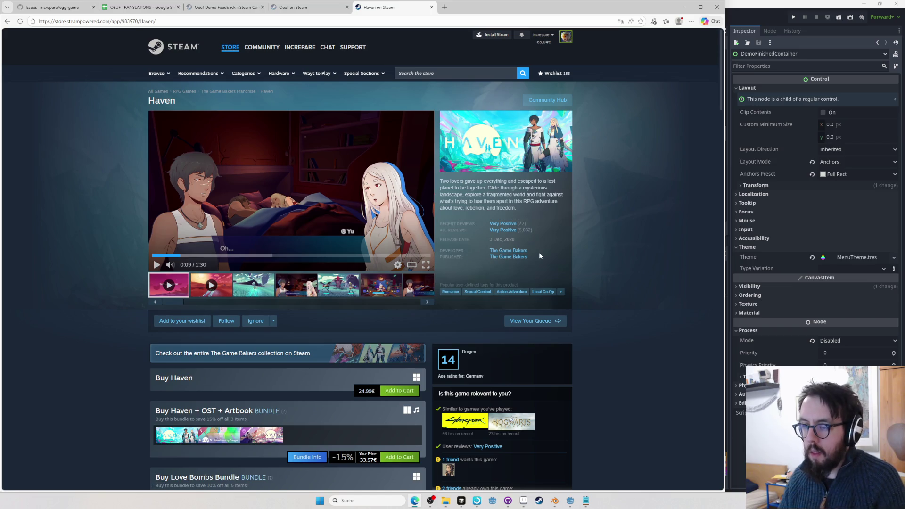
pyautogui.rightClick(509, 256)
pyautogui.hotkey('ctrl', 't')
pyautogui.write('The Game Bakers')
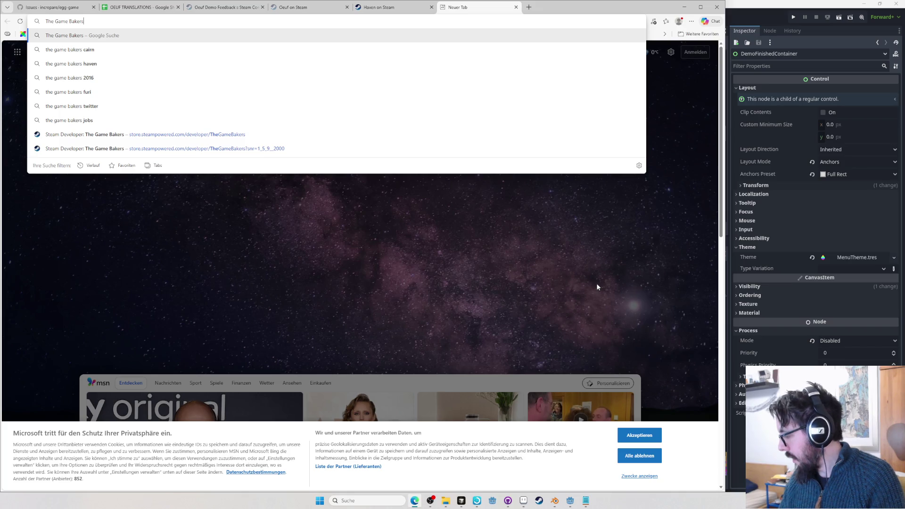
pyautogui.write('devs')
# Run the Game Bakers search, close its results and the Haven page, leaving the Oeuf store page
pyautogui.press('Return')
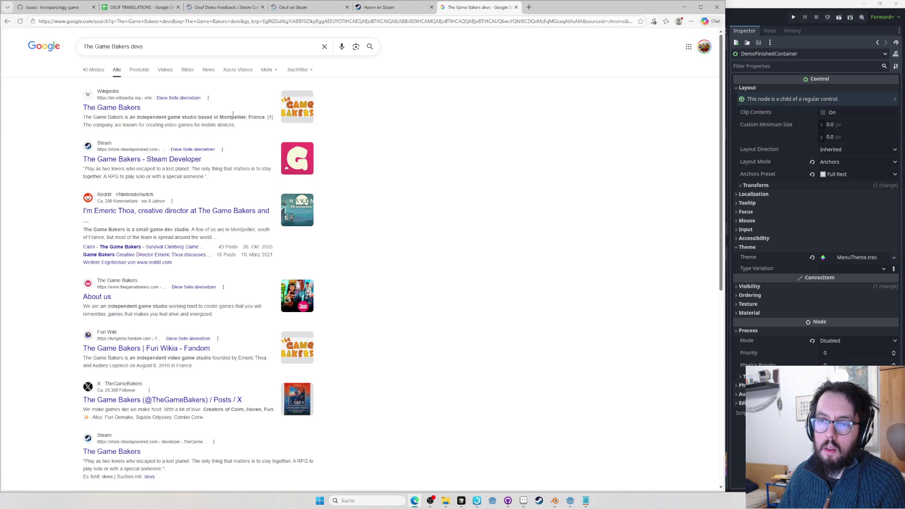
pyautogui.hotkey('ctrl', 'w')
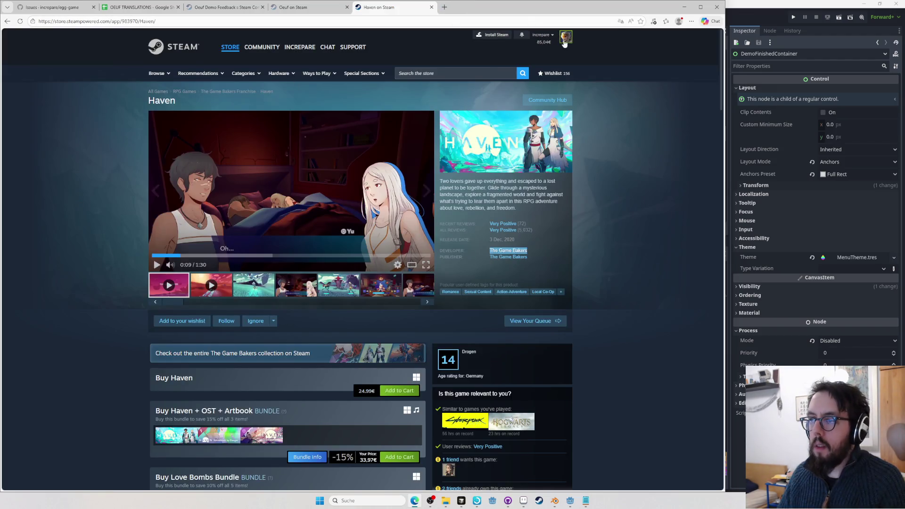
pyautogui.click(543, 35)
pyautogui.scroll(-3, 632, 302)
pyautogui.scroll(-3, 593, 269)
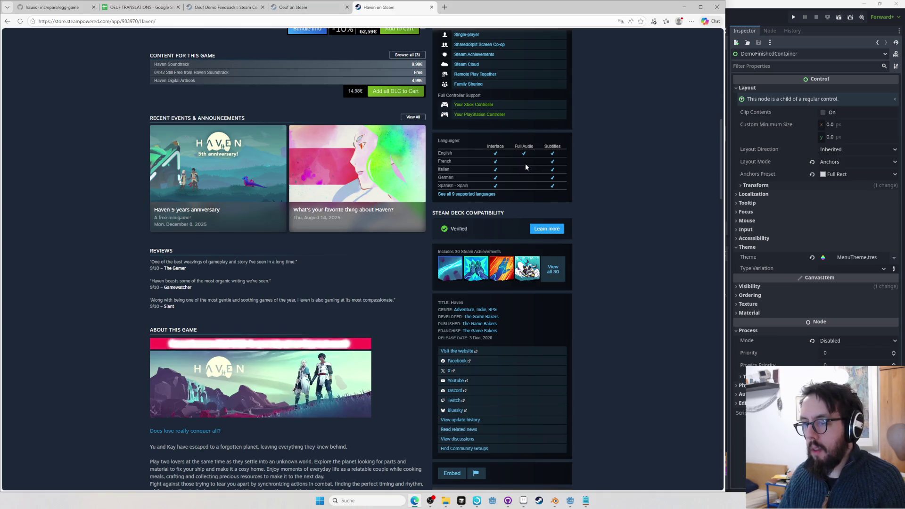
pyautogui.scroll(1, 617, 239)
pyautogui.scroll(-2, 618, 238)
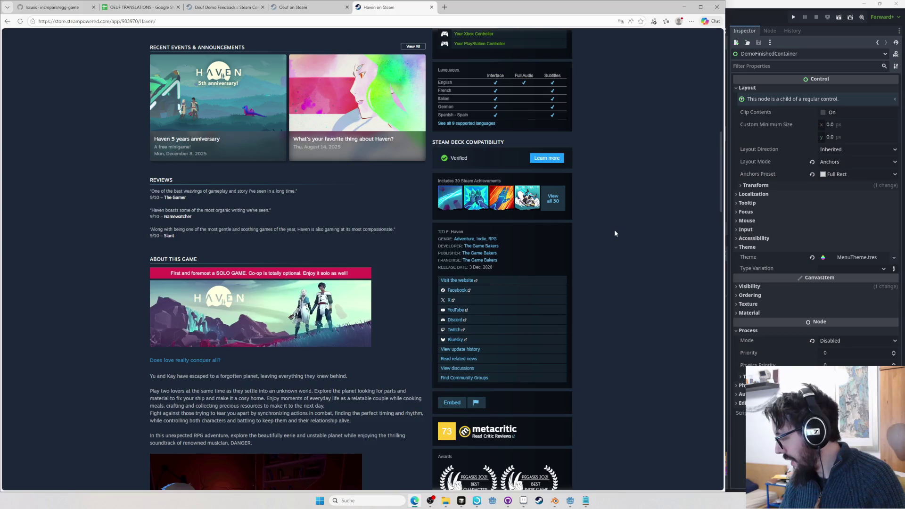
pyautogui.scroll(1, 622, 243)
pyautogui.scroll(3, 622, 243)
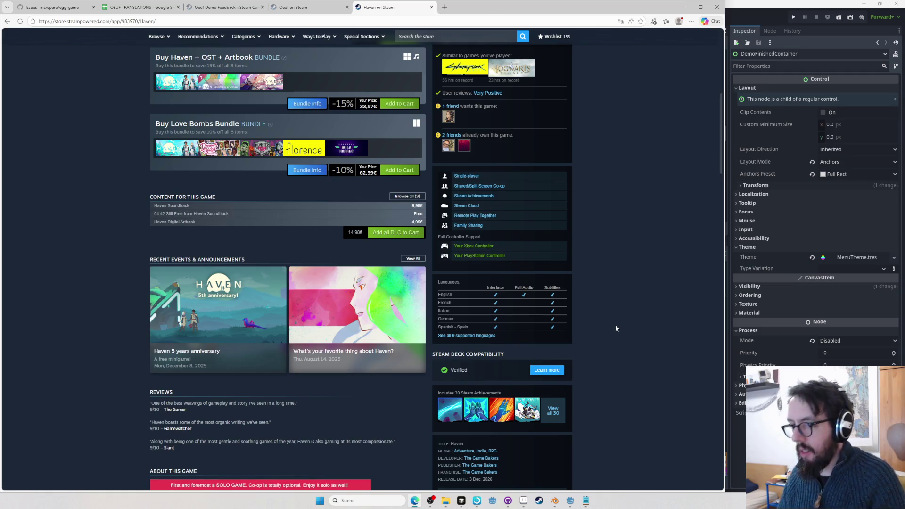
pyautogui.scroll(5, 612, 321)
pyautogui.hotkey('ctrl', 'w')
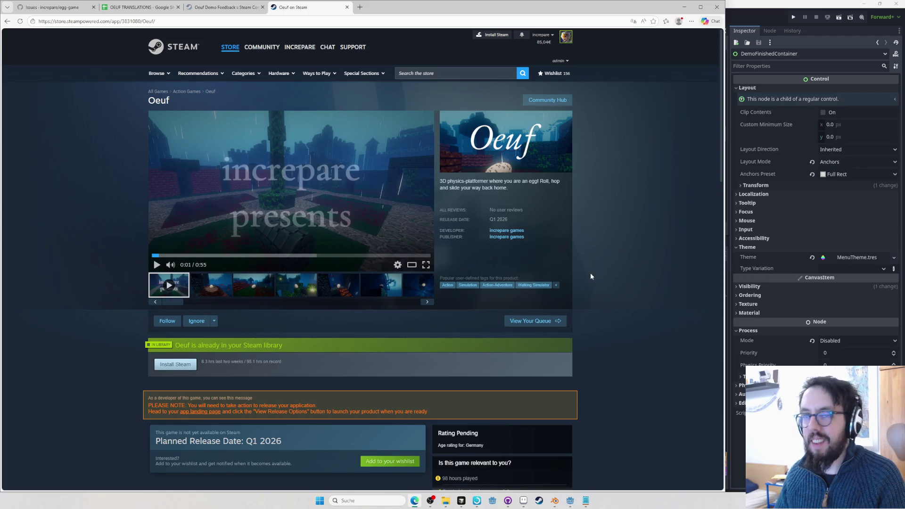
# Close the Oeuf store and demo feedback tabs, then select the whole Main Text sheet around Oppidum Fractum
pyautogui.hotkey('ctrl', 'w')
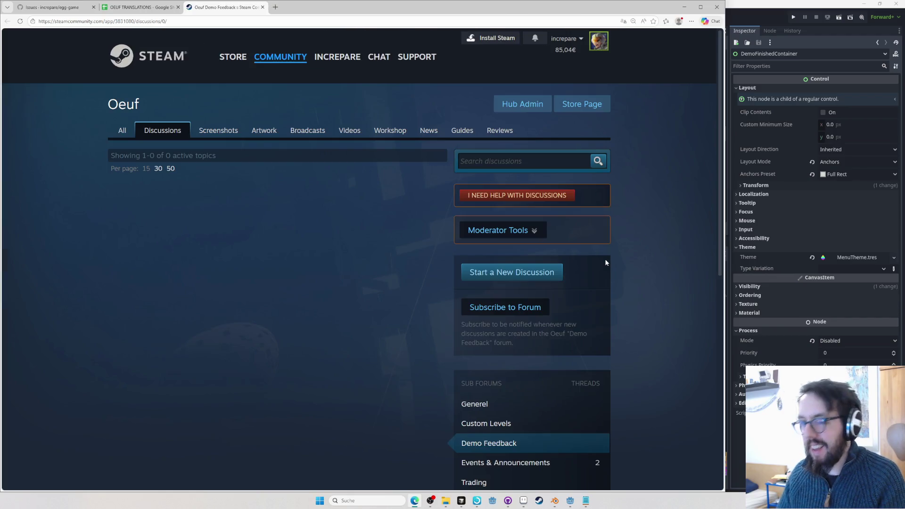
pyautogui.hotkey('ctrl', 'w')
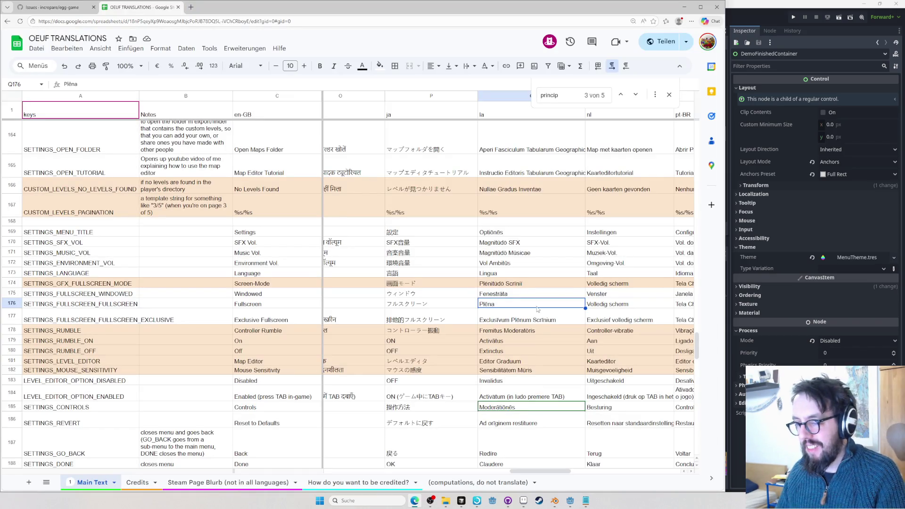
pyautogui.click(539, 319)
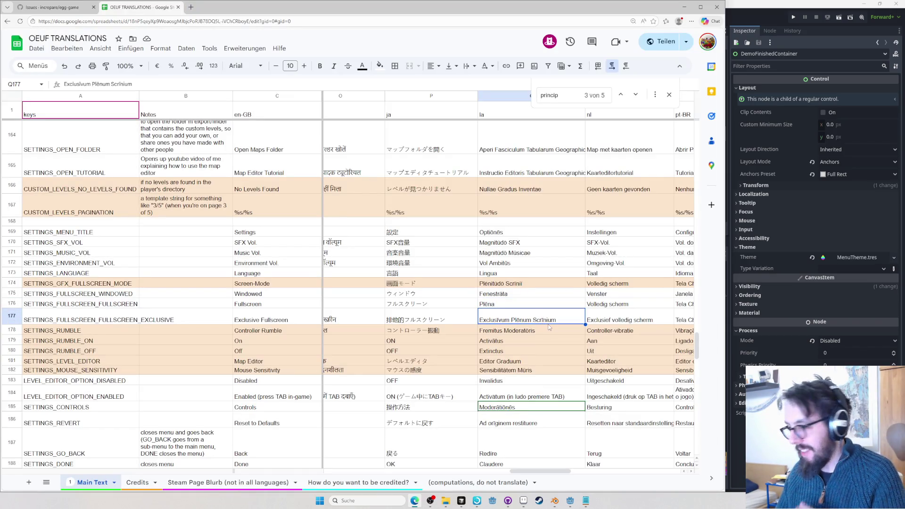
pyautogui.scroll(2, 535, 346)
pyautogui.scroll(4, 535, 333)
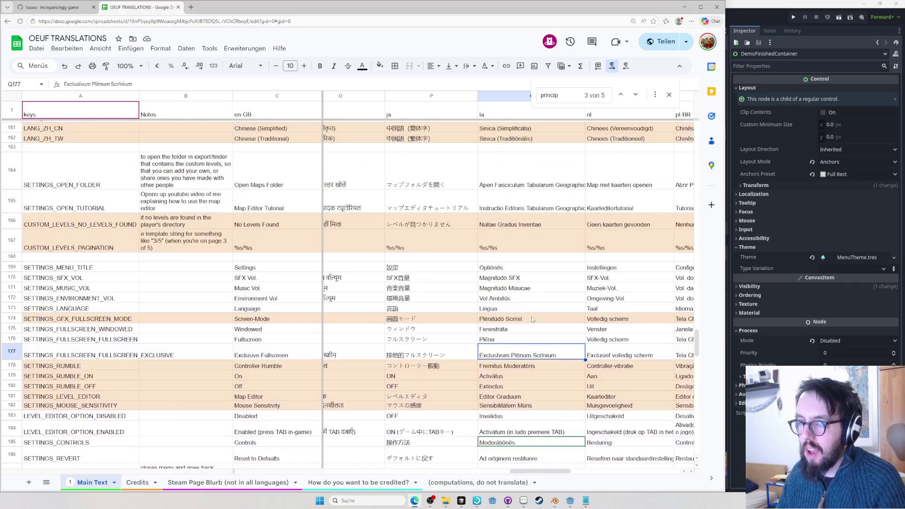
pyautogui.scroll(8, 531, 317)
pyautogui.scroll(8, 534, 304)
pyautogui.scroll(5, 531, 298)
pyautogui.scroll(5, 531, 293)
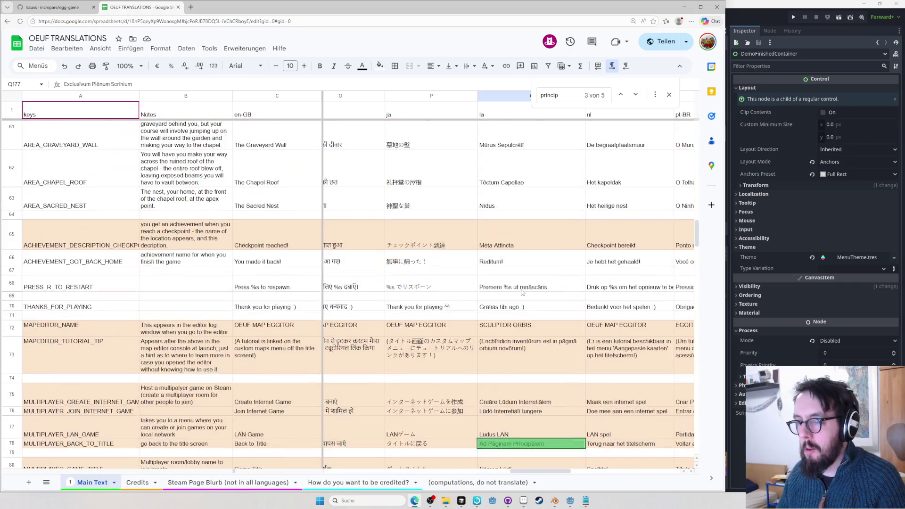
pyautogui.scroll(4, 530, 287)
pyautogui.click(509, 263)
pyautogui.hotkey('ctrl', 'a')
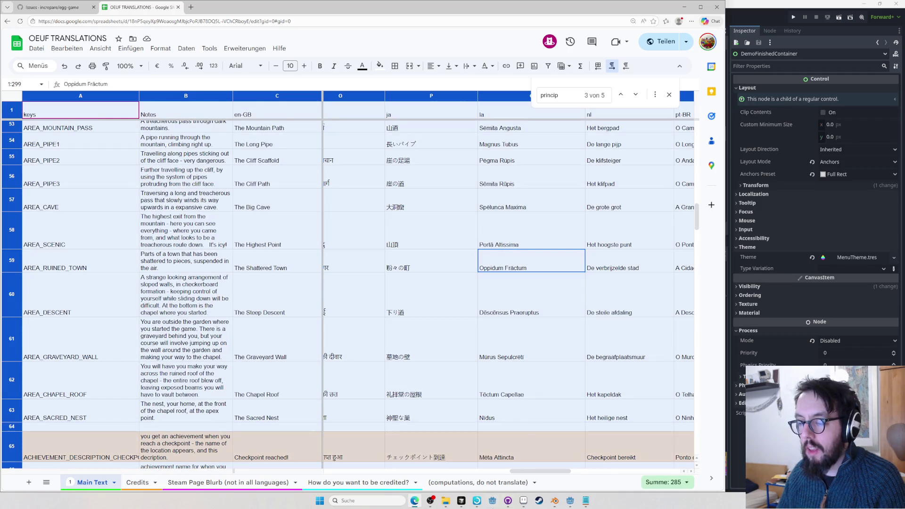
pyautogui.moveTo(508, 501)
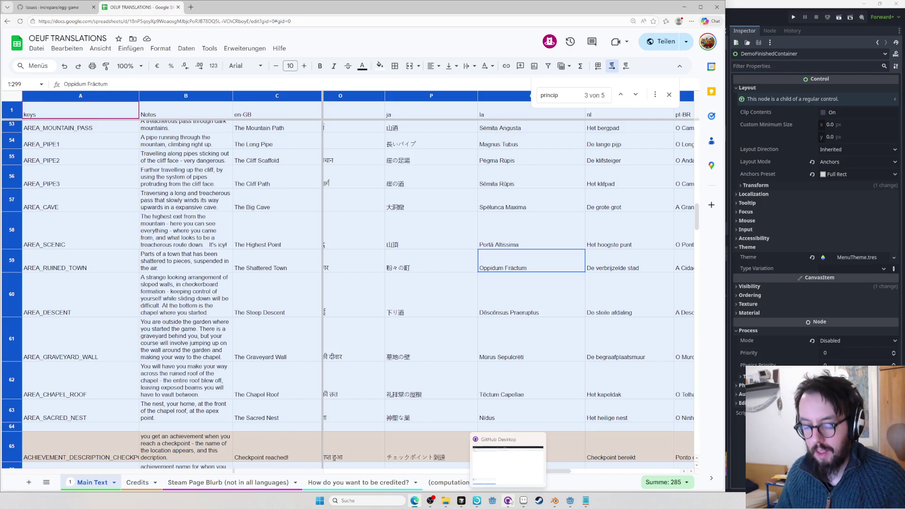
# Paste the copied sheet text into a new browser tab and switch to the Godot editor
pyautogui.click(427, 21)
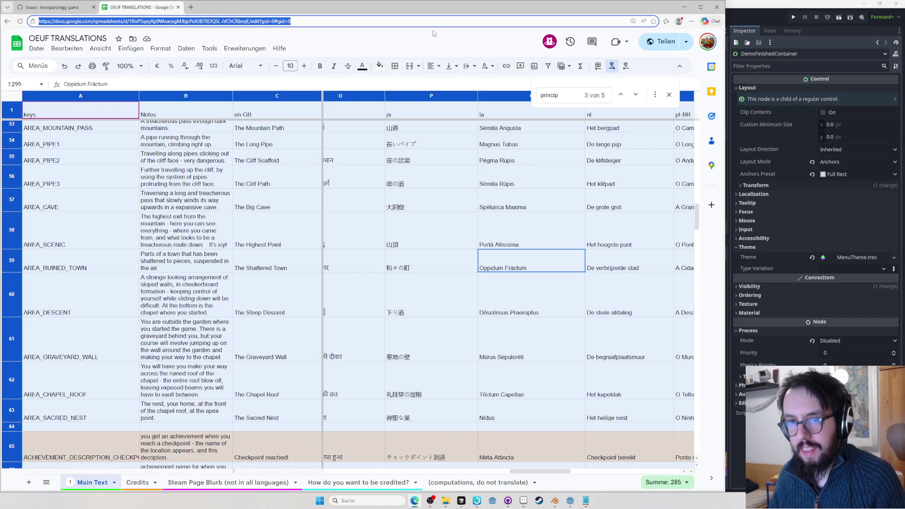
pyautogui.hotkey('ctrl', 't')
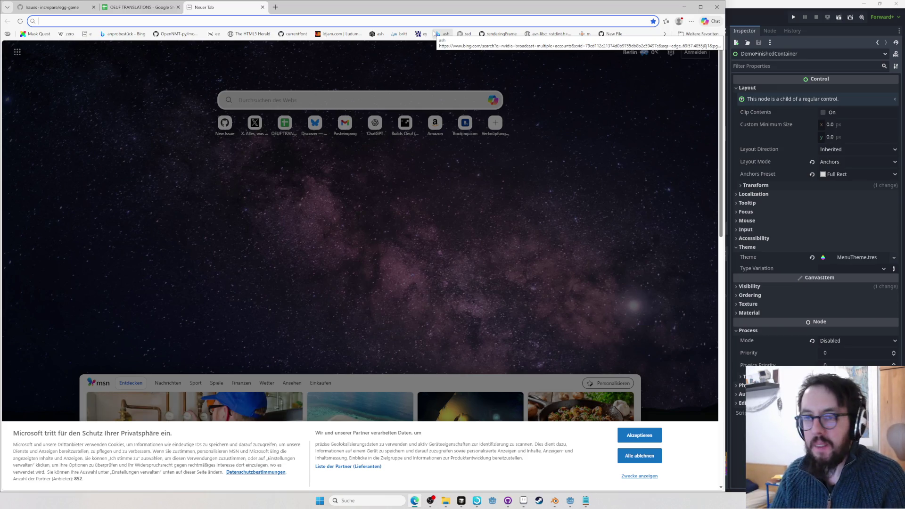
pyautogui.hotkey('ctrl', 'v')
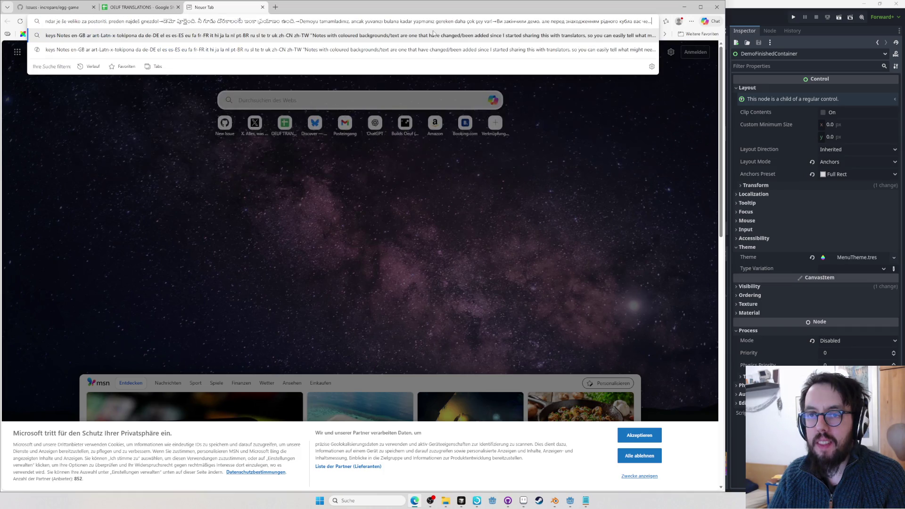
pyautogui.hotkey('alt', 'Tab')
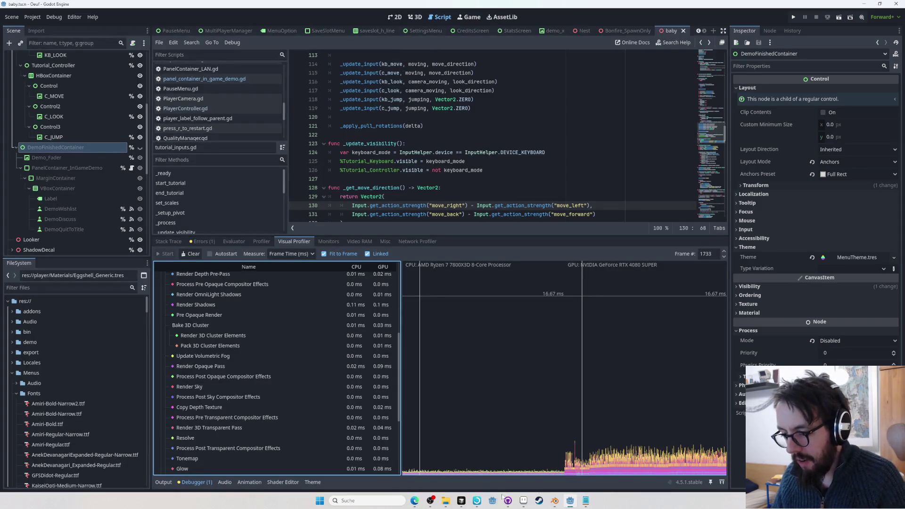
# Open the localisation CSV in Cursor via quick-open 'localis', then return to the spreadsheet
pyautogui.click(462, 501)
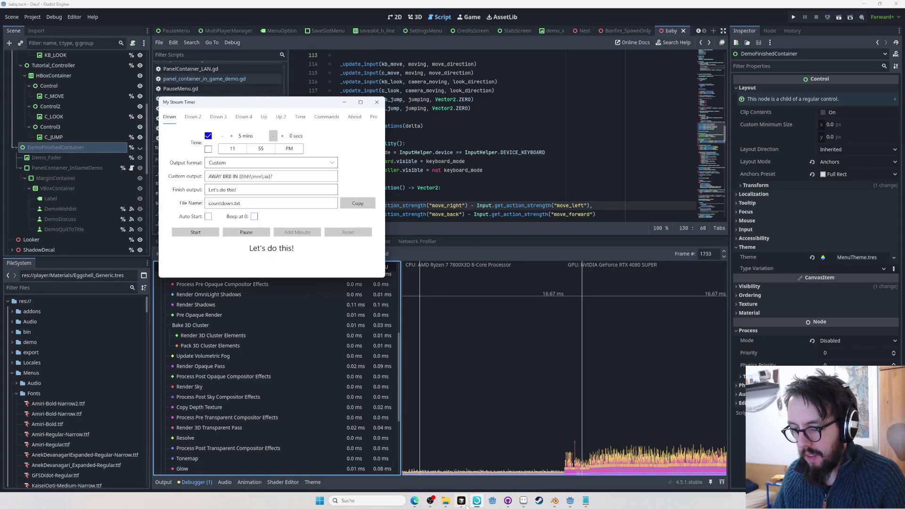
pyautogui.click(477, 501)
pyautogui.hotkey('ctrl', 'p')
pyautogui.write('localis')
pyautogui.press('Return')
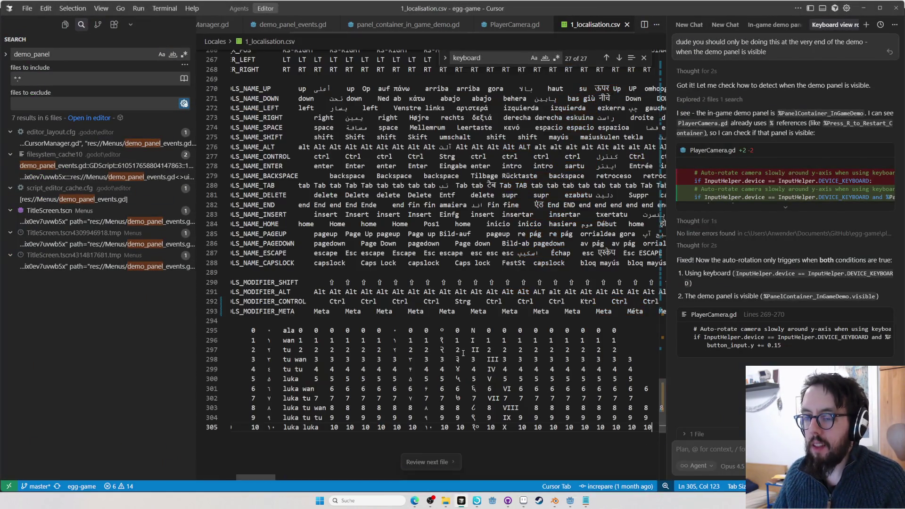
pyautogui.hotkey('alt', 'Tab')
pyautogui.press('Tab')
pyautogui.press('Tab')
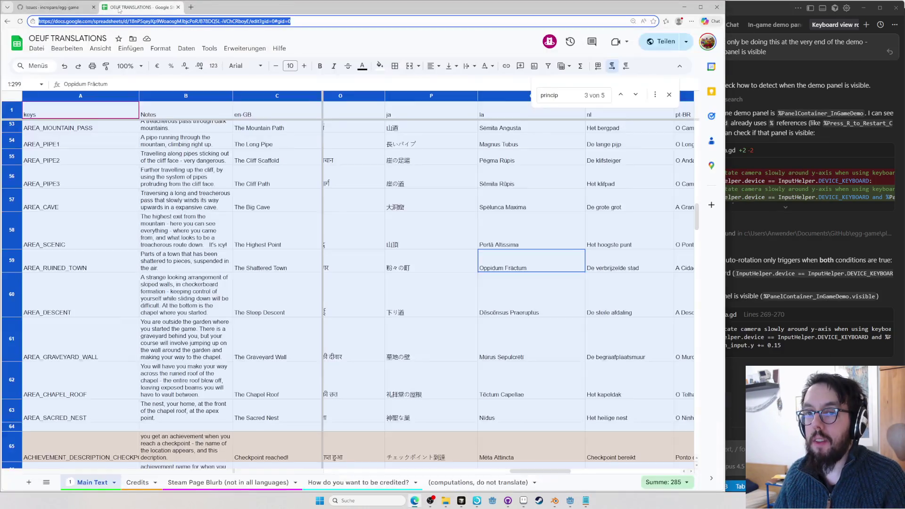
# On the Credits sheet, replace the toki pona Sound Effects header in D6 with Kalama
pyautogui.click(139, 483)
pyautogui.press('Right')
pyautogui.press('Right')
pyautogui.press('Right')
pyautogui.press('Right')
pyautogui.press('Right')
pyautogui.press('Right')
pyautogui.press('Right')
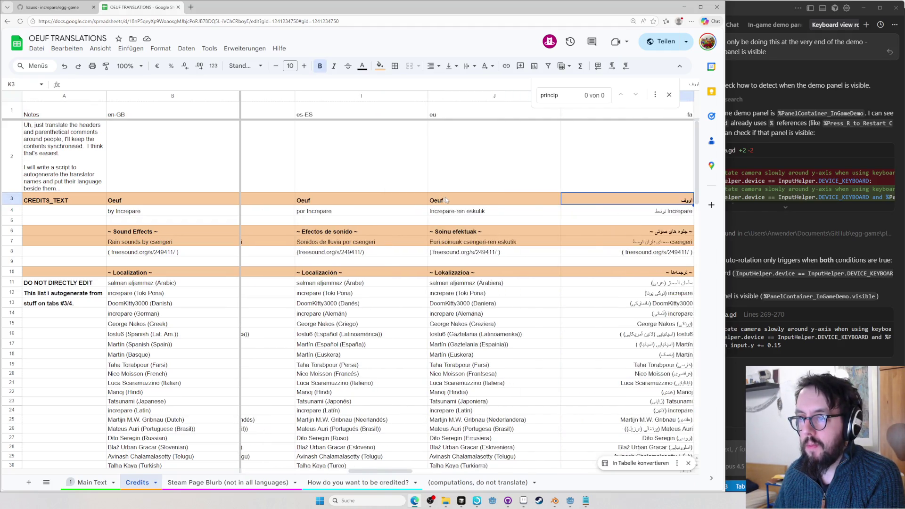
pyautogui.press('Left')
pyautogui.press('Left')
pyautogui.press('Left')
pyautogui.press('Left')
pyautogui.press('Left')
pyautogui.press('Left')
pyautogui.press('Left')
pyautogui.press('Left')
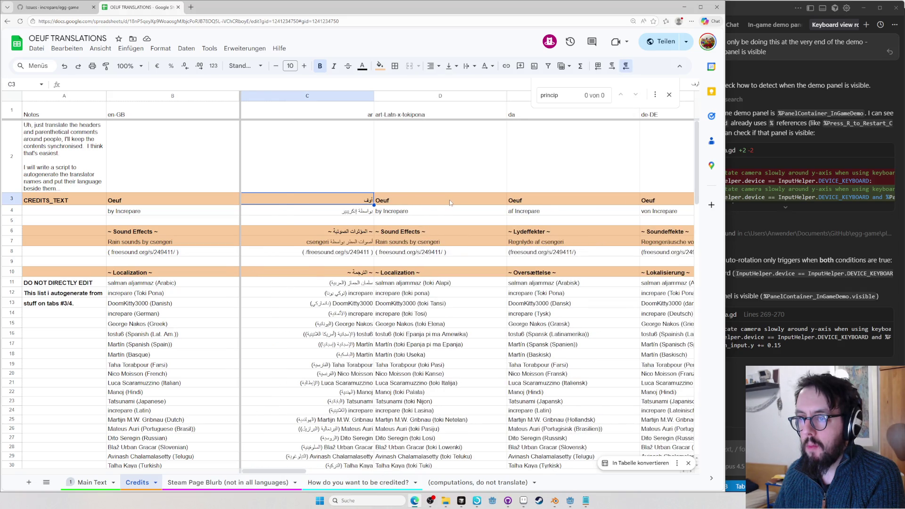
pyautogui.press('Right')
pyautogui.doubleClick(423, 230)
pyautogui.press('BackSpace')
pyautogui.press('BackSpace')
pyautogui.press('BackSpace')
pyautogui.write('Kal')
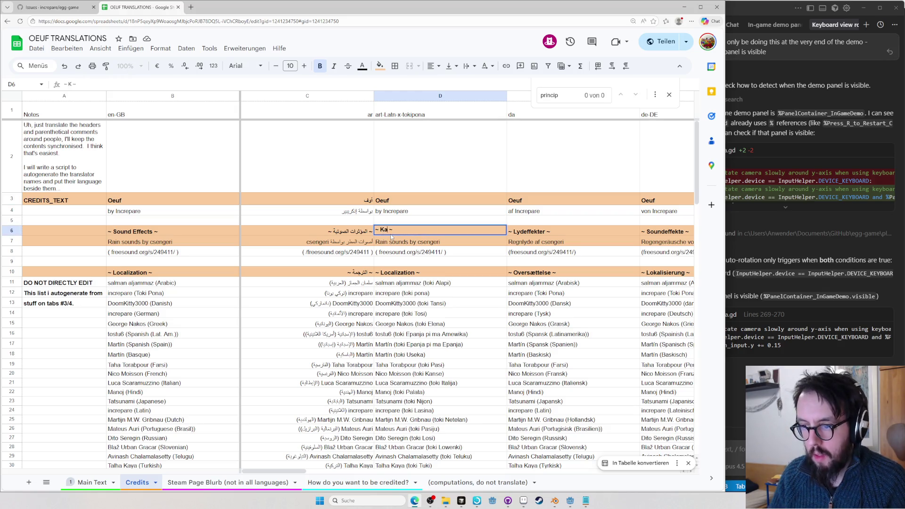
pyautogui.write('ama')
pyautogui.press('Return')
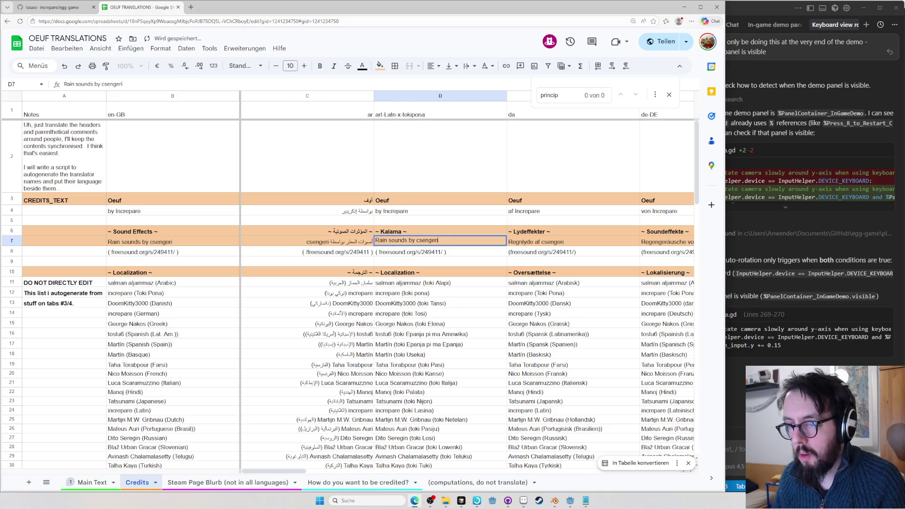
# Rework the D7 rain-sounds credit line into its toki pona 'kalama pi' wording
pyautogui.hotkey('ctrl', 'shift', 'Left')
pyautogui.hotkey('ctrl', 'shift', 'Left')
pyautogui.hotkey('ctrl', 'shift', 'Left')
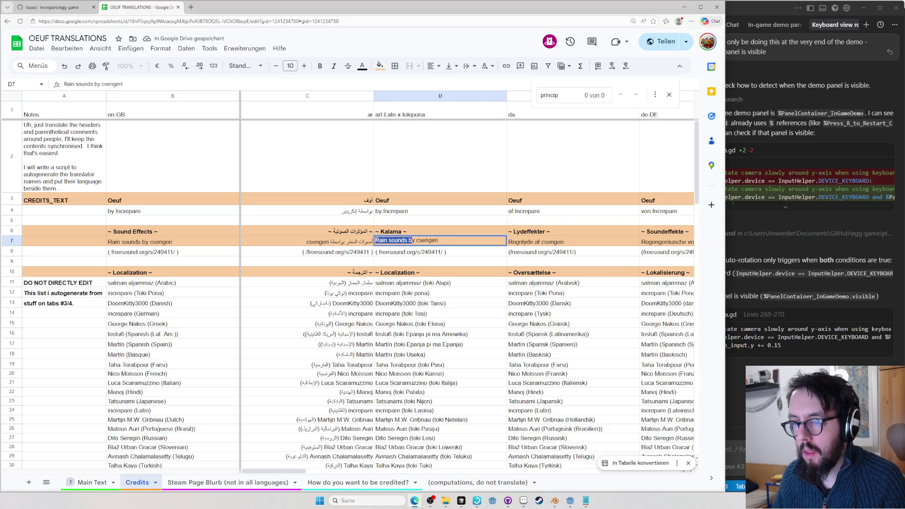
pyautogui.write('jan')
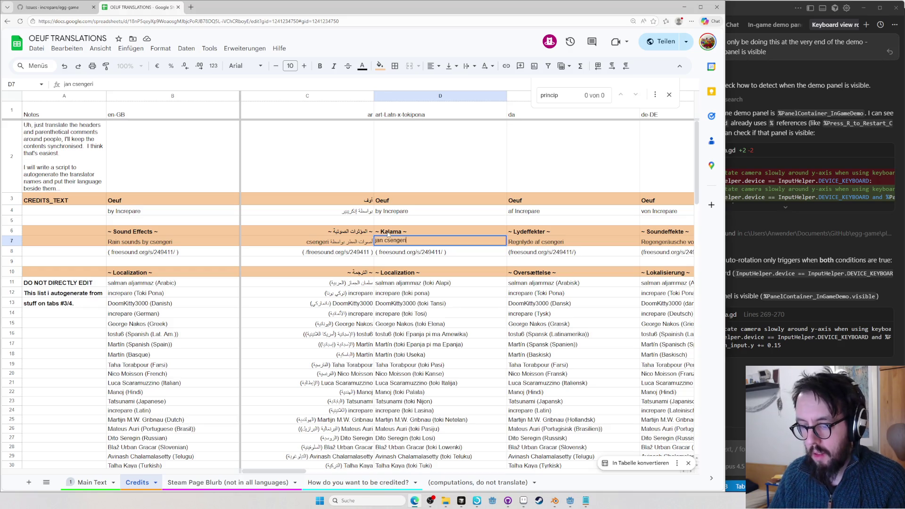
pyautogui.press('Home')
pyautogui.write('kalama pi')
pyautogui.hotkey('ctrl', 'shift', 'Left')
pyautogui.hotkey('ctrl', 'shift', 'Left')
pyautogui.write('telo anpa')
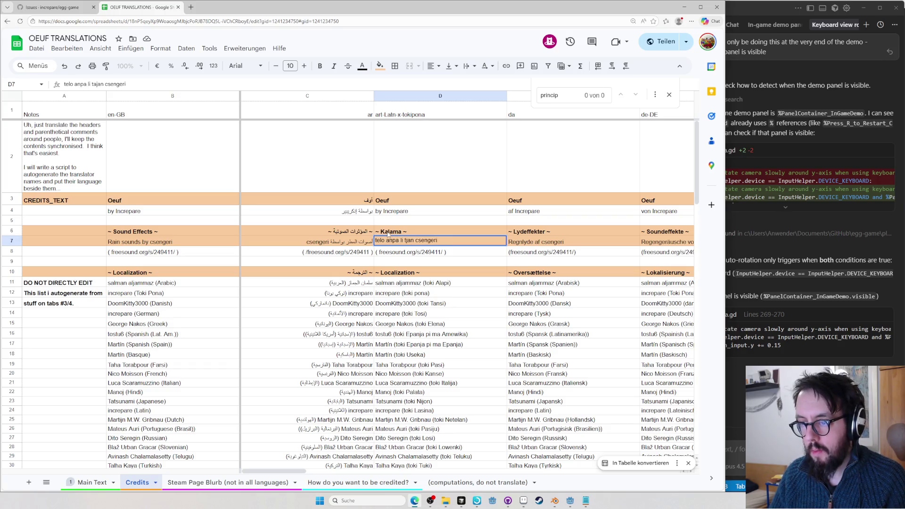
pyautogui.write(' -')
pyautogui.press('Return')
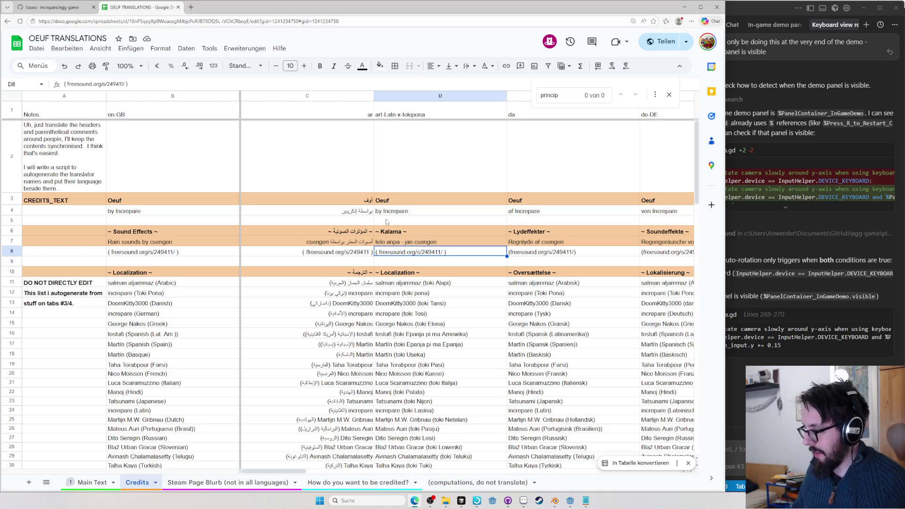
# Lowercase the kalama header, retitle the toki pona credits as 'sike waso', and return to Main Text
pyautogui.click(407, 276)
pyautogui.doubleClick(406, 277)
pyautogui.doubleClick(407, 275)
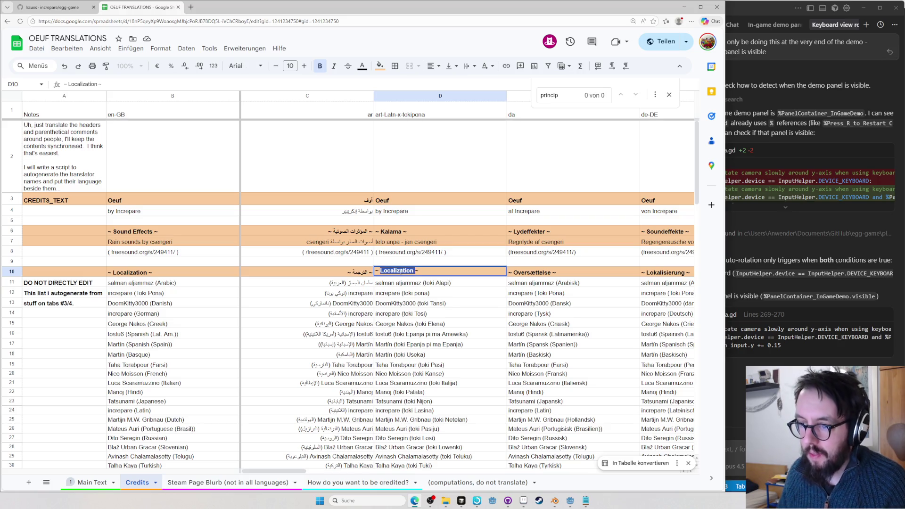
pyautogui.write('jan toki')
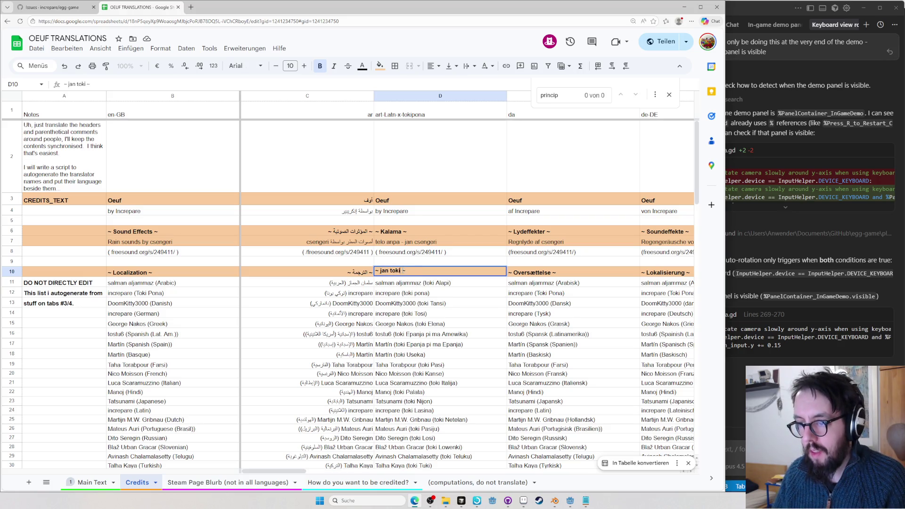
pyautogui.write('pi ante')
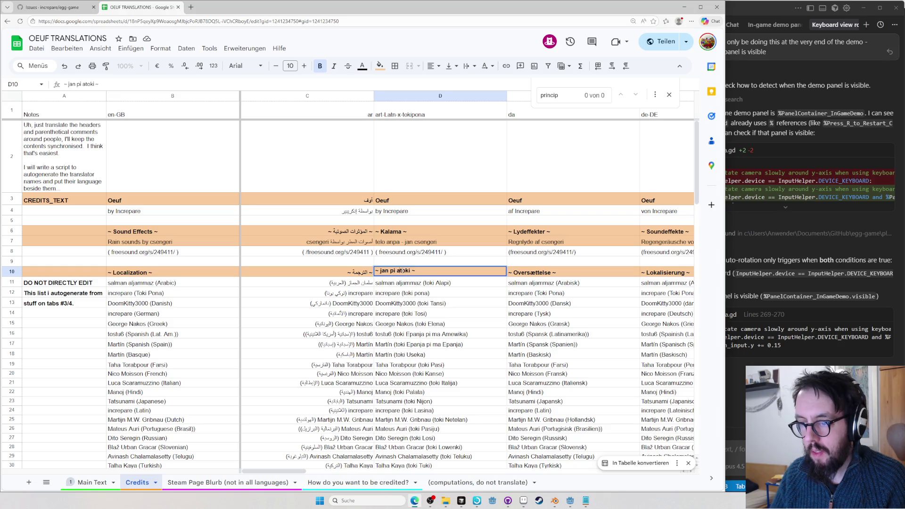
pyautogui.doubleClick(407, 231)
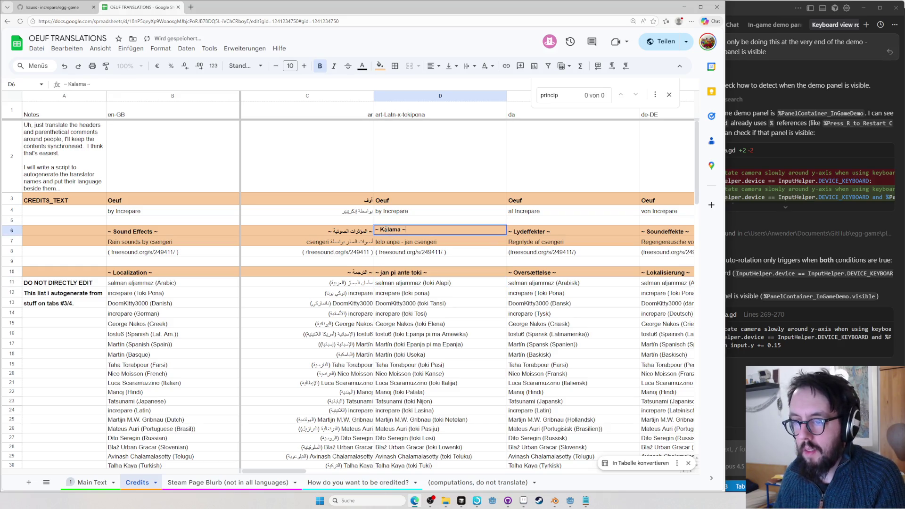
pyautogui.write('kalama')
pyautogui.doubleClick(382, 197)
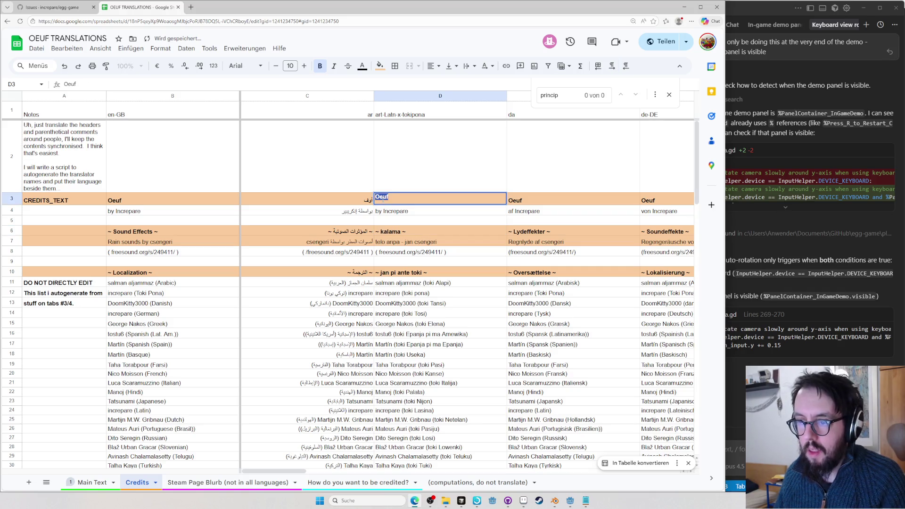
pyautogui.write('sike waso')
pyautogui.press('Return')
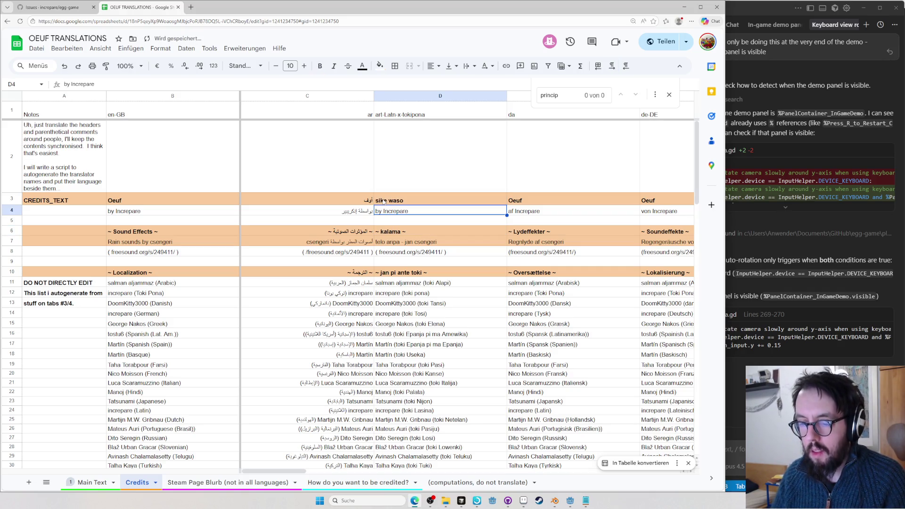
pyautogui.click(92, 482)
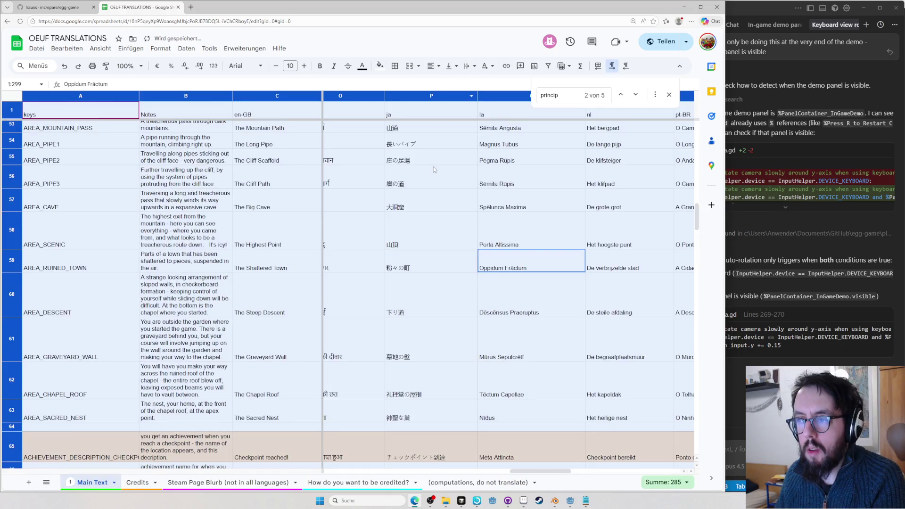
# Compare row 56 area names across en-GB, de-DE and ja columns, then go via Steam Page Blurb back to Credits
pyautogui.press('Left')
pyautogui.press('Left')
pyautogui.press('Left')
pyautogui.press('Left')
pyautogui.press('Left')
pyautogui.press('Left')
pyautogui.press('Left')
pyautogui.press('Left')
pyautogui.press('Left')
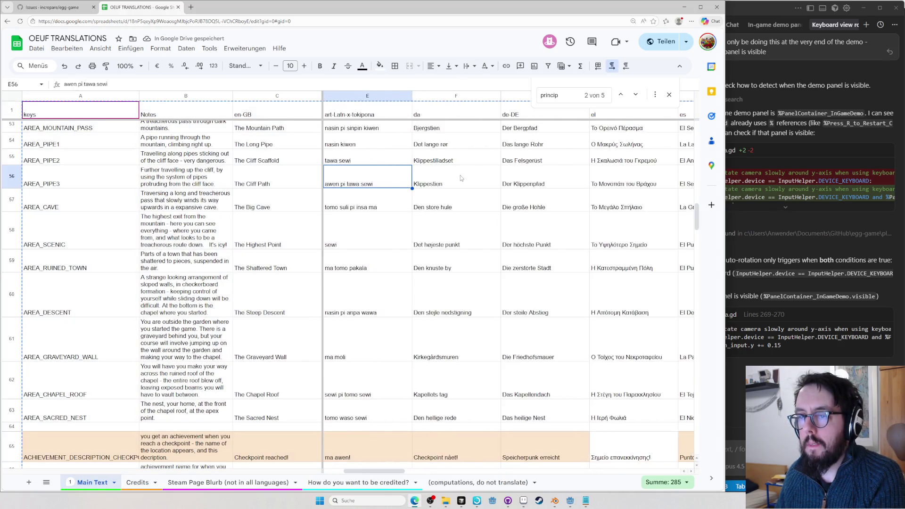
pyautogui.press('Left')
pyautogui.press('Left')
pyautogui.press('Right')
pyautogui.press('Right')
pyautogui.press('Right')
pyautogui.press('Right')
pyautogui.press('Right')
pyautogui.press('Right')
pyautogui.press('Right')
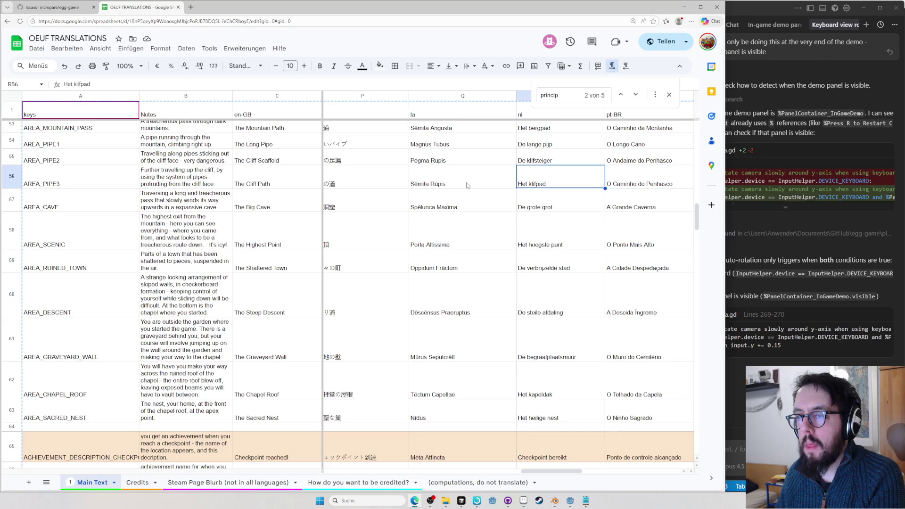
pyautogui.press('Right')
pyautogui.press('Right')
pyautogui.press('Left')
pyautogui.press('Left')
pyautogui.press('Left')
pyautogui.press('Left')
pyautogui.press('Left')
pyautogui.press('Left')
pyautogui.press('Left')
pyautogui.press('Left')
pyautogui.press('Left')
pyautogui.press('Left')
pyautogui.press('Left')
pyautogui.press('Left')
pyautogui.press('Left')
pyautogui.press('Right')
pyautogui.press('Up')
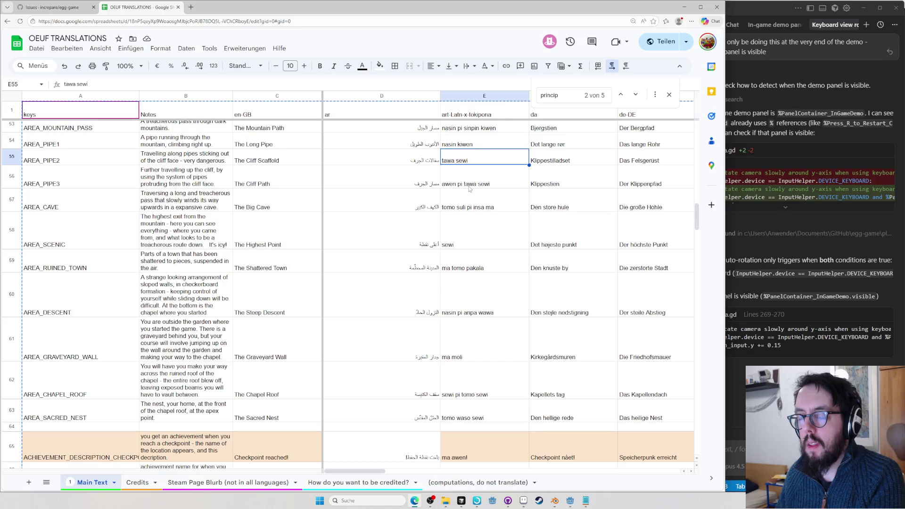
pyautogui.press('pageup')
pyautogui.press('pageup')
pyautogui.press('pageup')
pyautogui.press('pageup')
pyautogui.press('pageup')
pyautogui.click(227, 482)
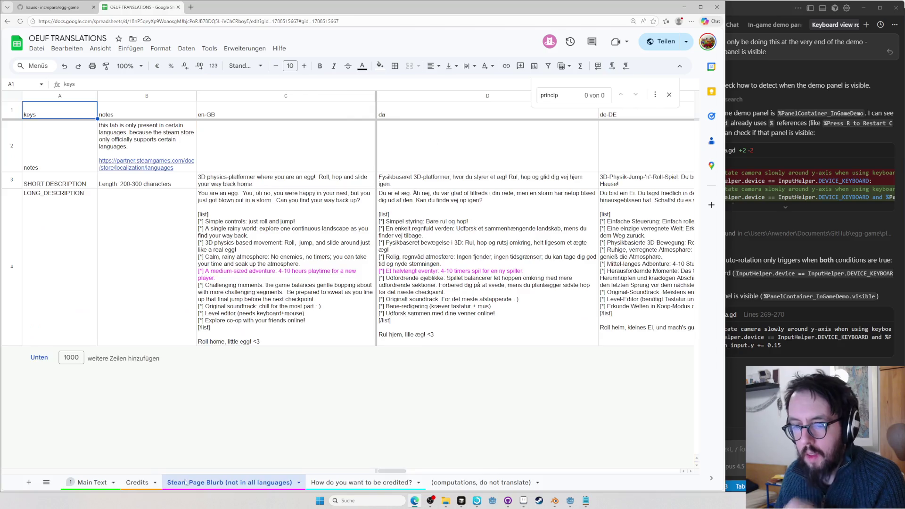
pyautogui.click(135, 483)
pyautogui.scroll(-5, 439, 229)
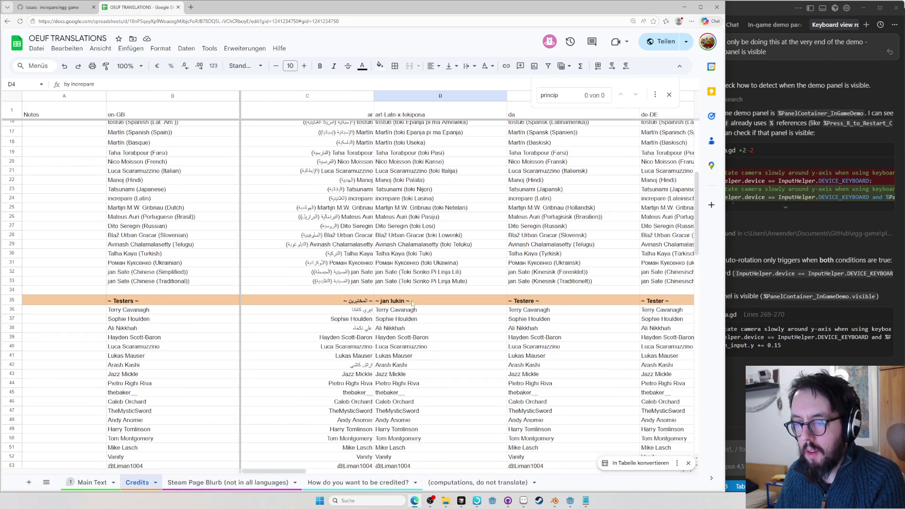
pyautogui.scroll(-3, 412, 302)
pyautogui.scroll(-3, 409, 299)
pyautogui.scroll(-2, 403, 292)
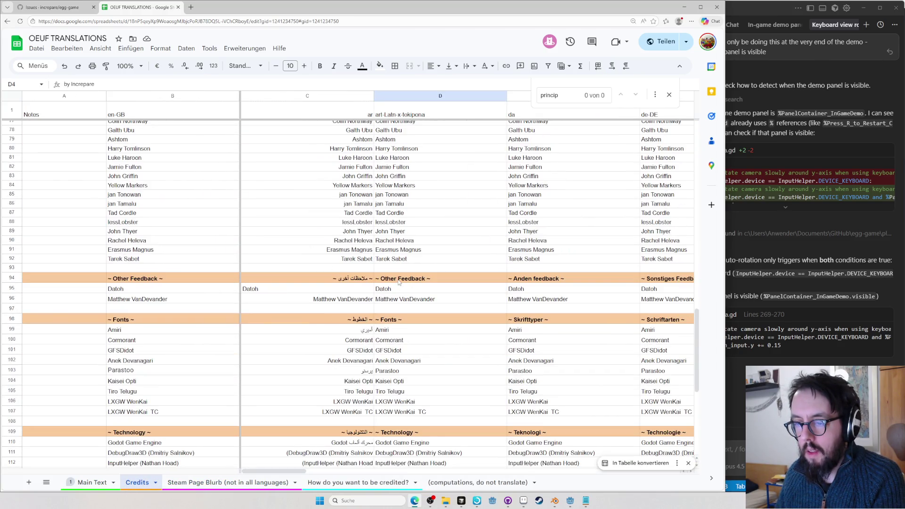
# Translate the Other Feedback header to 'jan toki ante' and the Fonts header to 'nasin sitelen toki'
pyautogui.doubleClick(399, 283)
pyautogui.press('BackSpace')
pyautogui.press('BackSpace')
pyautogui.press('BackSpace')
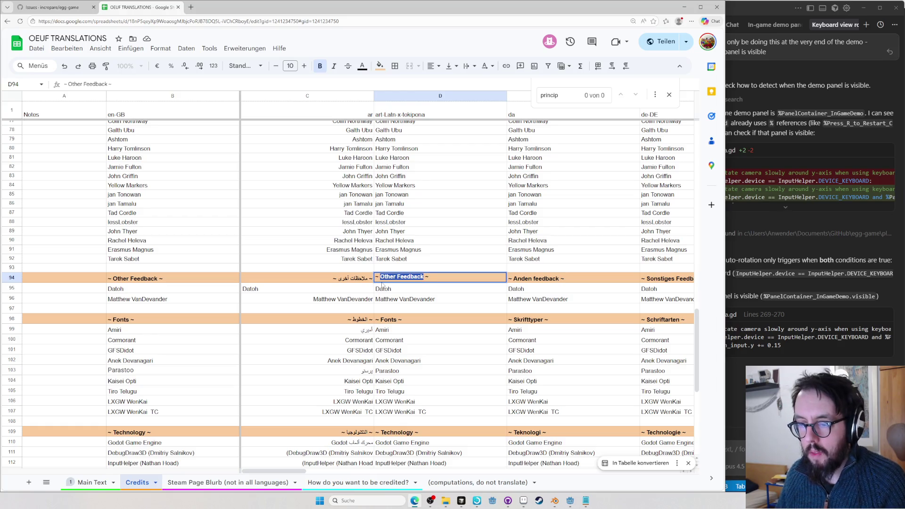
pyautogui.write('jan toki ante')
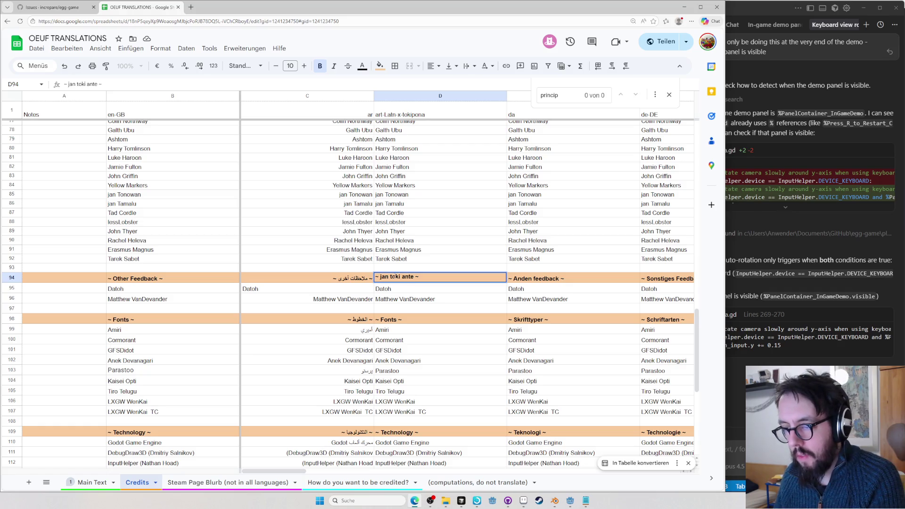
pyautogui.doubleClick(387, 320)
pyautogui.write('nasin sitelen')
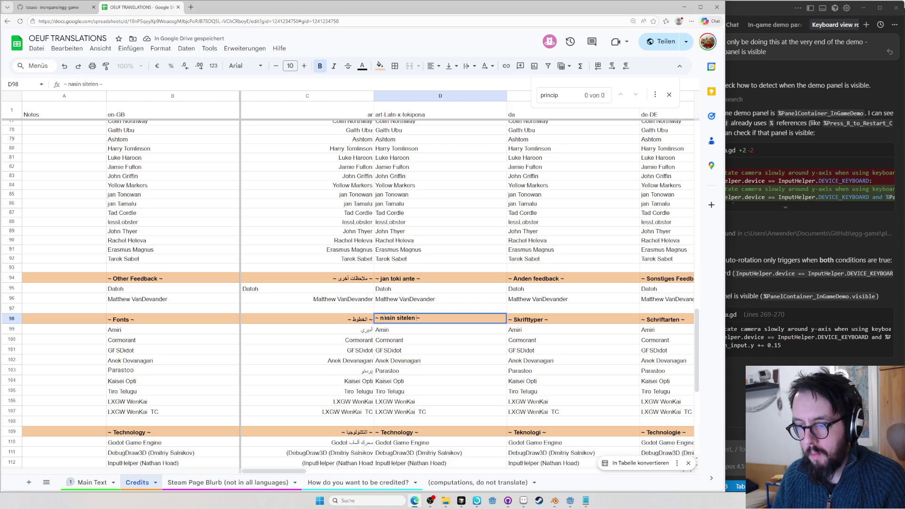
pyautogui.hotkey('ctrl', 'BackSpace')
pyautogui.hotkey('ctrl', 'BackSpace')
pyautogui.write('sitelen ')
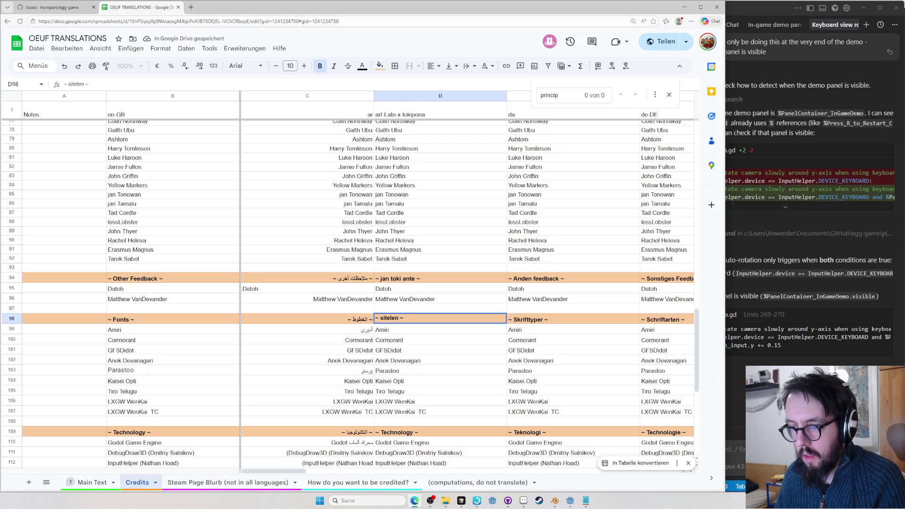
pyautogui.write('toki ')
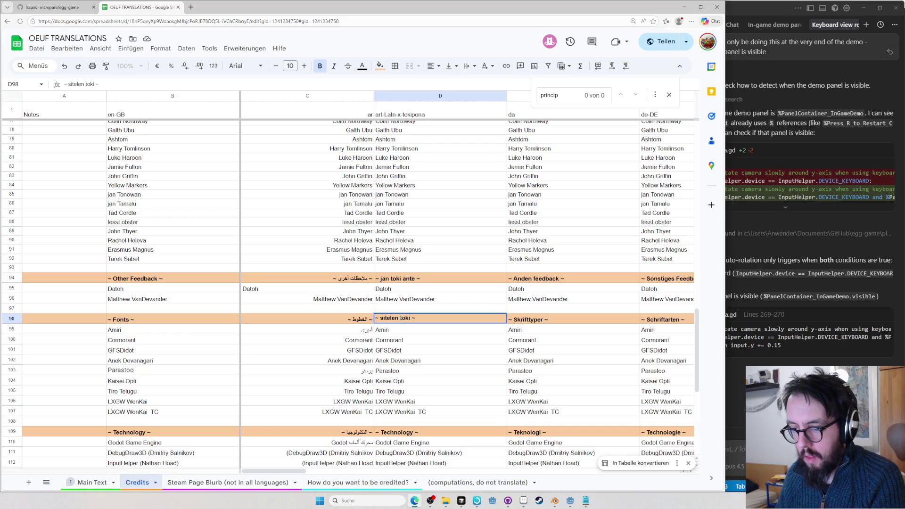
pyautogui.write('nasin')
pyautogui.scroll(-3, 388, 327)
pyautogui.click(389, 327)
# Translate the Technology and Tools headers as ilo pali and ilo pali ante
pyautogui.doubleClick(388, 327)
pyautogui.write('ilo pa~')
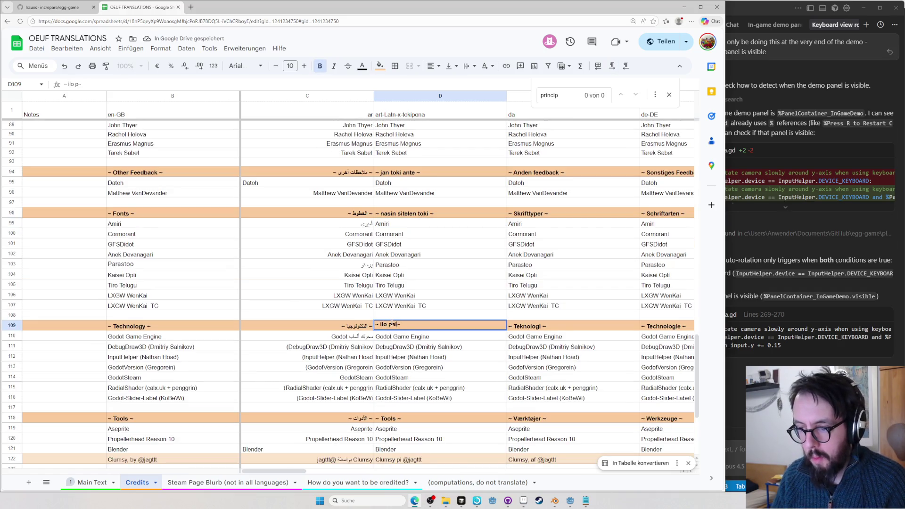
pyautogui.scroll(-3, 392, 324)
pyautogui.click(388, 312)
pyautogui.doubleClick(388, 312)
pyautogui.write('ilo ante')
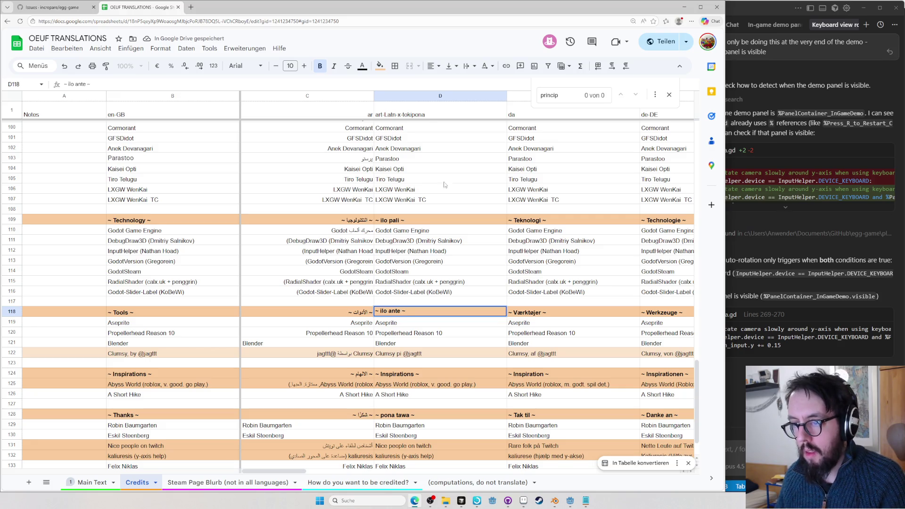
pyautogui.doubleClick(391, 219)
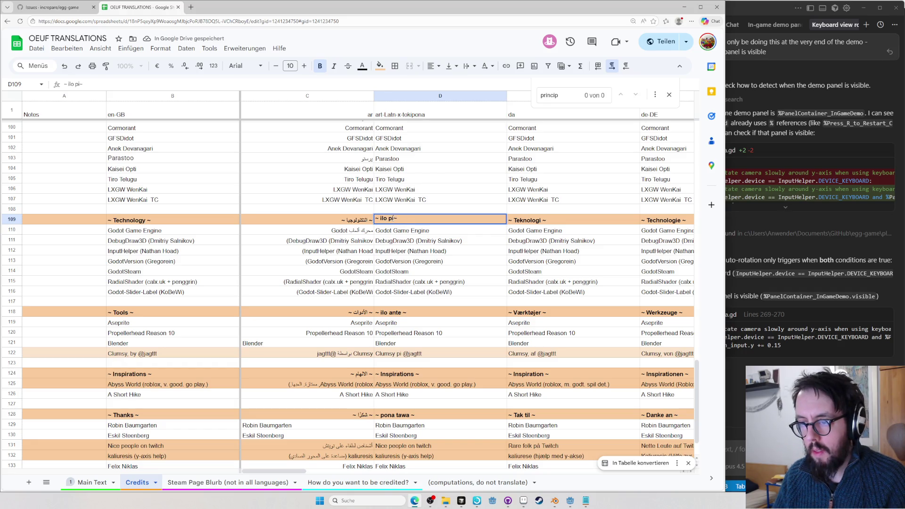
pyautogui.write('insa mus')
pyautogui.press('BackSpace')
pyautogui.press('BackSpace')
pyautogui.press('BackSpace')
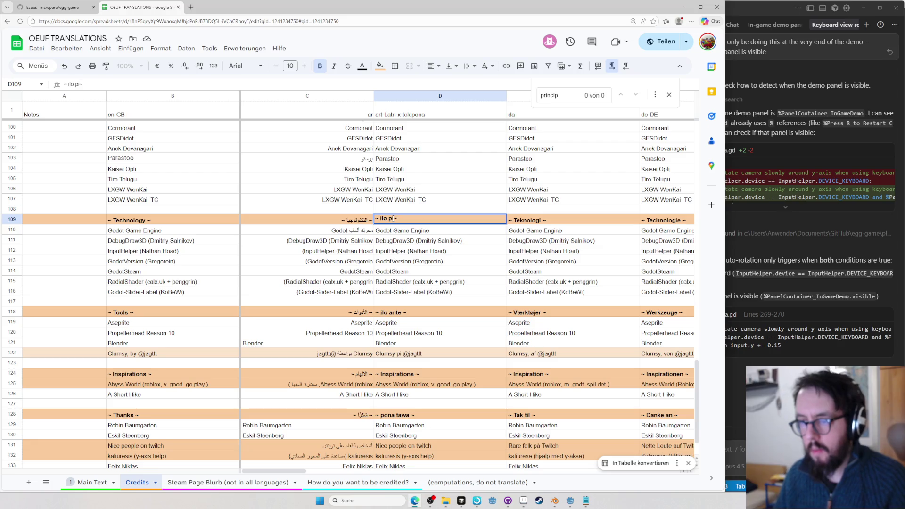
pyautogui.write('pali')
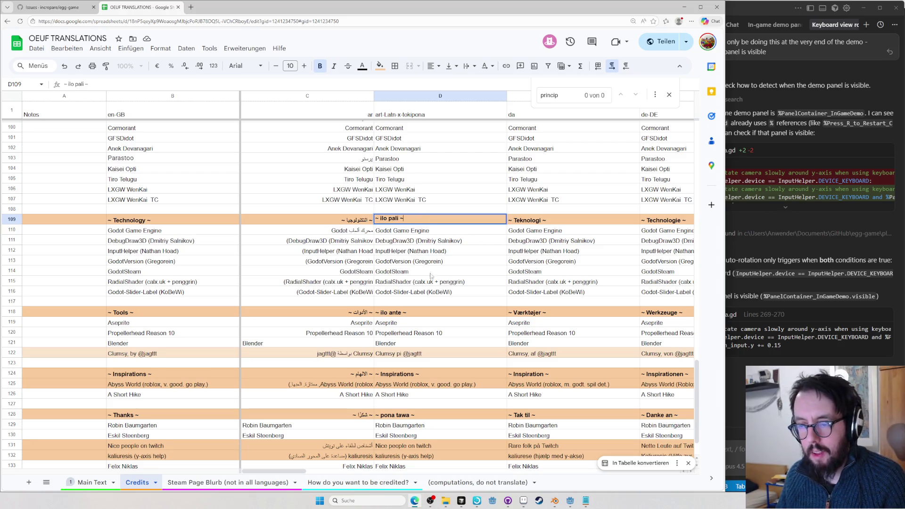
pyautogui.press('Return')
pyautogui.press('Down')
pyautogui.doubleClick(393, 313)
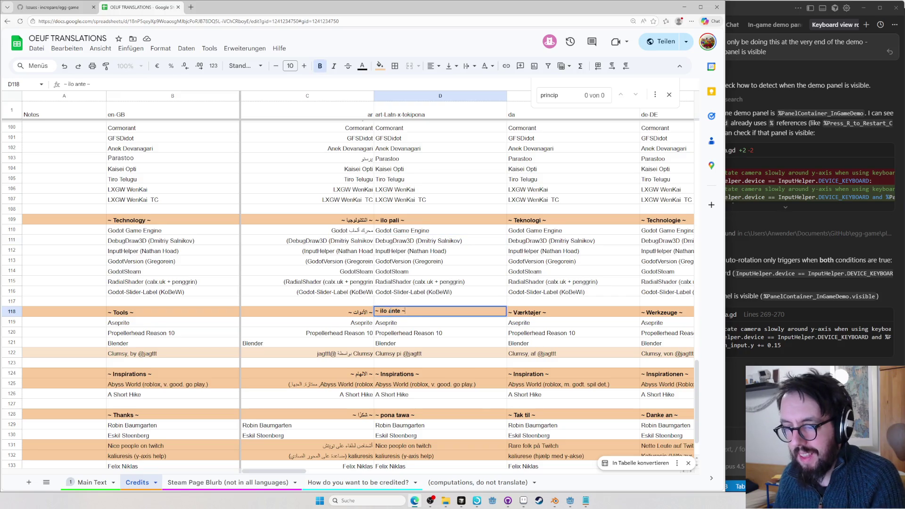
pyautogui.write('pali')
pyautogui.press('Return')
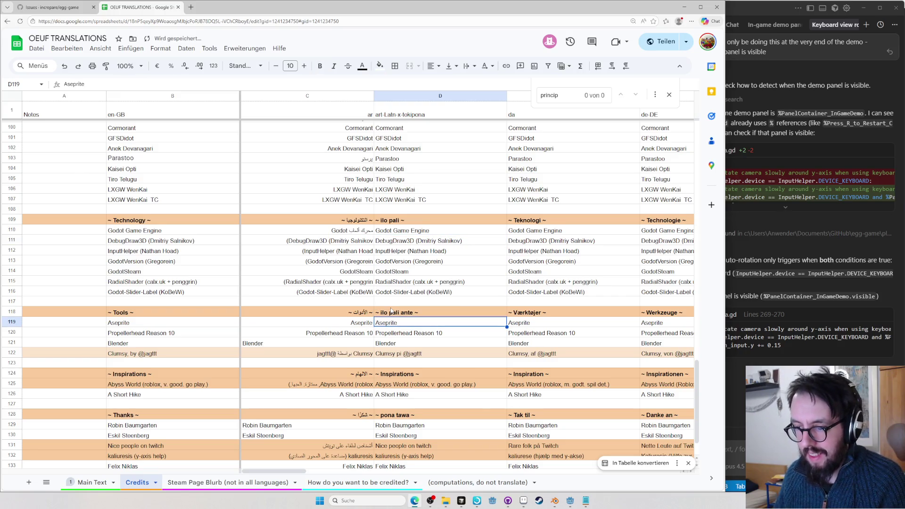
# Translate the Inspirations header as musi seme li suli tawa musi ni, then select the Thanks header
pyautogui.doubleClick(397, 375)
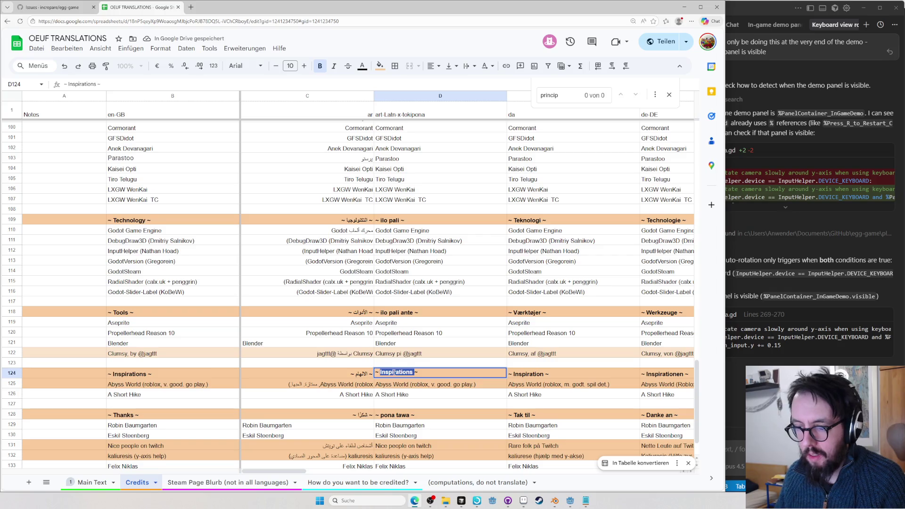
pyautogui.write('musi se~')
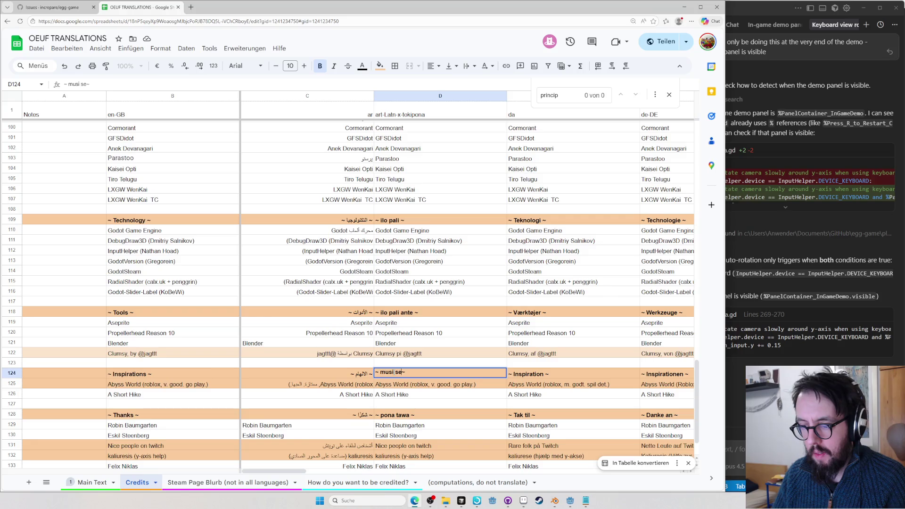
pyautogui.write('a musi ni')
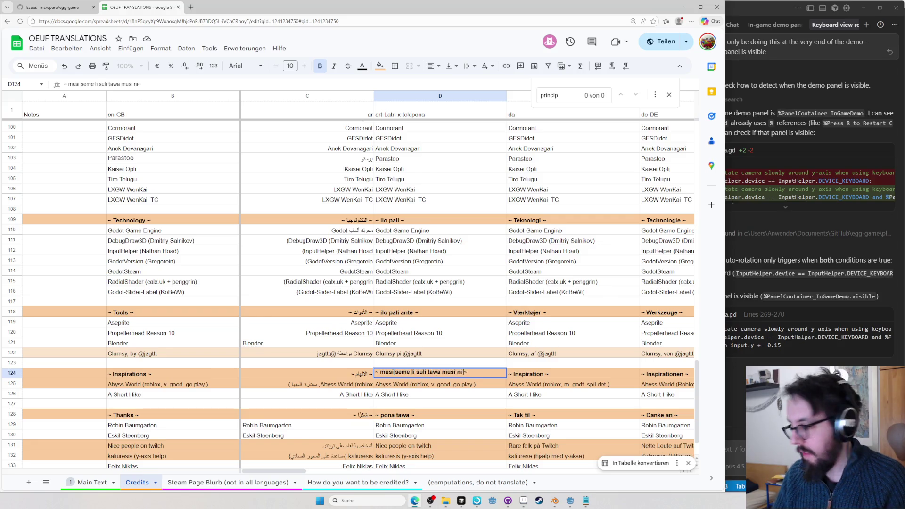
pyautogui.press('Return')
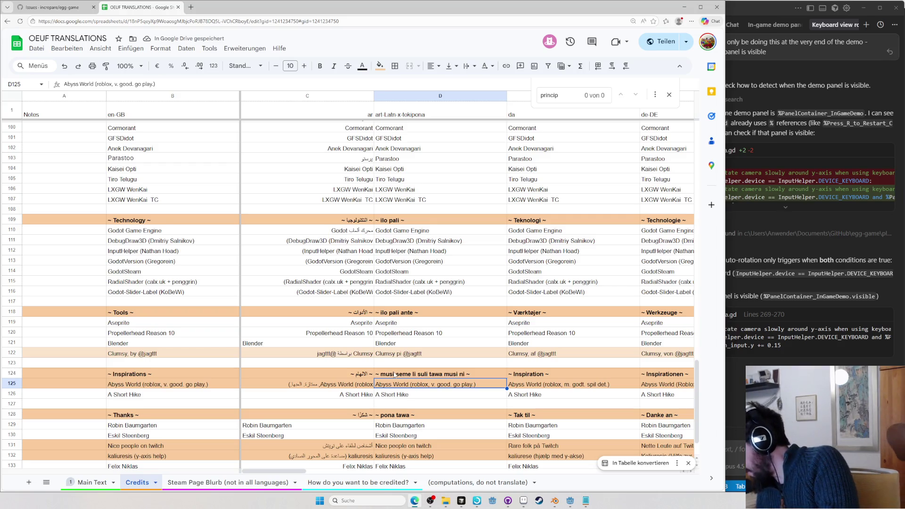
pyautogui.scroll(-2, 436, 297)
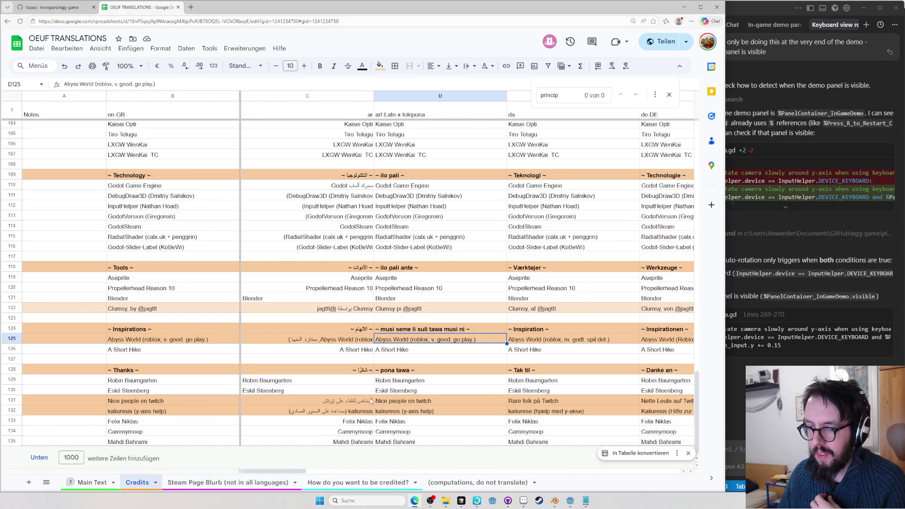
pyautogui.click(401, 371)
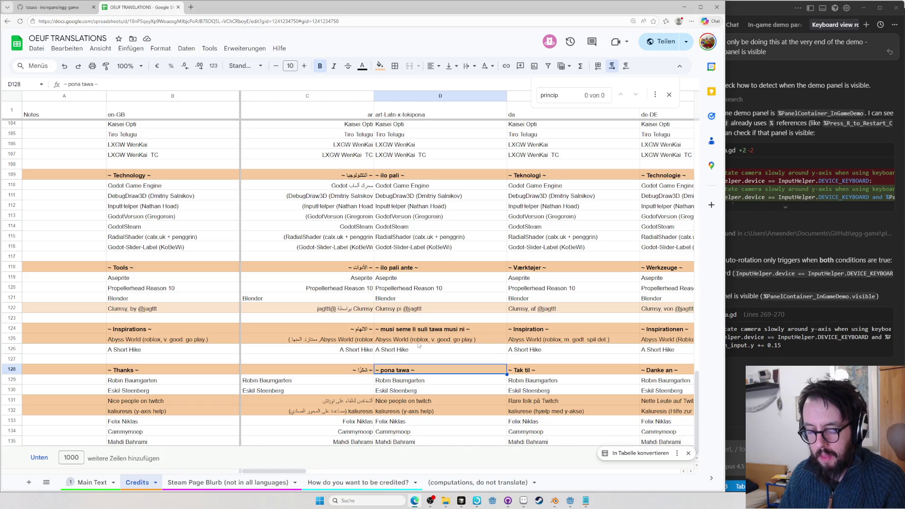
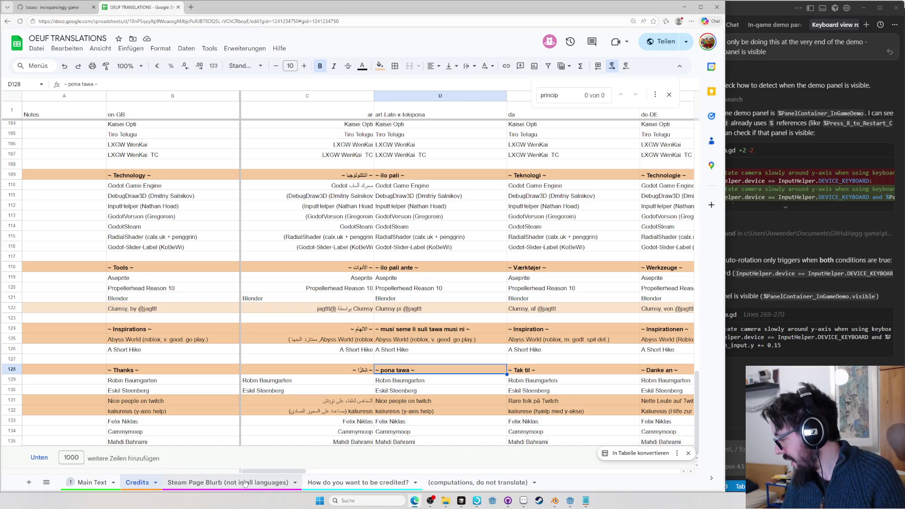
# Check the sike waso game name on the Main Text sheet, then return to Credits
pyautogui.click(245, 484)
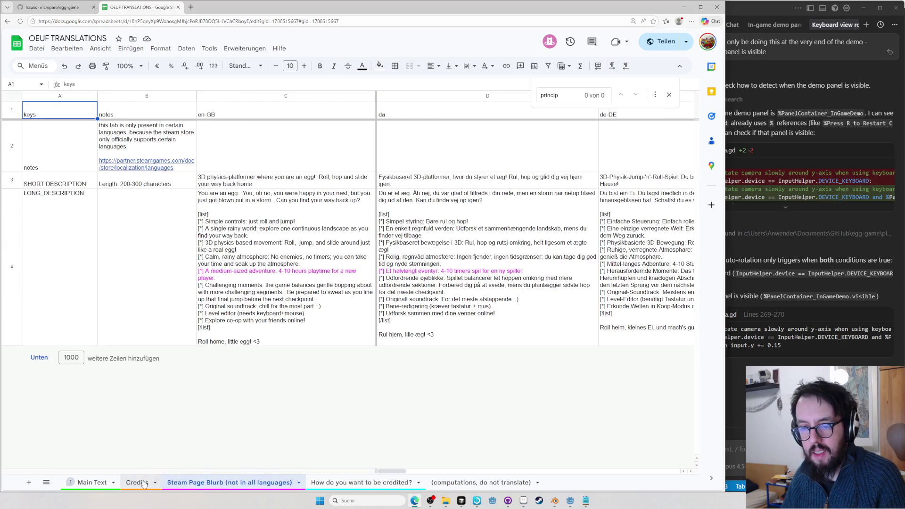
pyautogui.click(92, 483)
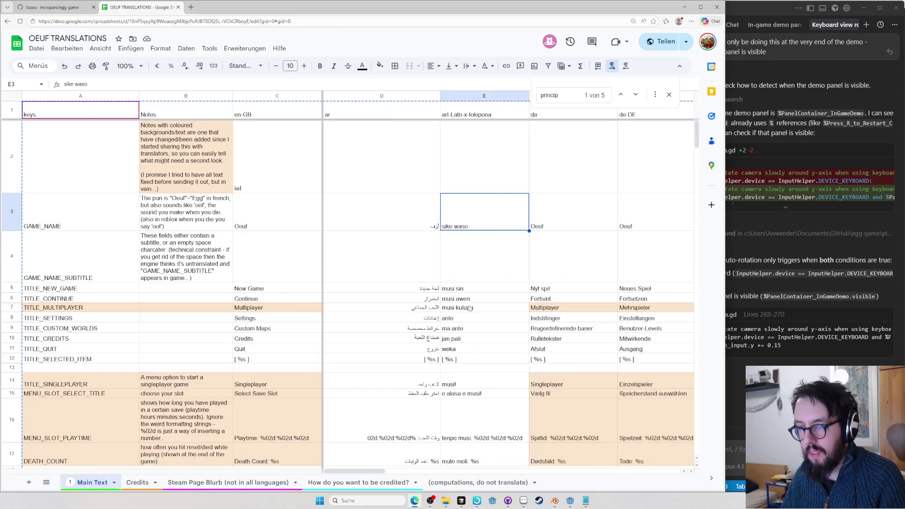
pyautogui.click(472, 227)
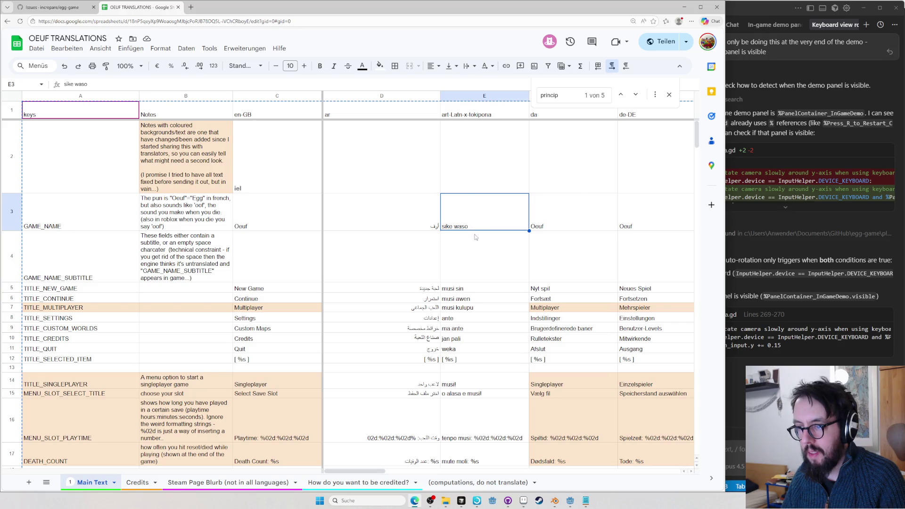
pyautogui.scroll(-3, 475, 237)
pyautogui.scroll(-3, 476, 246)
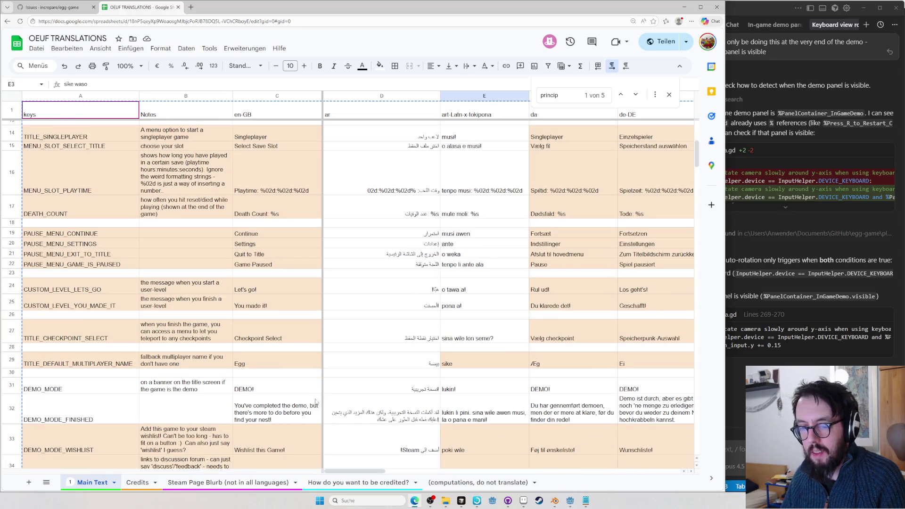
pyautogui.click(256, 483)
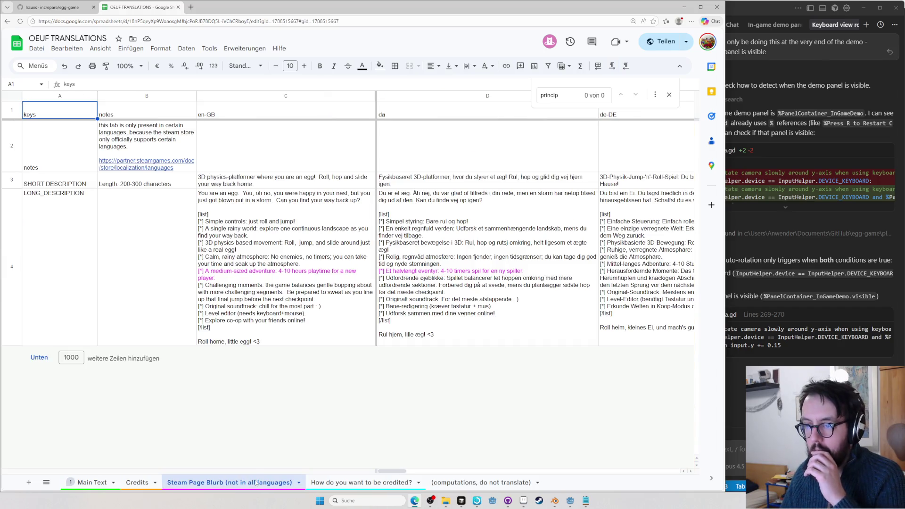
pyautogui.click(137, 482)
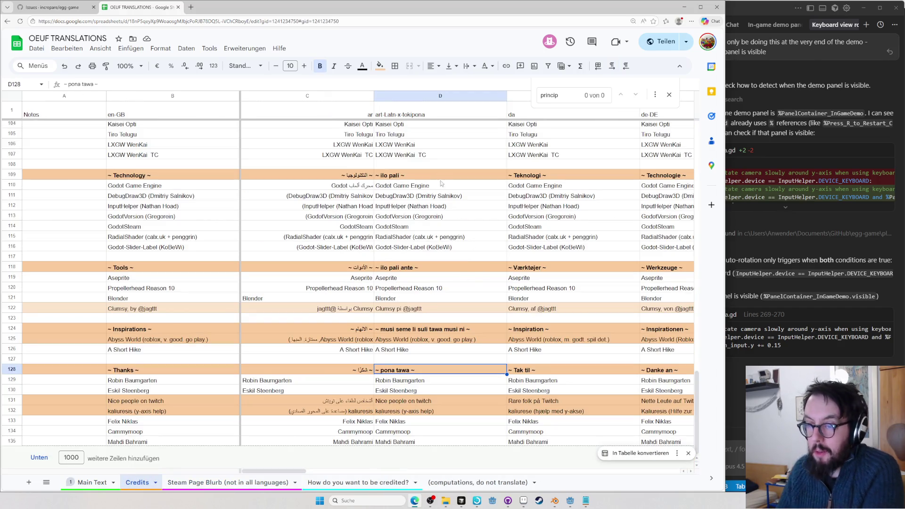
# Edit P128 to '~ gratias agentur ~' by removing 'vobis', and copy 'gratias agentur'
pyautogui.press('Right')
pyautogui.press('Right')
pyautogui.press('Right')
pyautogui.press('Right')
pyautogui.press('Right')
pyautogui.press('Right')
pyautogui.press('Right')
pyautogui.press('Right')
pyautogui.press('Right')
pyautogui.press('Right')
pyautogui.press('Right')
pyautogui.press('Right')
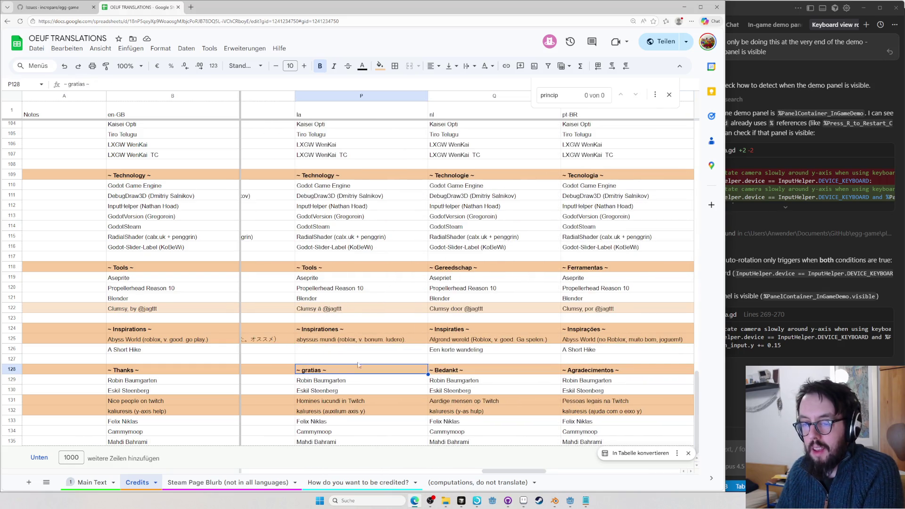
pyautogui.press('Return')
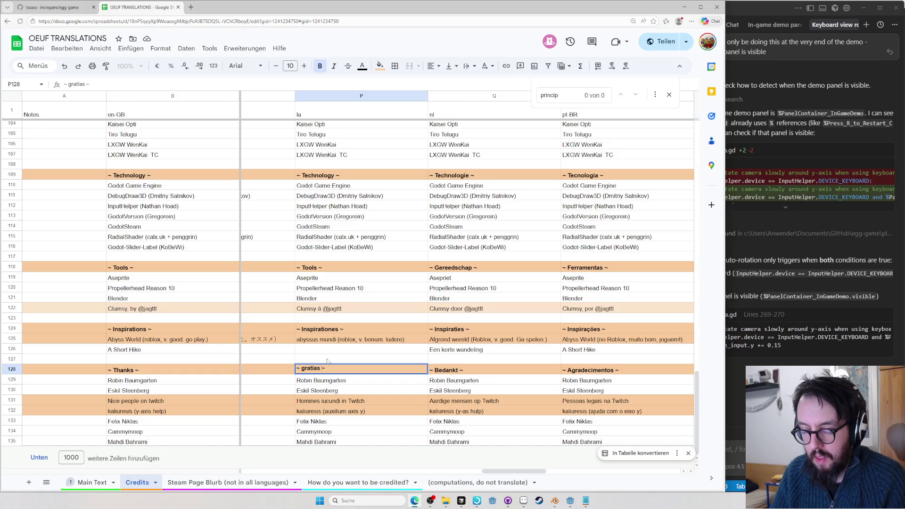
pyautogui.write('vobis')
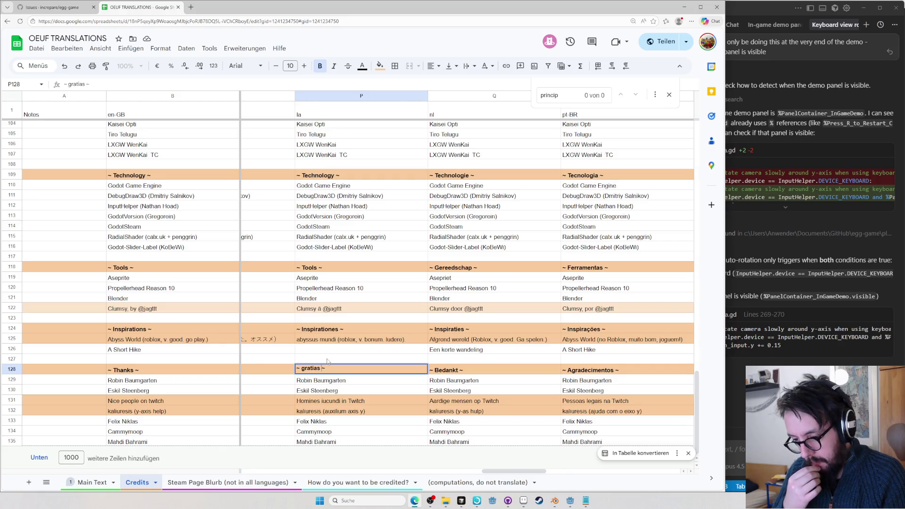
pyautogui.write('vobis ago')
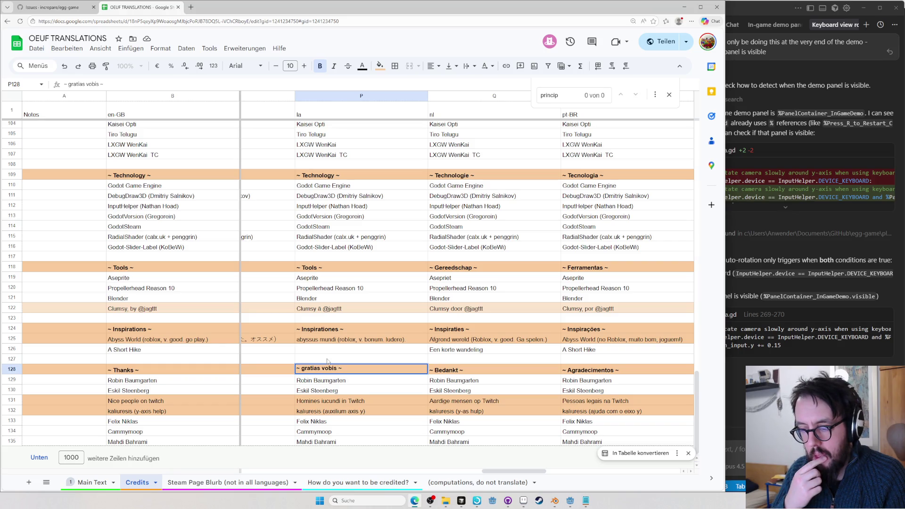
pyautogui.write('agentur')
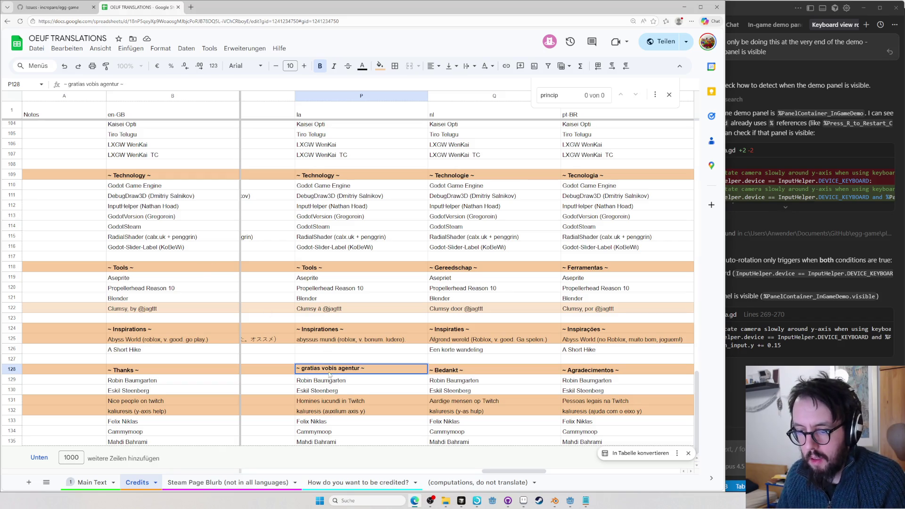
pyautogui.doubleClick(330, 368)
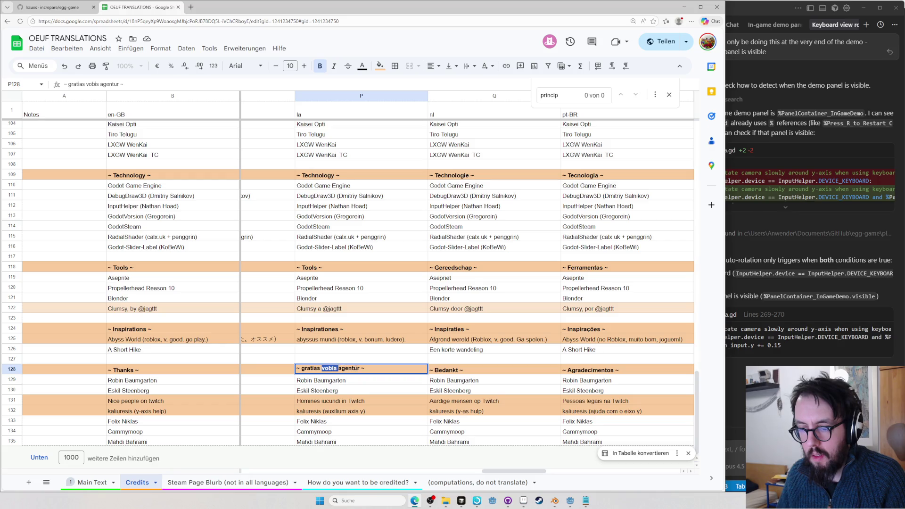
pyautogui.press('BackSpace')
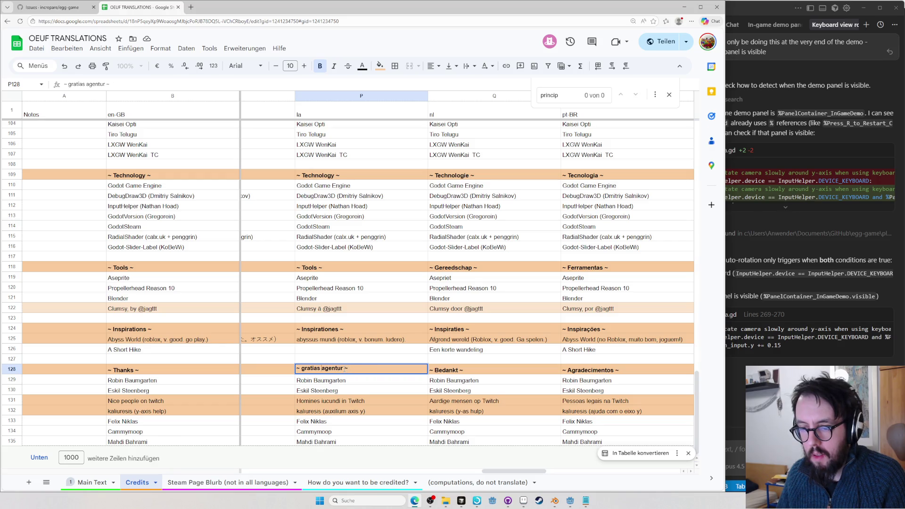
pyautogui.moveTo(344, 368); pyautogui.dragTo(308, 374)
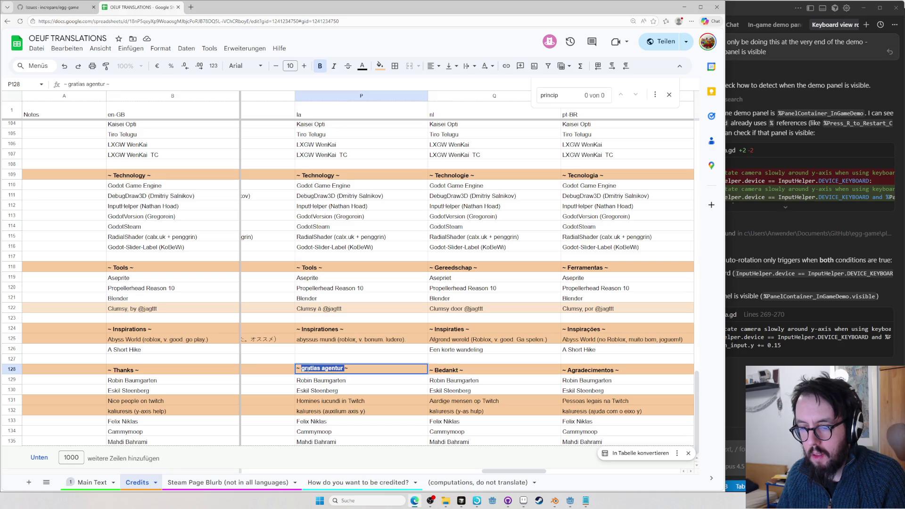
pyautogui.hotkey('ctrl', 't')
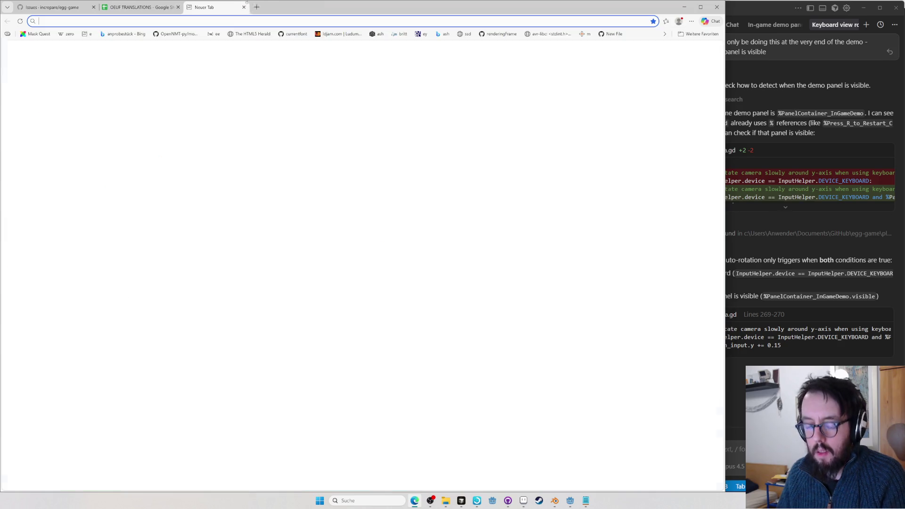
pyautogui.write('macronizer')
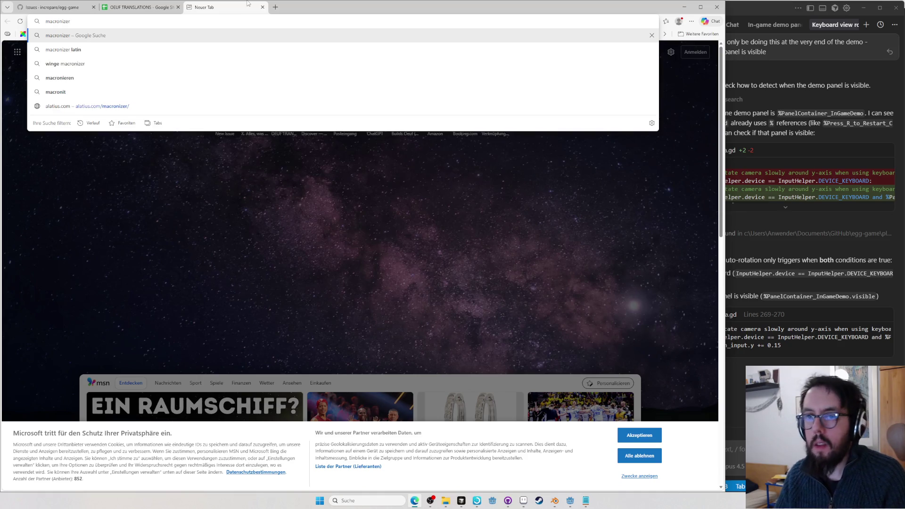
# Macronize 'gratias agentur' on alatius.com into 'grātiās agentur' and copy the result
pyautogui.press('BackSpace')
pyautogui.press('BackSpace')
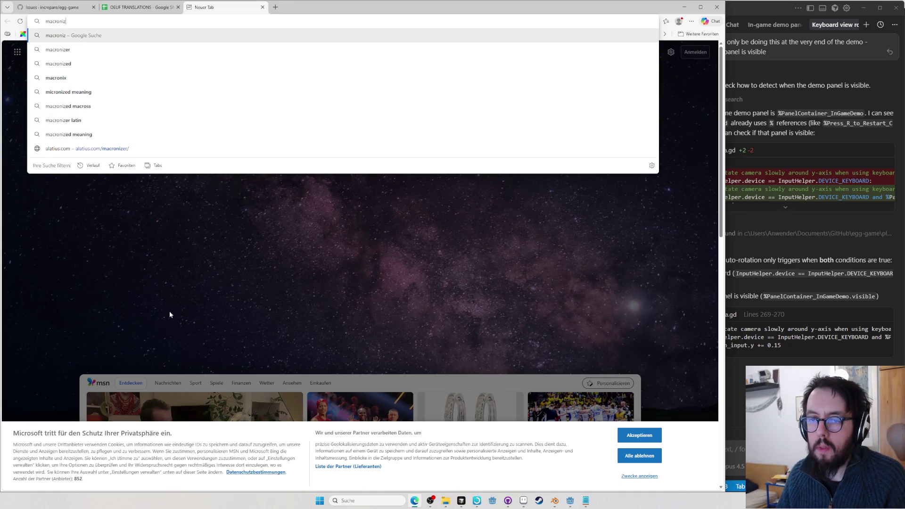
pyautogui.click(135, 149)
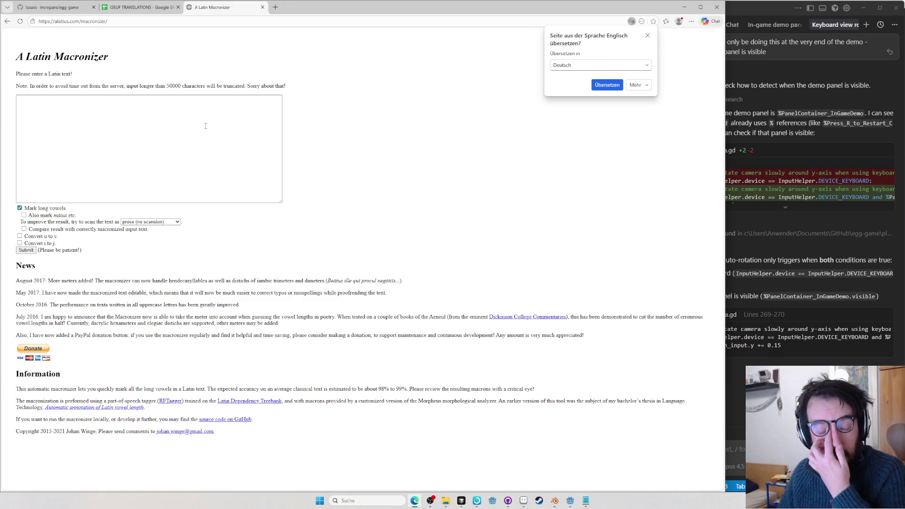
pyautogui.write('gratias agentur')
pyautogui.click(25, 250)
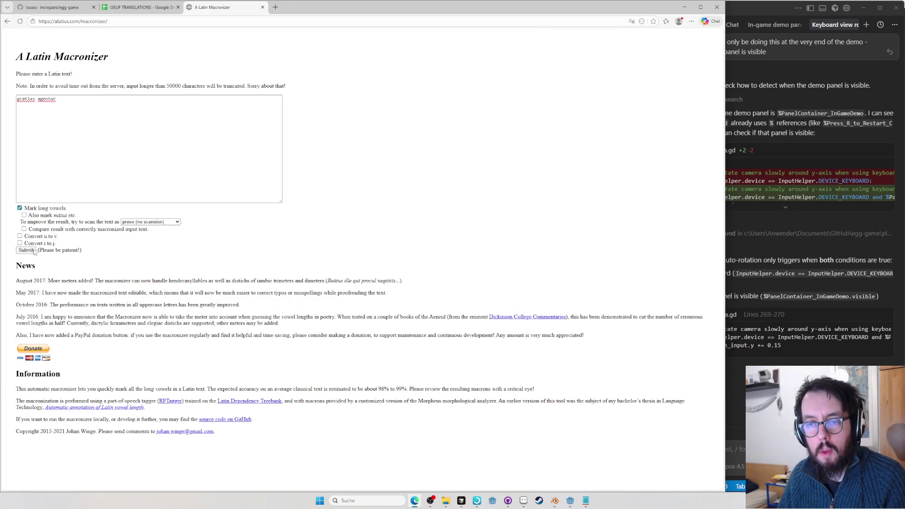
pyautogui.moveTo(57, 206); pyautogui.dragTo(12, 207)
pyautogui.hotkey('ctrl', 'shift', 'Tab')
# Paste the result into P128 and capitalise it so the heading reads '~ Grātiās agentur ~'
pyautogui.write('grātiās agentur')
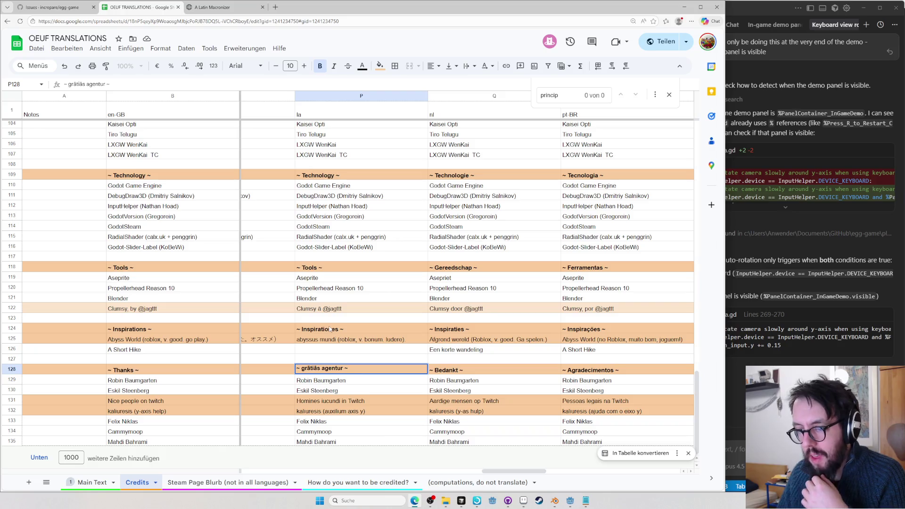
pyautogui.click(302, 368)
pyautogui.press('BackSpace')
pyautogui.write('G')
pyautogui.click(318, 329)
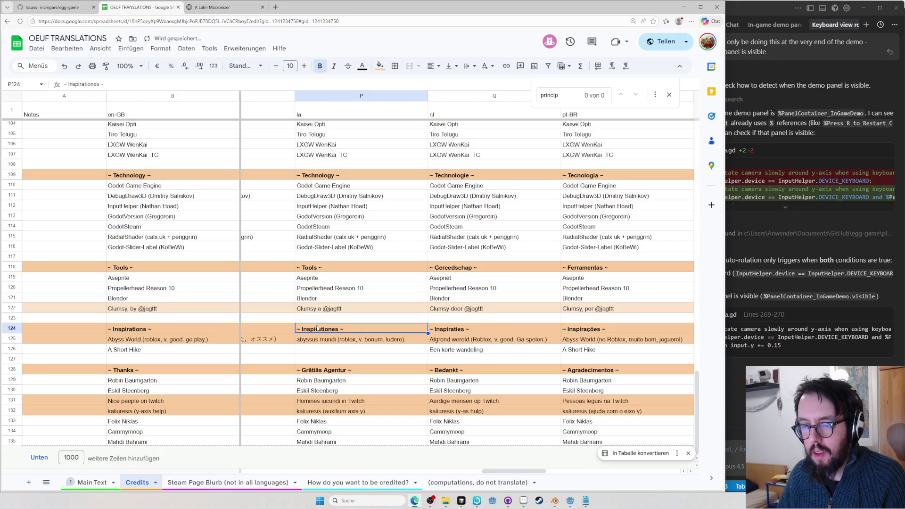
pyautogui.doubleClick(318, 328)
pyautogui.click(212, 7)
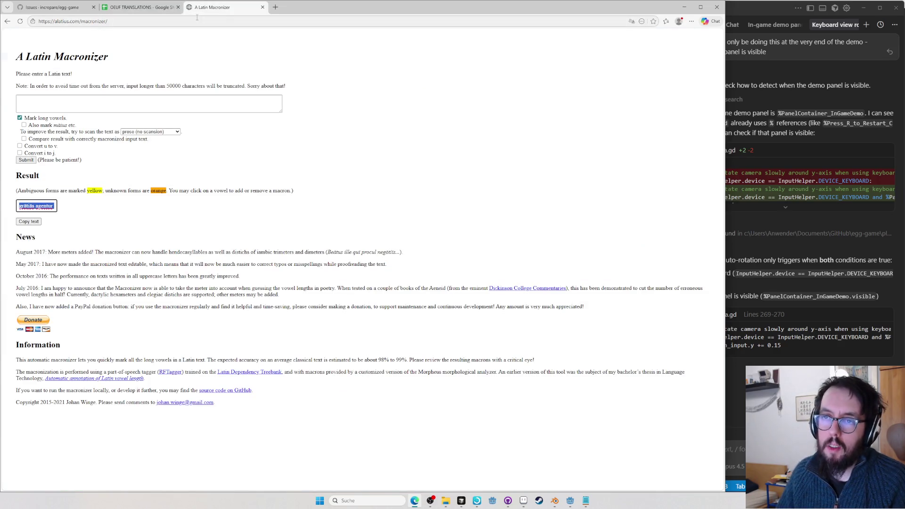
# Look up inspirationes on Wiktionary and paste the headword inspīrātiōnēs into P124
pyautogui.hotkey('ctrl', 't')
pyautogui.write('inspirationes')
pyautogui.press('Return')
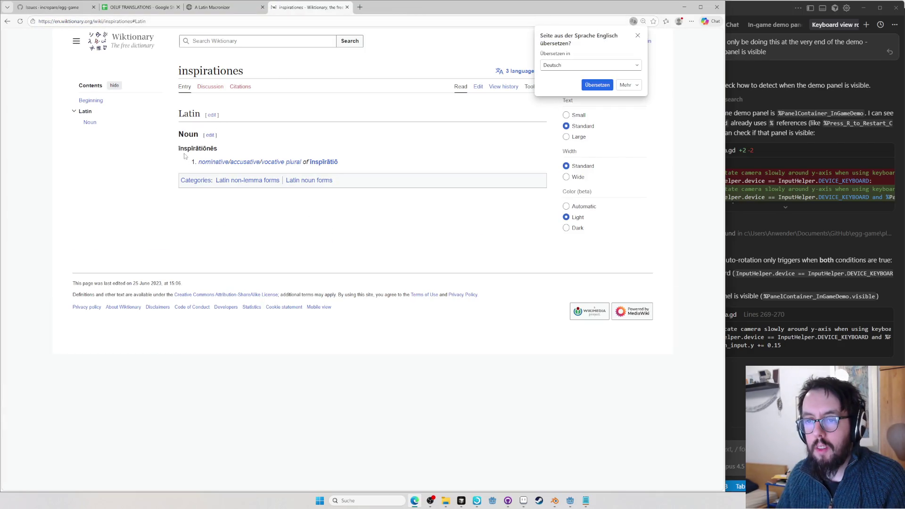
pyautogui.doubleClick(199, 148)
pyautogui.hotkey('ctrl', 'c')
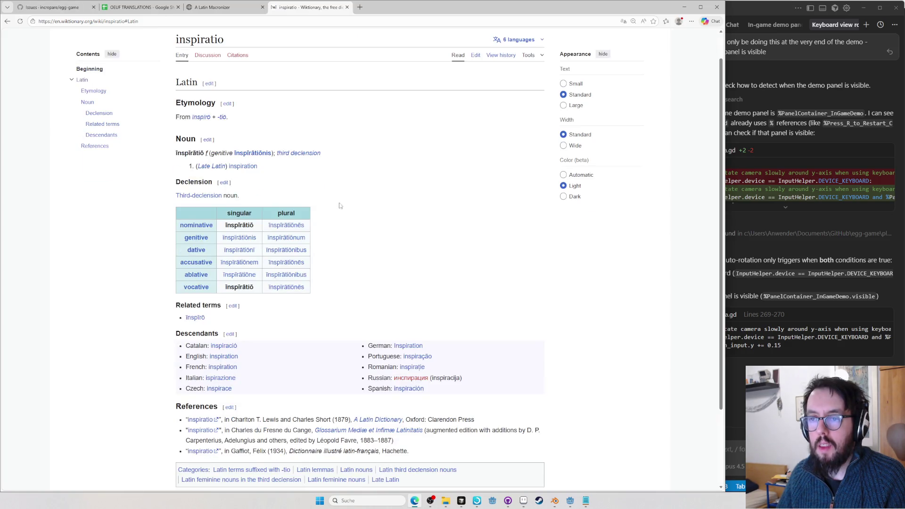
pyautogui.click(136, 8)
pyautogui.hotkey('ctrl', 'v')
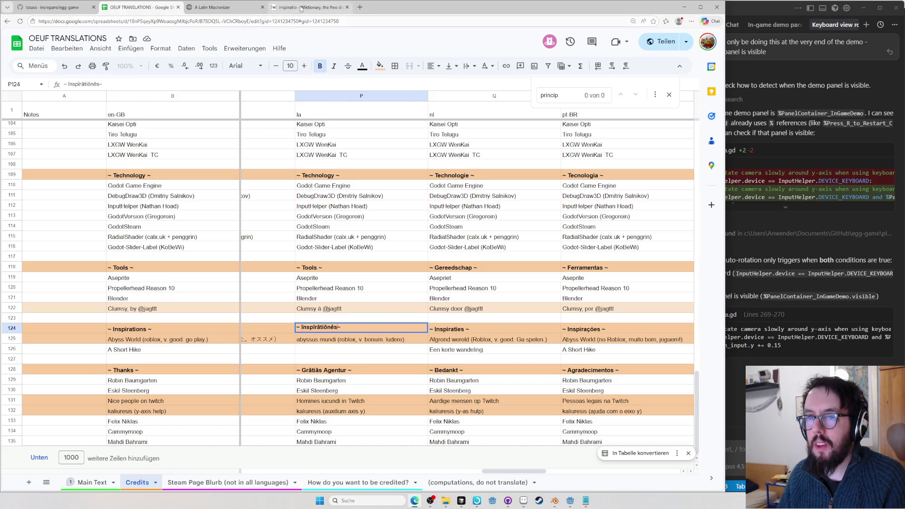
# Enter the capitalised Inspīrātiōnēs into the Macronizer text box and submit it
pyautogui.click(212, 8)
pyautogui.click(176, 100)
pyautogui.hotkey('ctrl', 'v')
pyautogui.hotkey('ctrl', 'a')
pyautogui.press('BackSpace')
pyautogui.write('Inspīrātiōnēs')
pyautogui.click(26, 251)
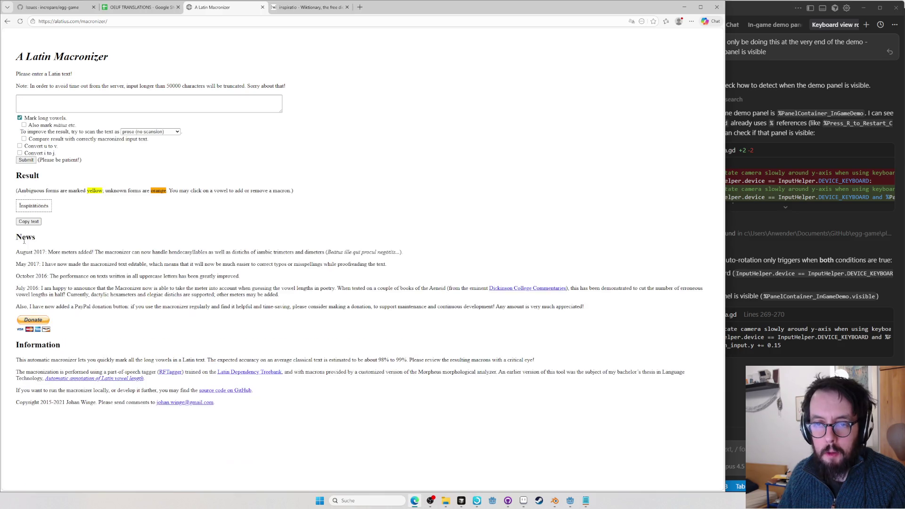
# Look up technologica and its base form technologicus on Wiktionary
pyautogui.click(19, 206)
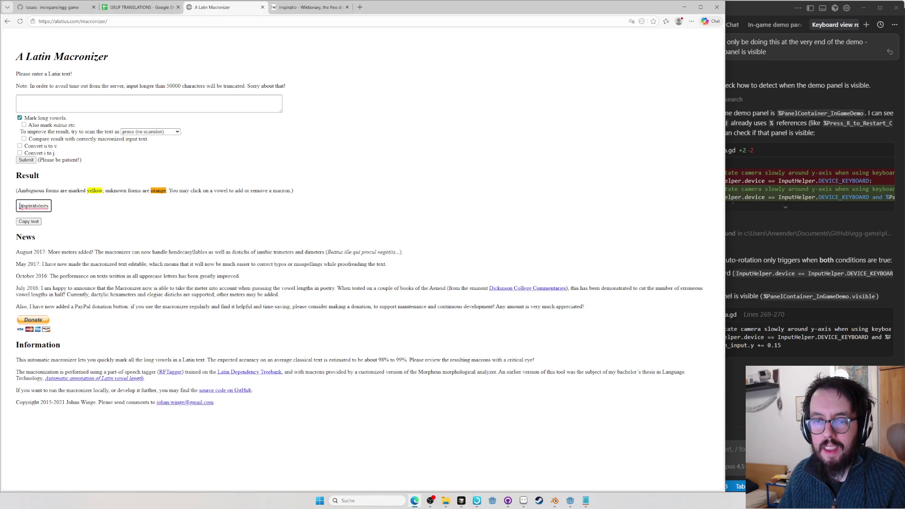
pyautogui.click(121, 10)
pyautogui.hotkey('ctrl', 't')
pyautogui.hotkey('ctrl', 'v')
pyautogui.press('Return')
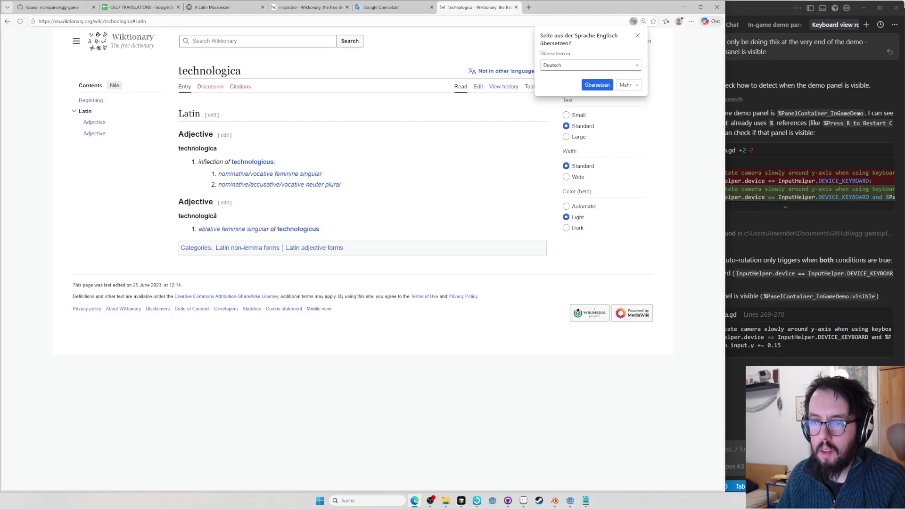
pyautogui.click(248, 162)
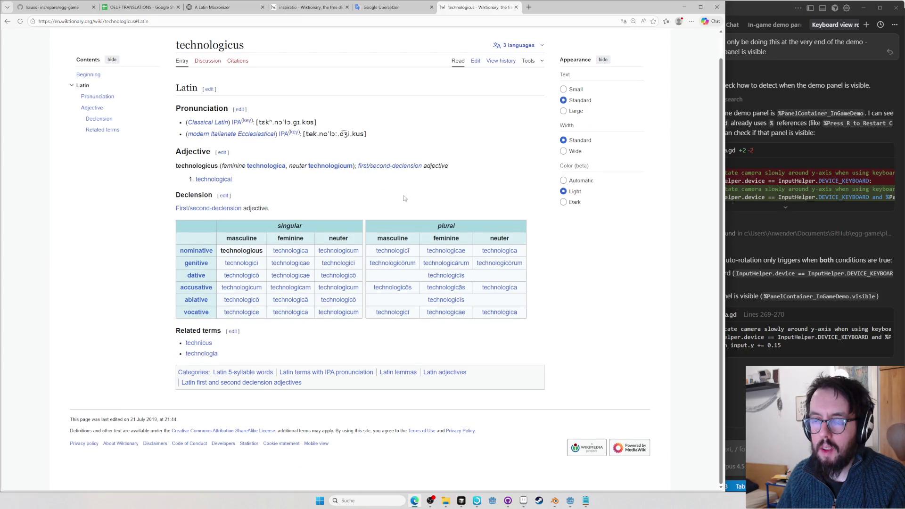
pyautogui.hotkey('alt', 'Left')
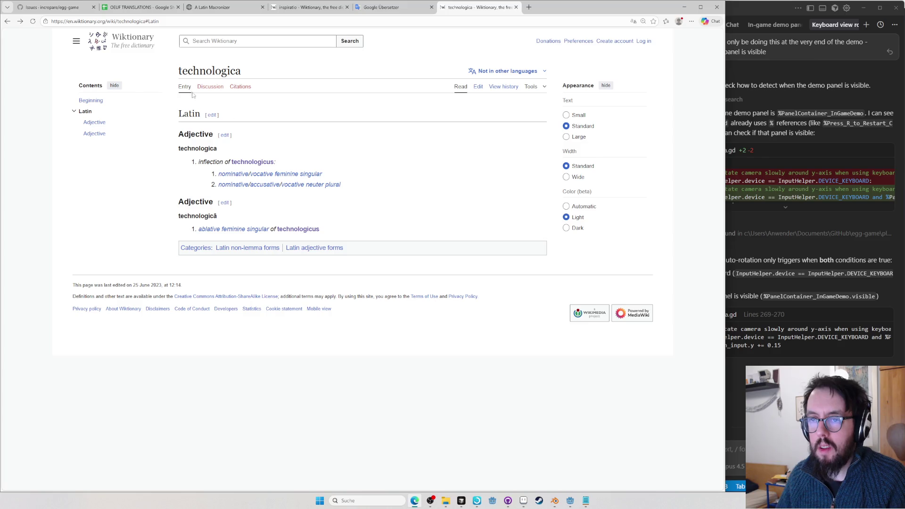
pyautogui.click(297, 7)
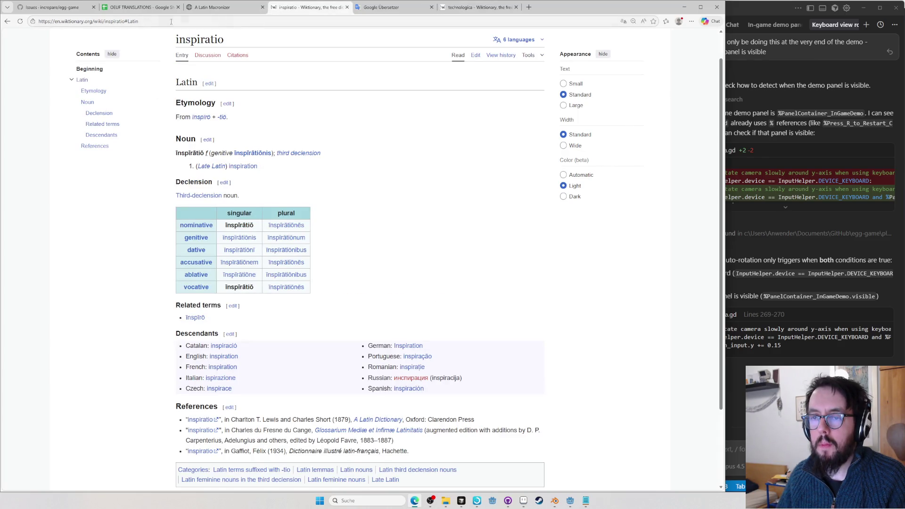
# From the Instrumenta heading in P118, look up instrumentum on Wiktionary and select īnstrūmentum
pyautogui.click(145, 8)
pyautogui.doubleClick(319, 266)
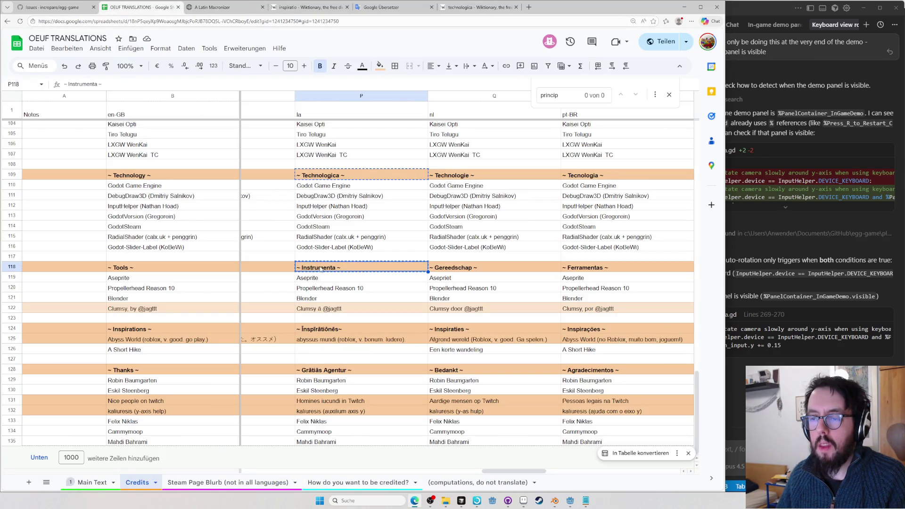
pyautogui.click(479, 7)
pyautogui.click(282, 22)
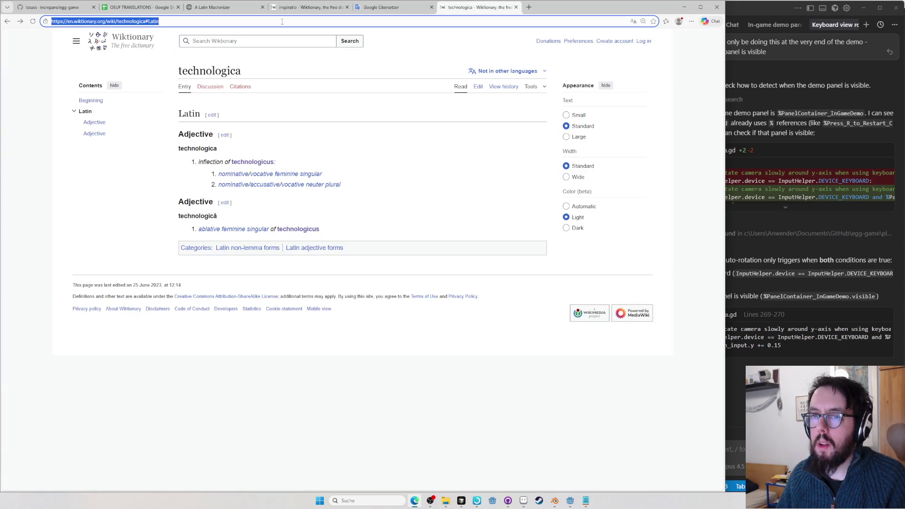
pyautogui.write('instrumentum')
pyautogui.press('Return')
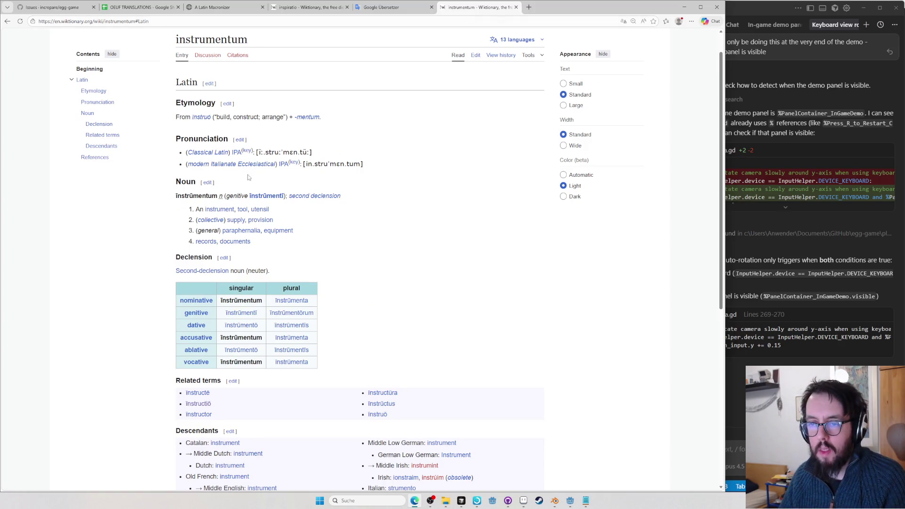
pyautogui.doubleClick(198, 196)
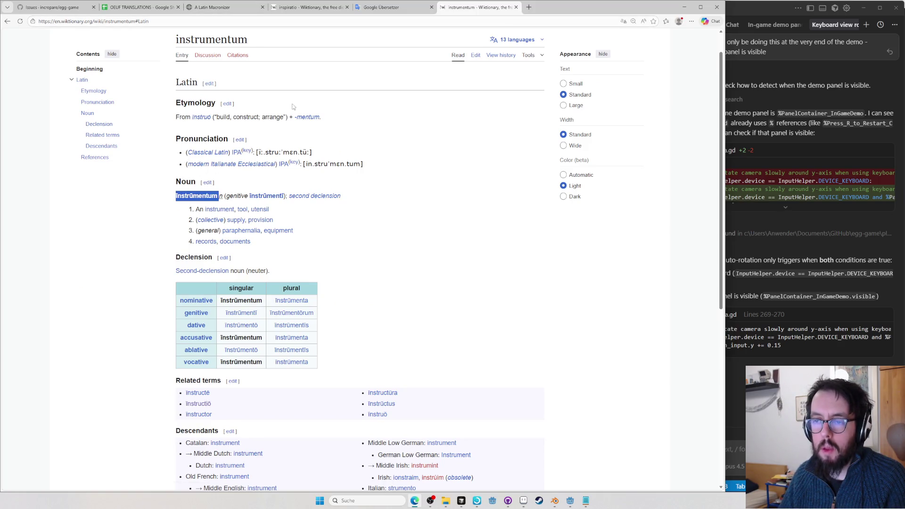
pyautogui.click(383, 8)
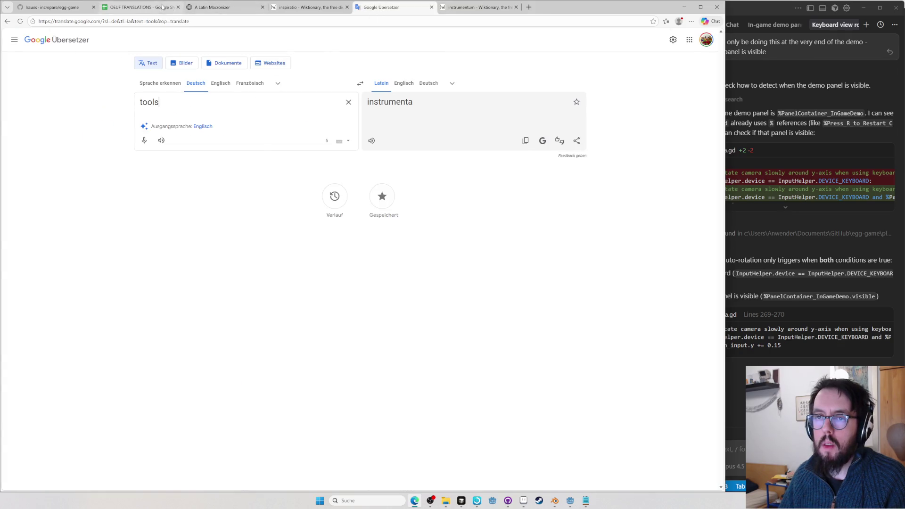
# Macronize 'Instrumenta' in Latin Macronizer, select the result and return to the spreadsheet
pyautogui.click(138, 7)
pyautogui.click(308, 7)
pyautogui.click(225, 8)
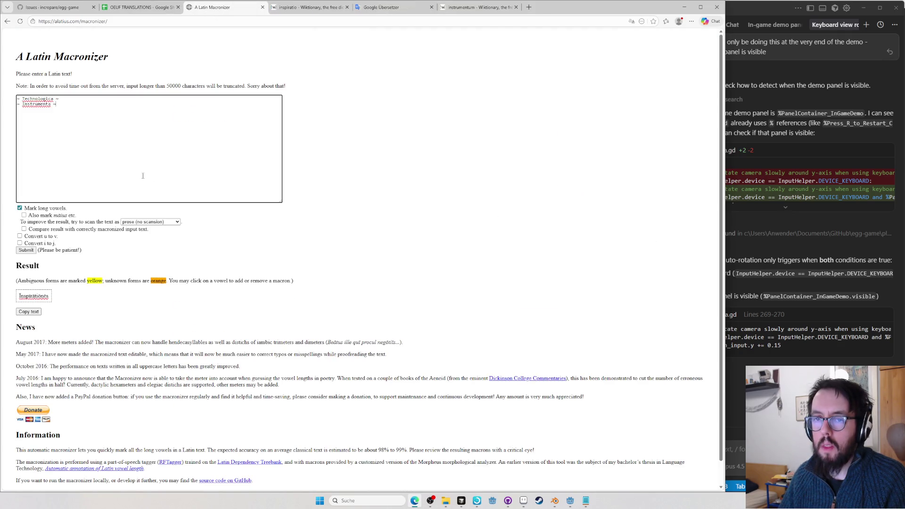
pyautogui.hotkey('ctrl', 'a')
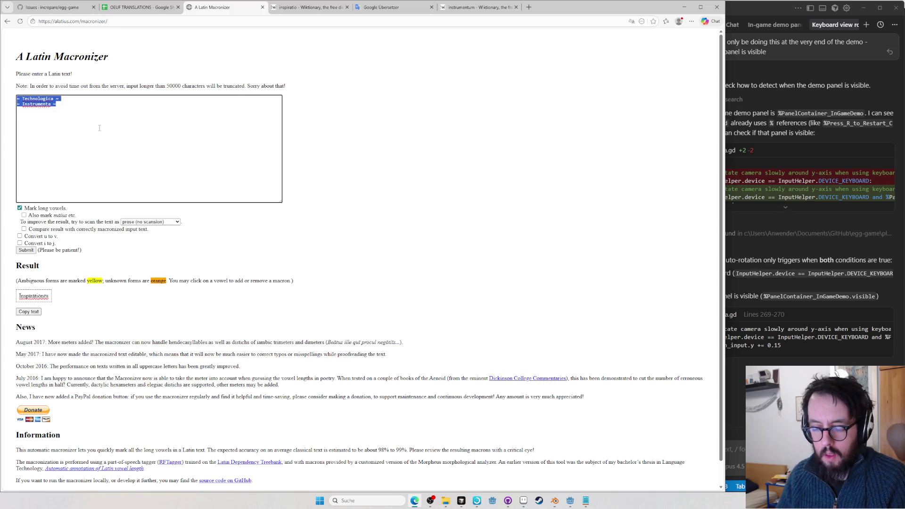
pyautogui.write('Instrumenta')
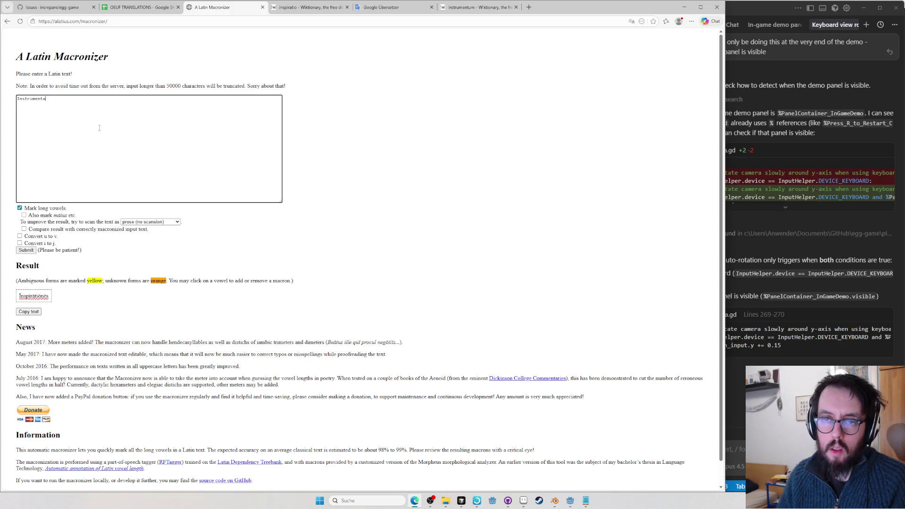
pyautogui.click(25, 250)
pyautogui.click(26, 250)
pyautogui.moveTo(18, 205); pyautogui.dragTo(47, 206)
pyautogui.hotkey('ctrl', 'shift', 'Tab')
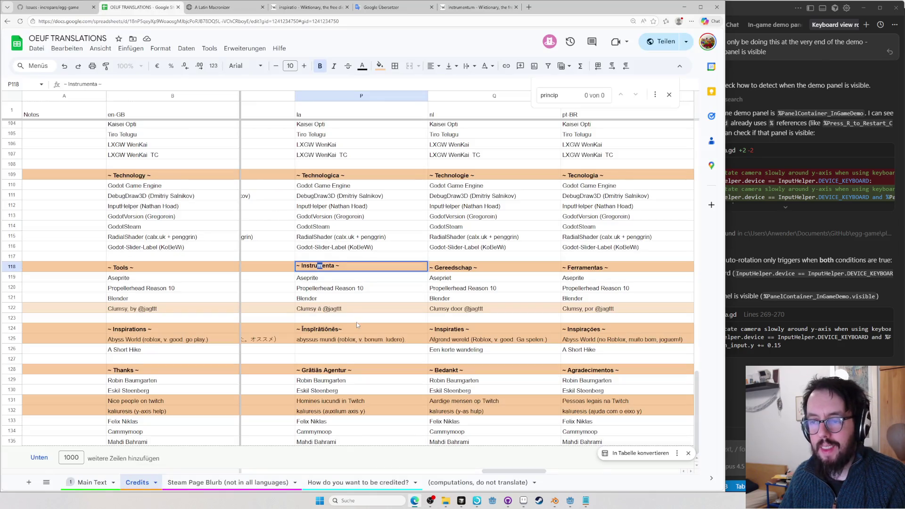
# Paste the macronized Īnstrūmenta into the Tools heading in P118
pyautogui.doubleClick(319, 265)
pyautogui.hotkey('ctrl', 'v')
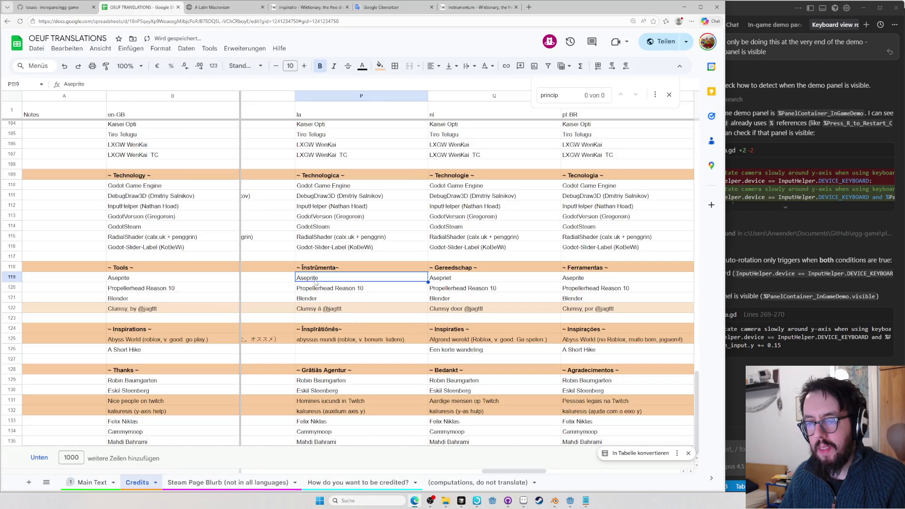
pyautogui.click(320, 311)
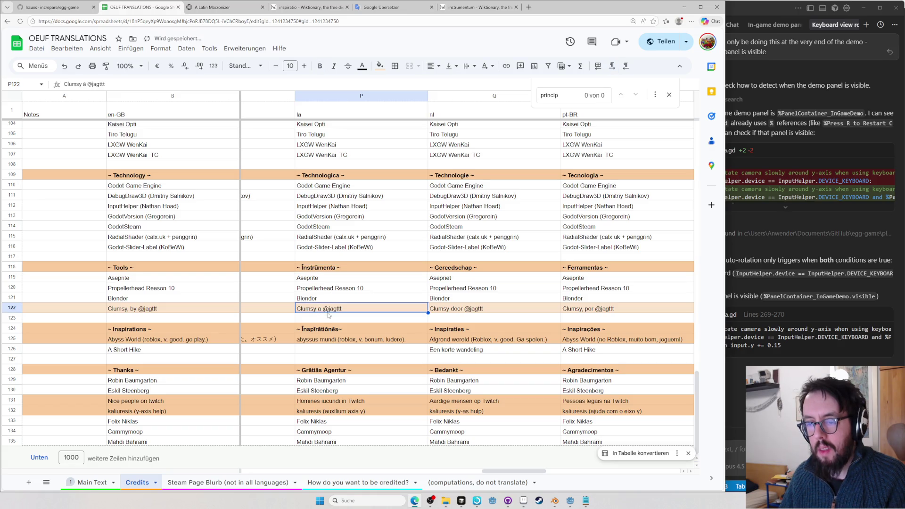
# Rewrite P125 with 'Abyss World', remove 'v.', and check bonus on Wiktionary
pyautogui.doubleClick(314, 339)
pyautogui.moveTo(337, 337); pyautogui.dragTo(288, 327)
pyautogui.write('A')
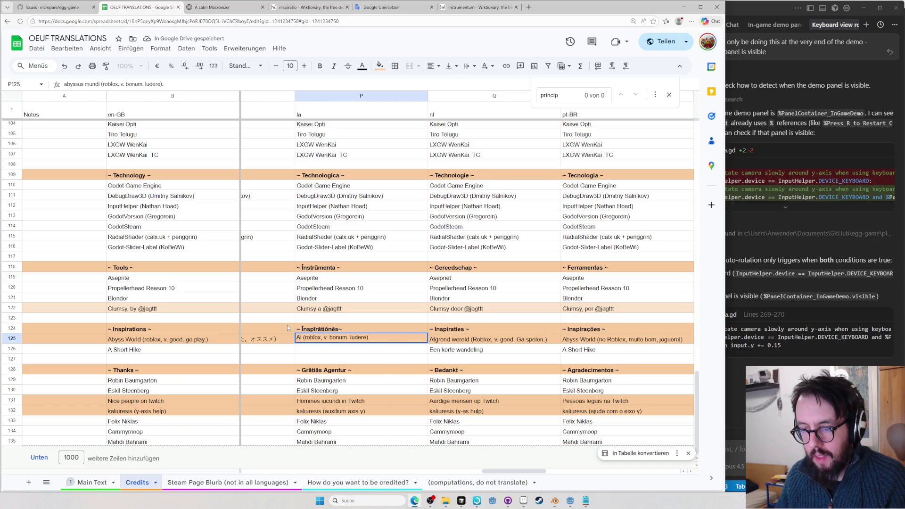
pyautogui.write('byi')
pyautogui.press('BackSpace')
pyautogui.write('ss World')
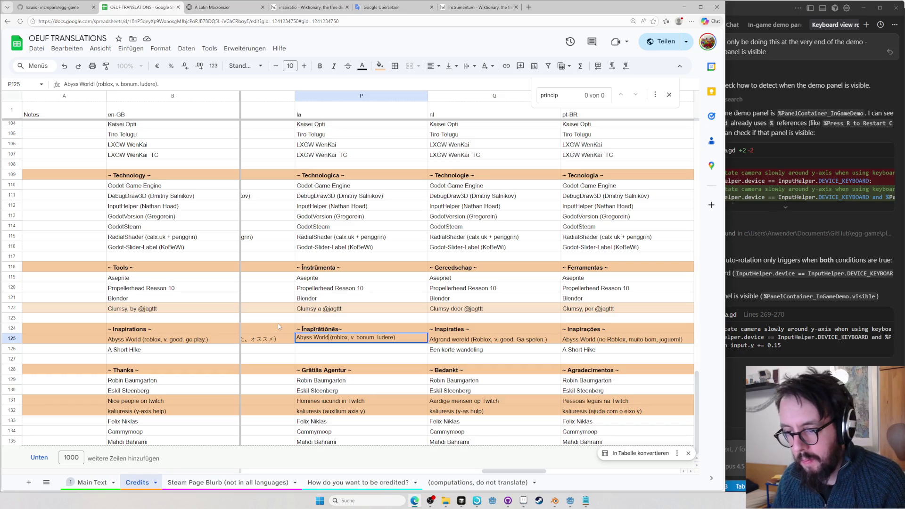
pyautogui.press('Right')
pyautogui.press('Right')
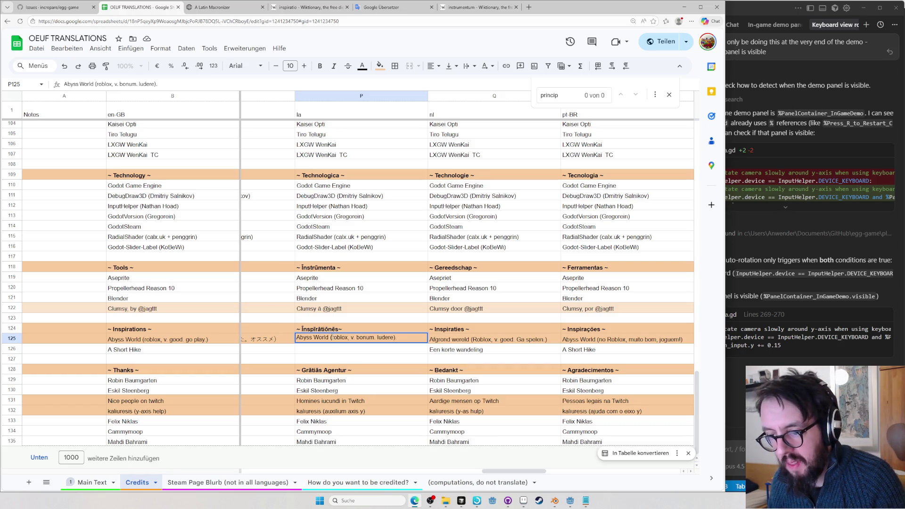
pyautogui.write('ludus')
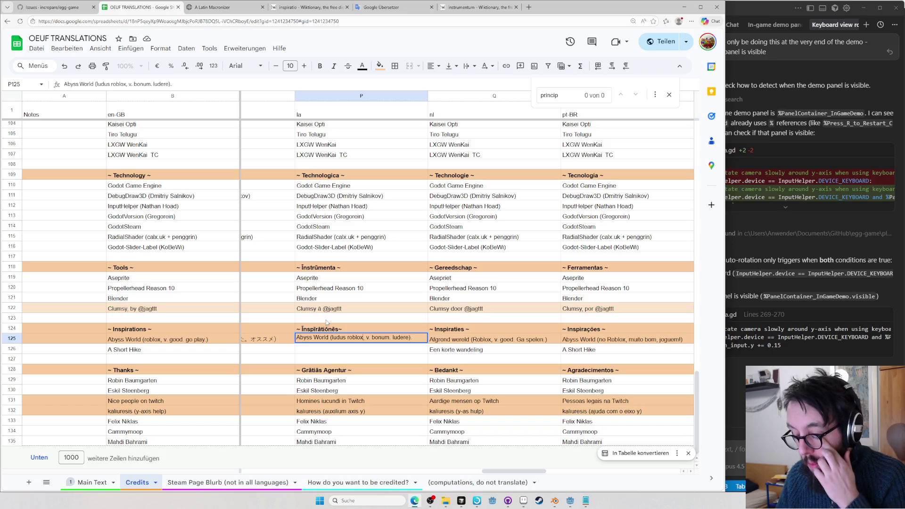
pyautogui.press('BackSpace')
pyautogui.press('BackSpace')
pyautogui.press('BackSpace')
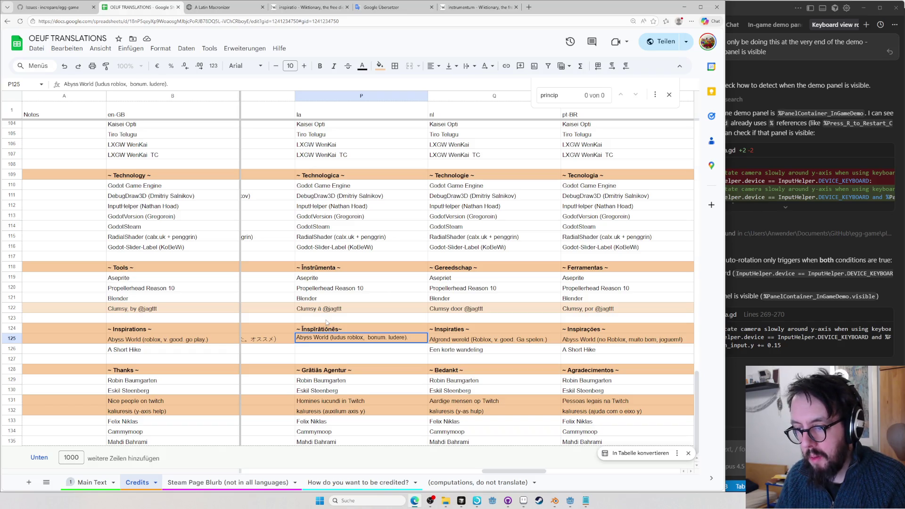
pyautogui.press('Right')
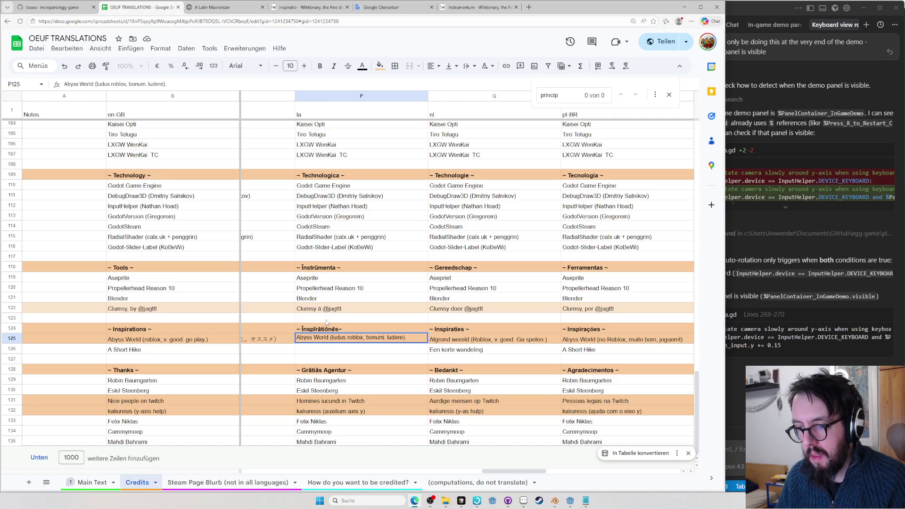
pyautogui.hotkey('ctrl', 't')
pyautogui.press('Return')
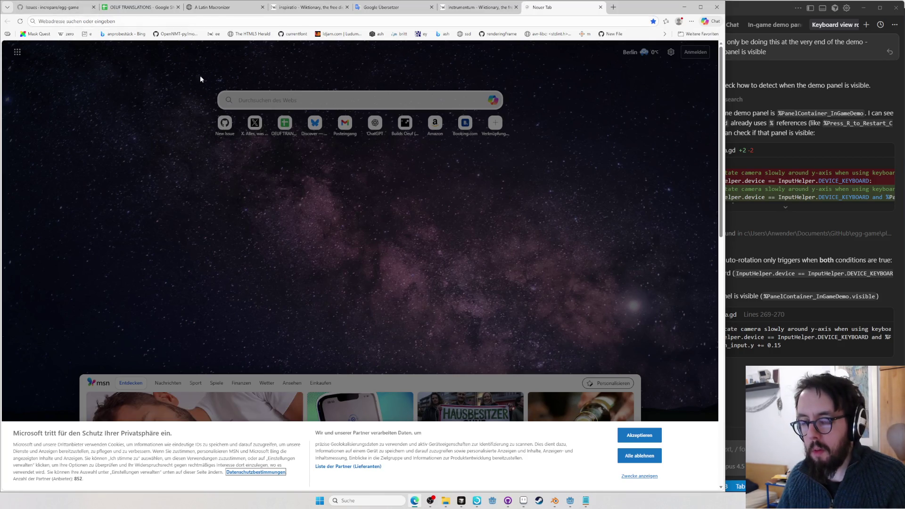
pyautogui.hotkey('ctrl', 'w')
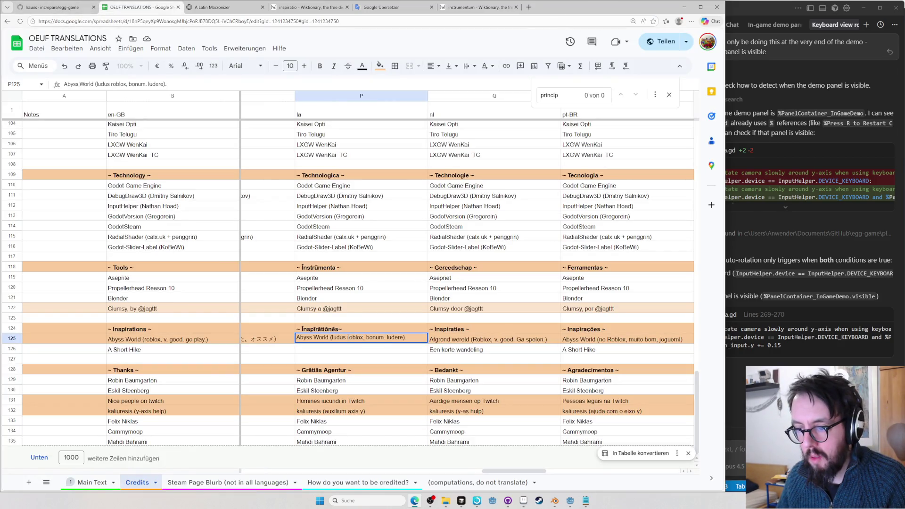
pyautogui.write('optimus')
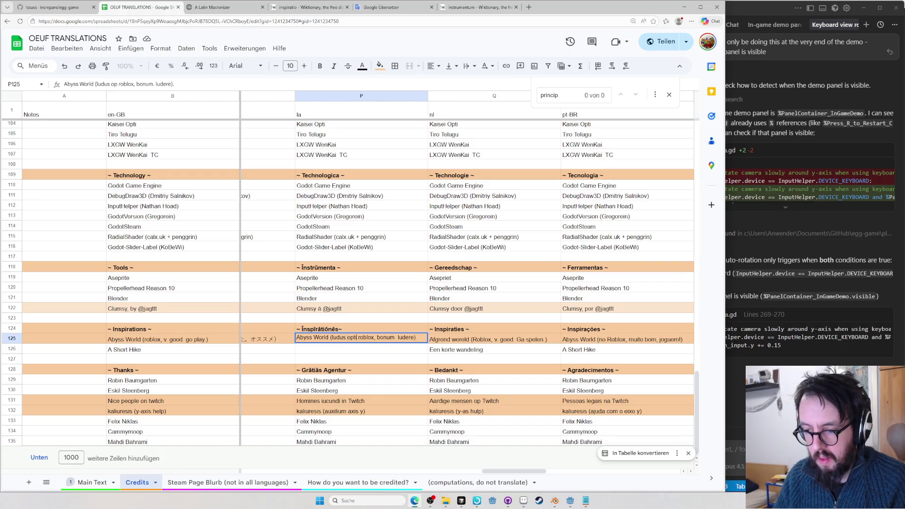
# Tidy the entry to 'ludus optimus roblox' by deleting 'bonum.' and the extra space
pyautogui.press('BackSpace')
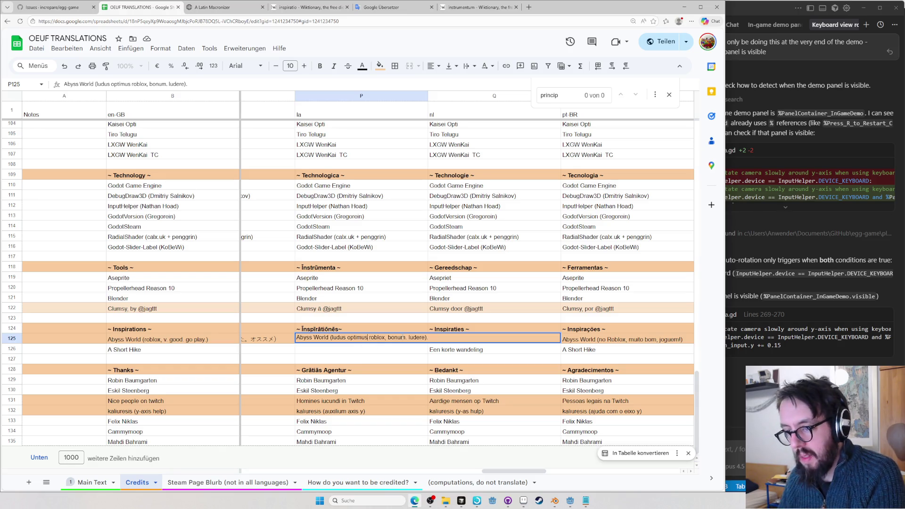
pyautogui.hotkey('ctrl', 'Right')
pyautogui.hotkey('ctrl', 'Right')
pyautogui.hotkey('ctrl', 'Right')
pyautogui.press('BackSpace')
pyautogui.press('BackSpace')
pyautogui.press('BackSpace')
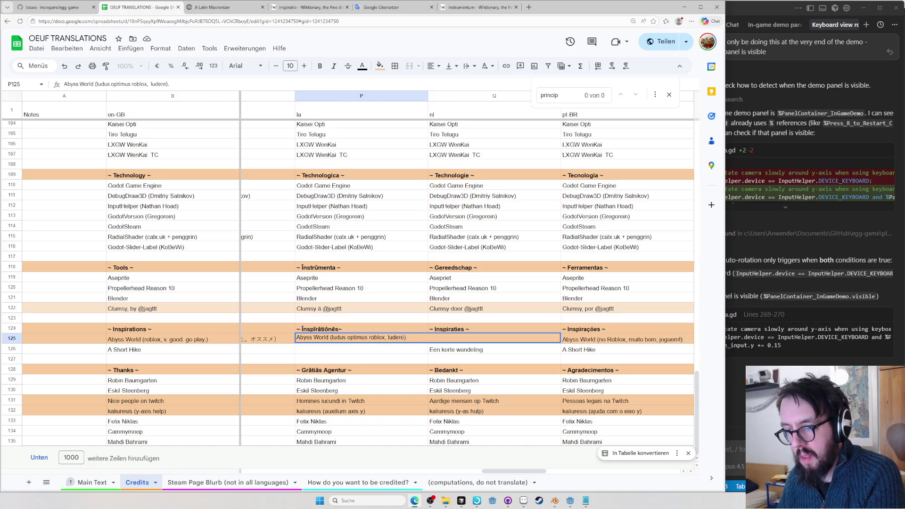
pyautogui.hotkey('ctrl', 't')
pyautogui.write('ludo')
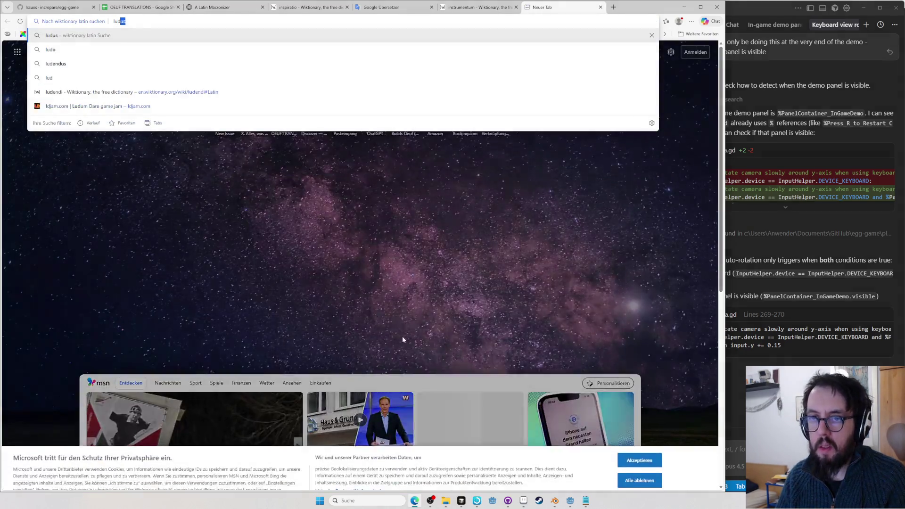
# Open Wiktionary's lūdō conjugation, copy the imperative lūde and return to the spreadsheet
pyautogui.press('Return')
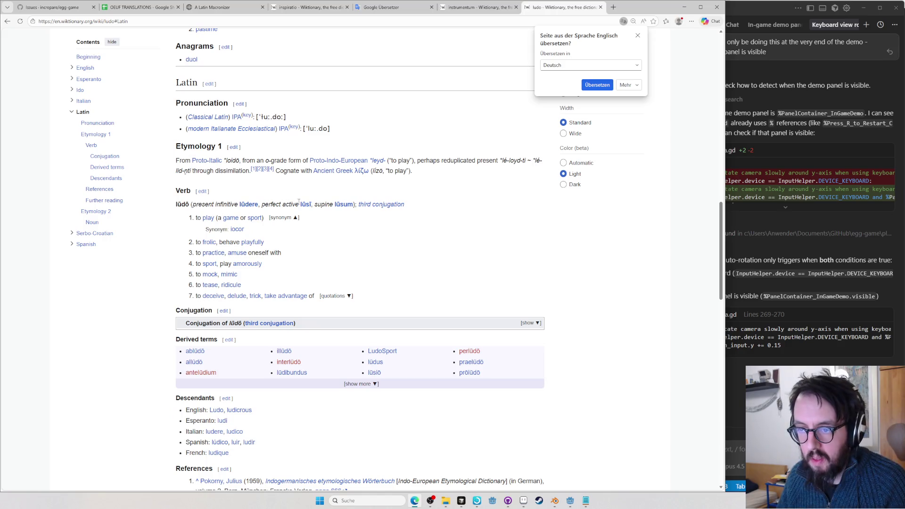
pyautogui.click(529, 323)
pyautogui.scroll(-4, 460, 304)
pyautogui.scroll(-3, 405, 285)
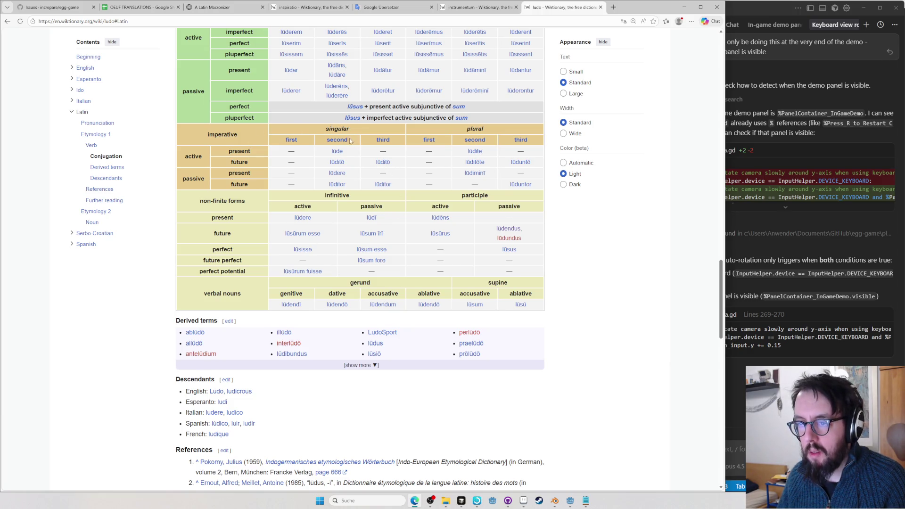
pyautogui.doubleClick(337, 151)
pyautogui.rightClick(334, 153)
pyautogui.click(357, 92)
pyautogui.click(210, 7)
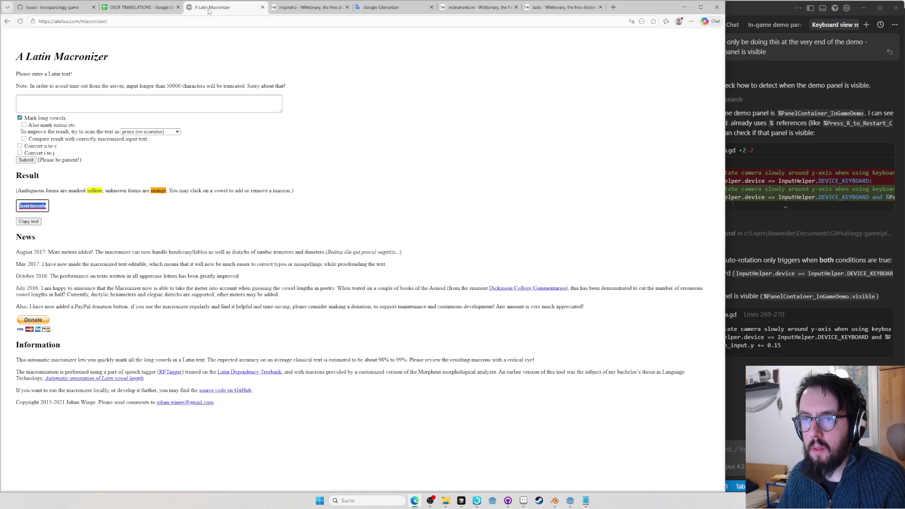
pyautogui.click(141, 7)
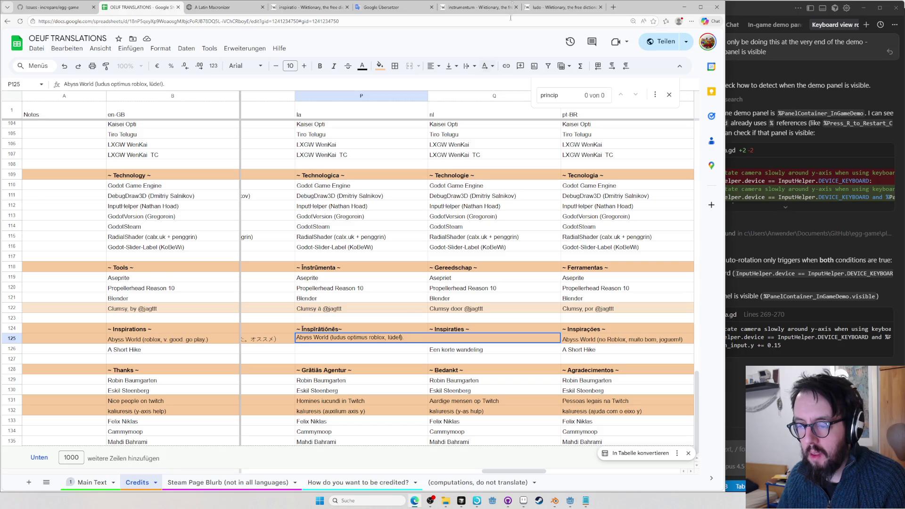
# Recheck the ludo conjugation, then capitalise Ludus and Roblox and start a new sentence before Lūdite
pyautogui.click(555, 7)
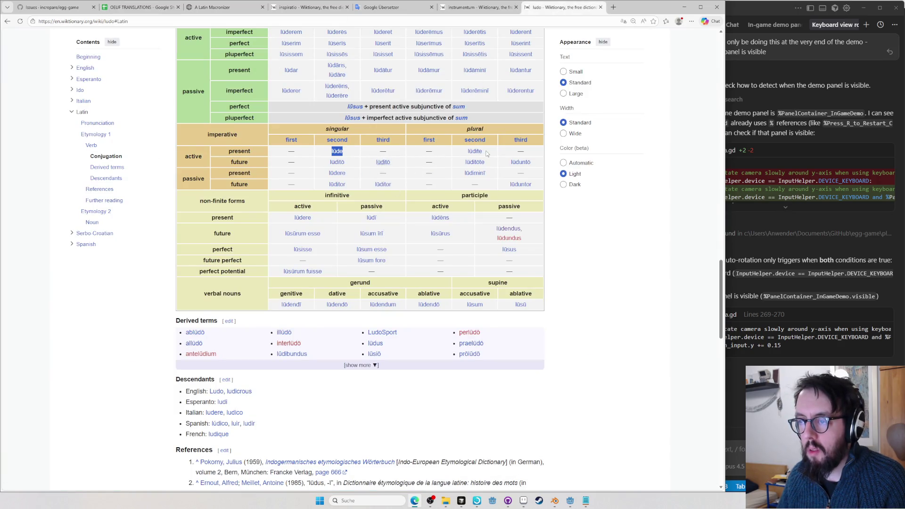
pyautogui.click(138, 7)
pyautogui.click(213, 7)
pyautogui.click(153, 6)
pyautogui.write('ite!).')
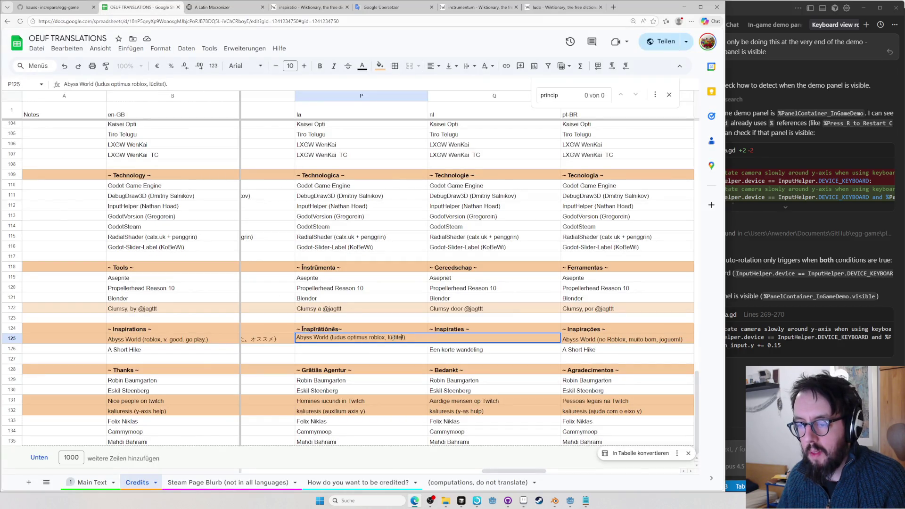
pyautogui.press('BackSpace')
pyautogui.press('BackSpace')
pyautogui.press('BackSpace')
pyautogui.write('. L')
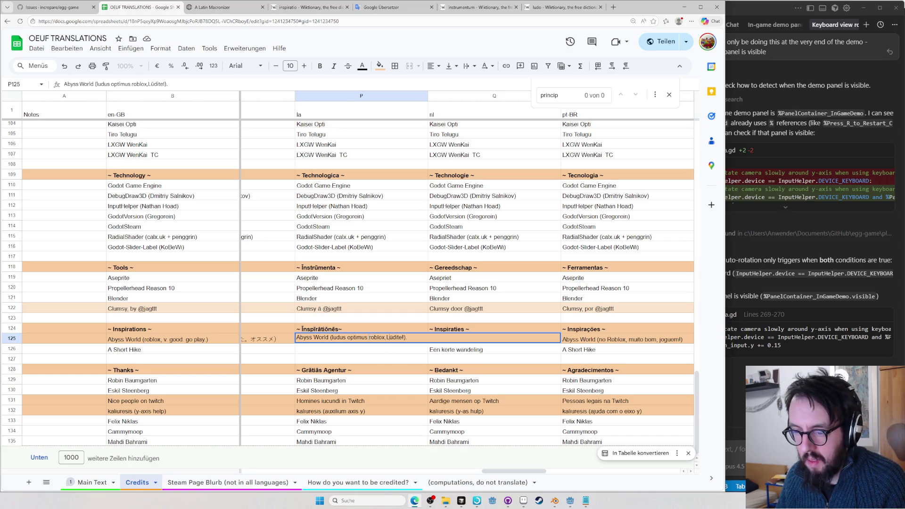
pyautogui.write('in')
pyautogui.press('Delete')
pyautogui.write('R')
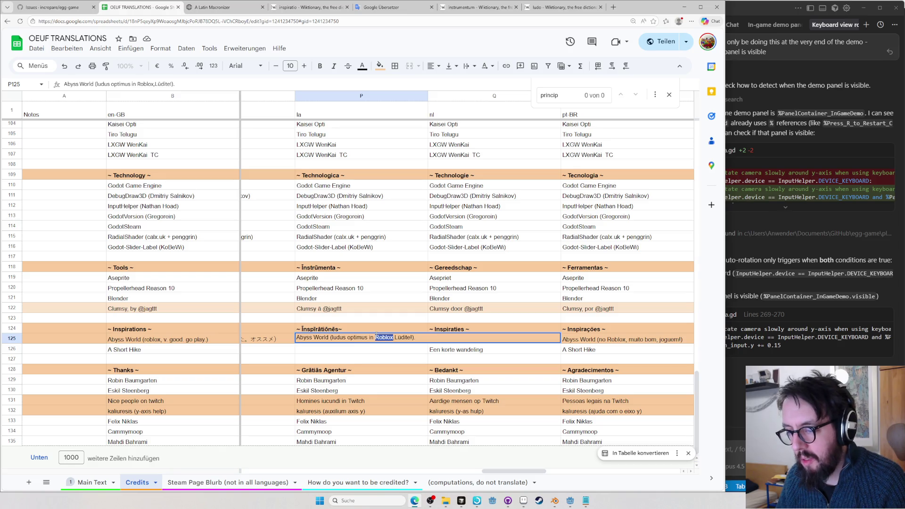
pyautogui.press('Right')
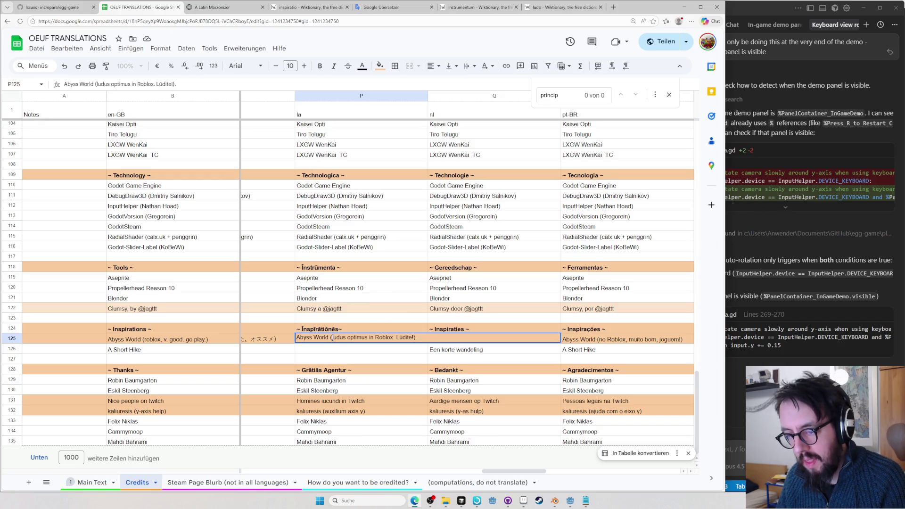
pyautogui.press('BackSpace')
pyautogui.write('Ludus ')
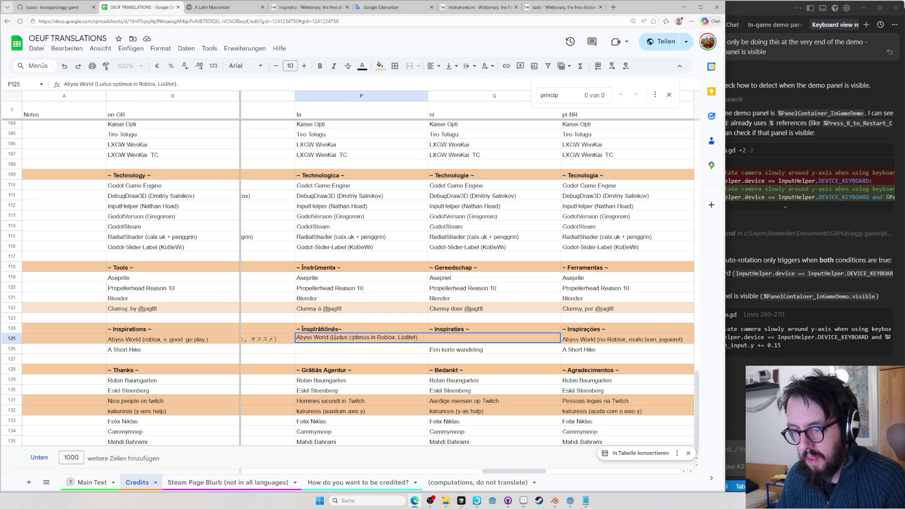
pyautogui.write('robloxus')
# Delete the stray Roblox so P125 reads 'Ludus robloxus optimus. Lūdite!', then begin a typeface search
pyautogui.doubleClick(410, 337)
pyautogui.press('BackSpace')
pyautogui.press('BackSpace')
pyautogui.press('BackSpace')
pyautogui.press('BackSpace')
pyautogui.press('BackSpace')
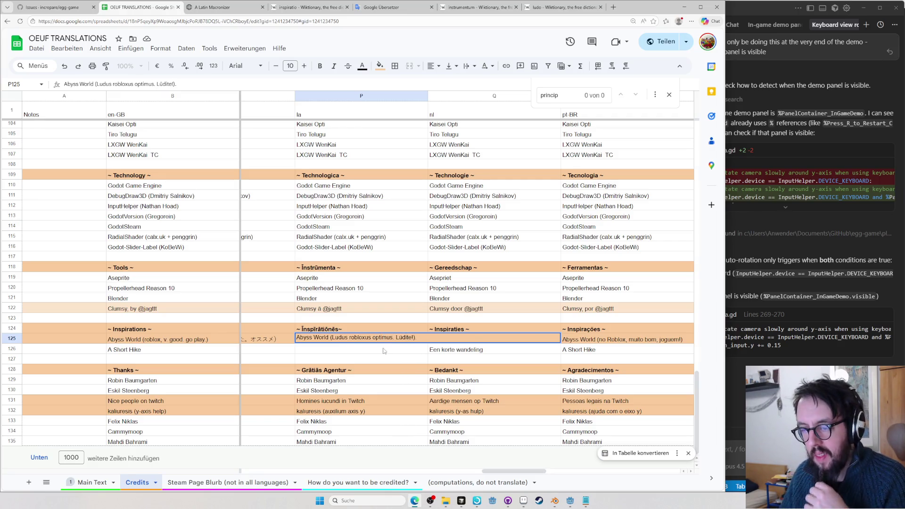
pyautogui.press('Return')
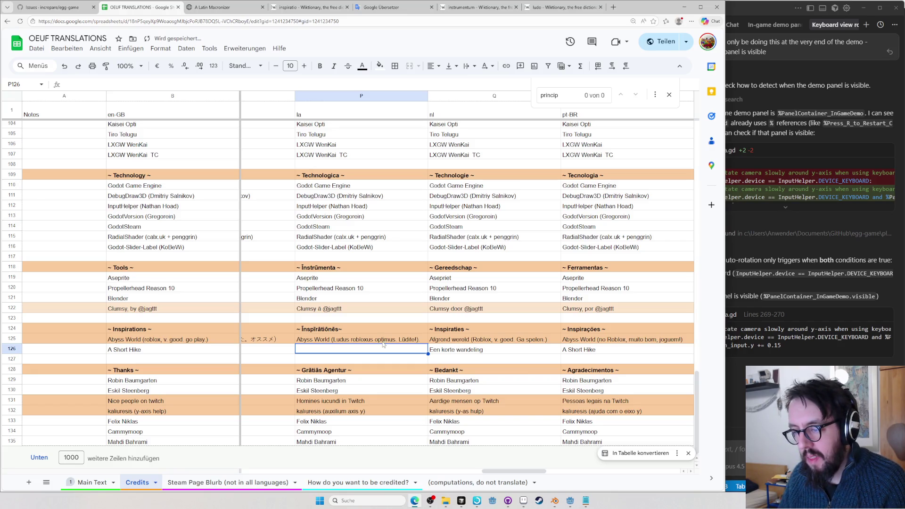
pyautogui.click(382, 343)
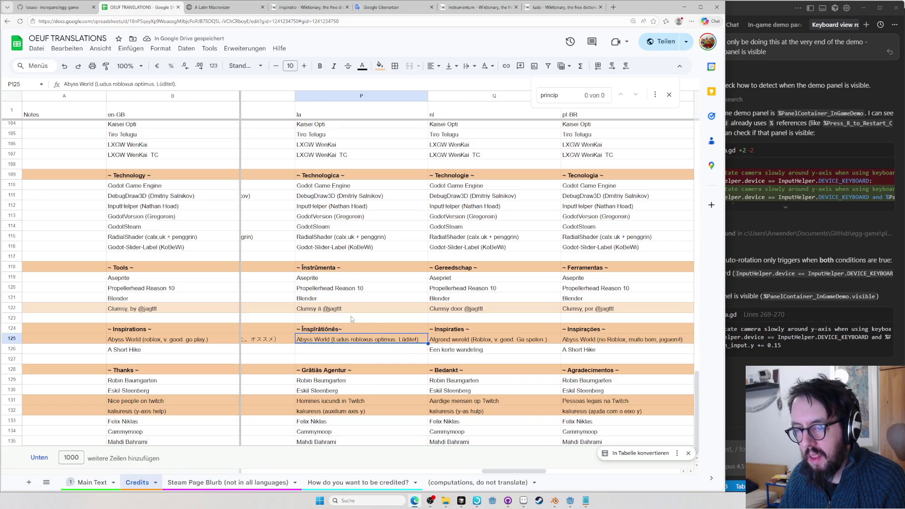
pyautogui.scroll(3, 347, 306)
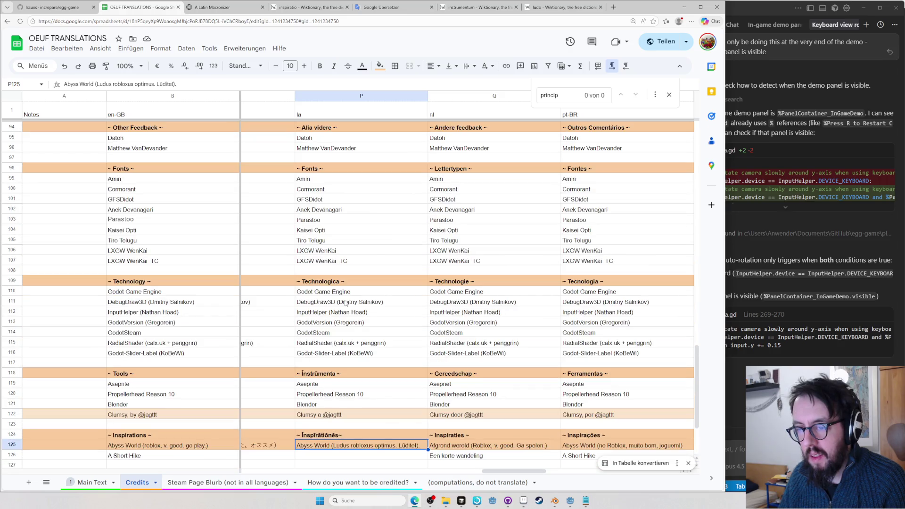
pyautogui.scroll(4, 340, 297)
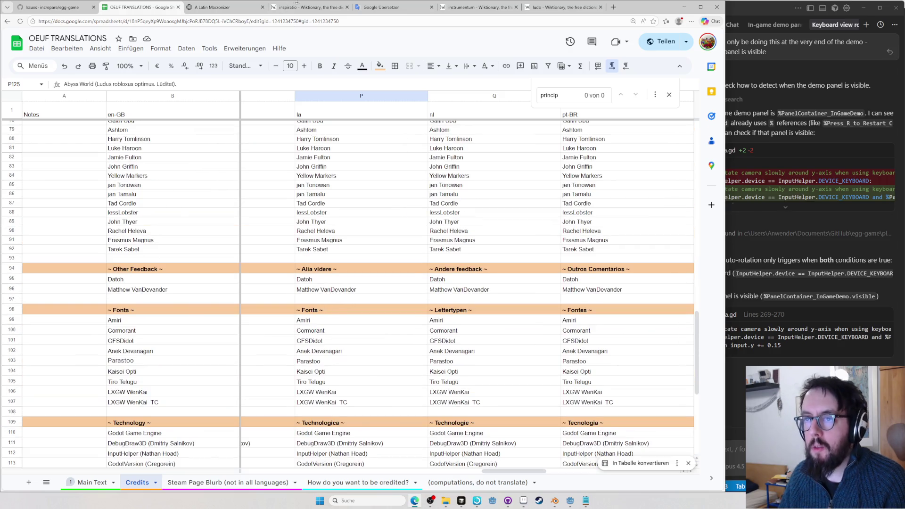
pyautogui.click(308, 7)
pyautogui.write('font reddit')
pyautogui.hotkey('ctrl', 'a')
pyautogui.write('typeface wikiped')
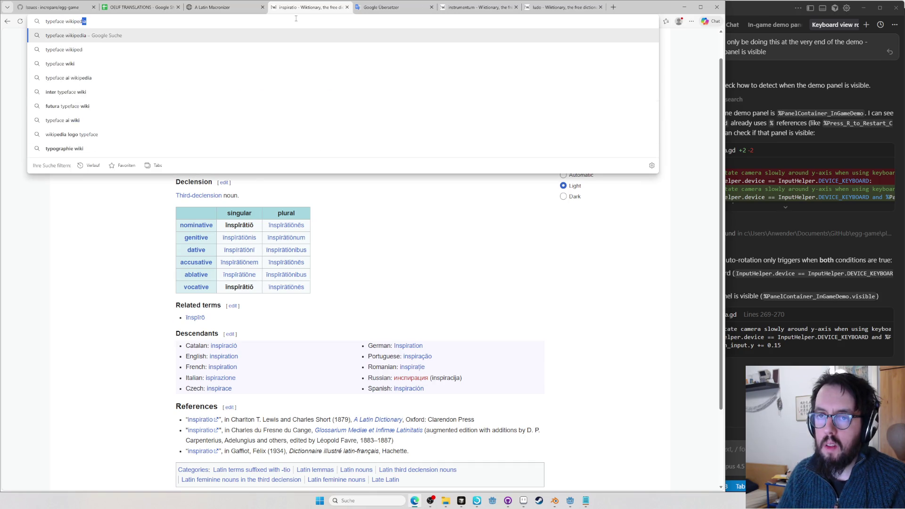
# Open Wikipedia's Typeface article, switch to its Latin version and look up typus
pyautogui.press('Return')
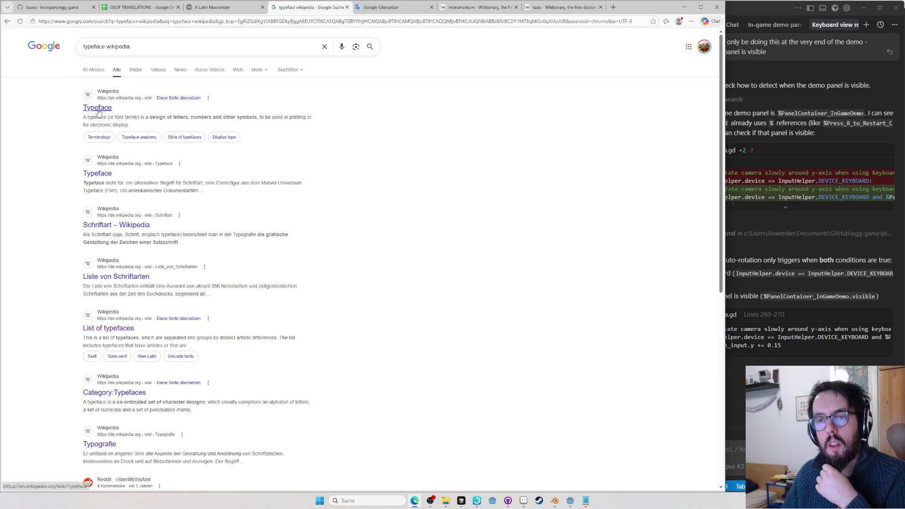
pyautogui.click(97, 108)
pyautogui.click(501, 67)
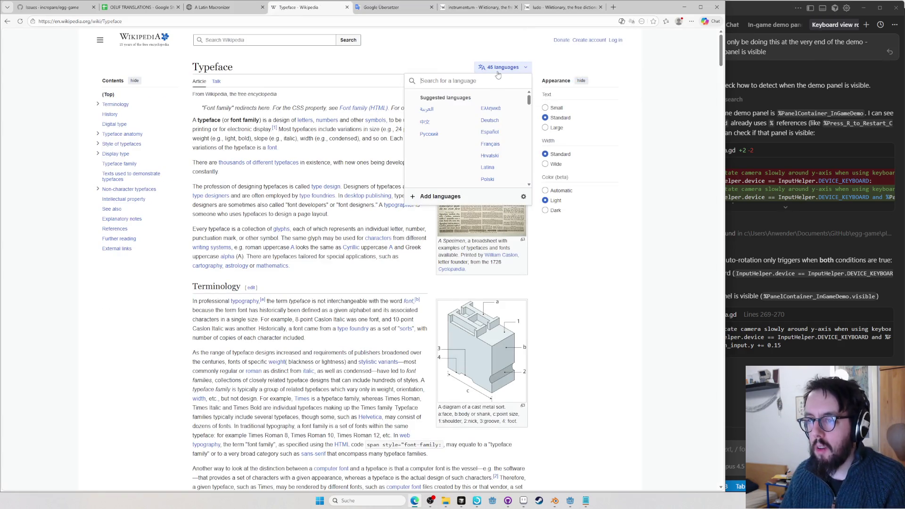
pyautogui.write('latin')
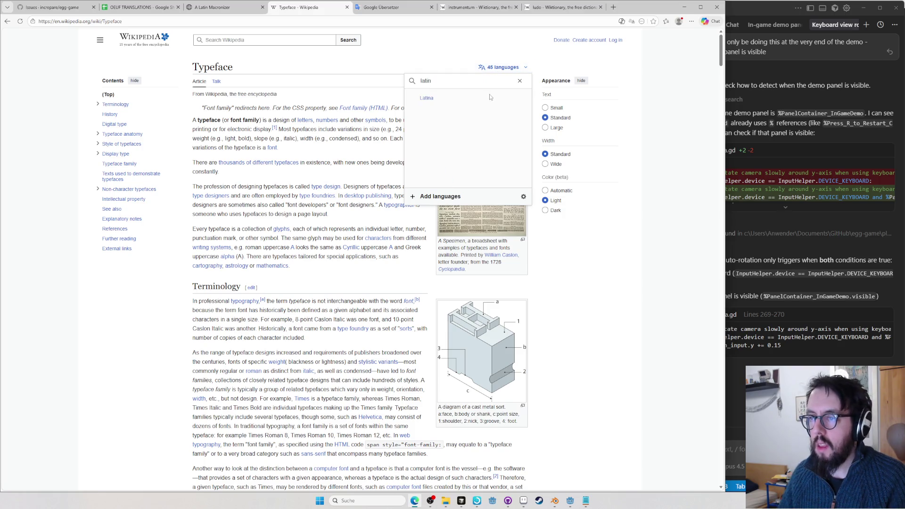
pyautogui.click(426, 98)
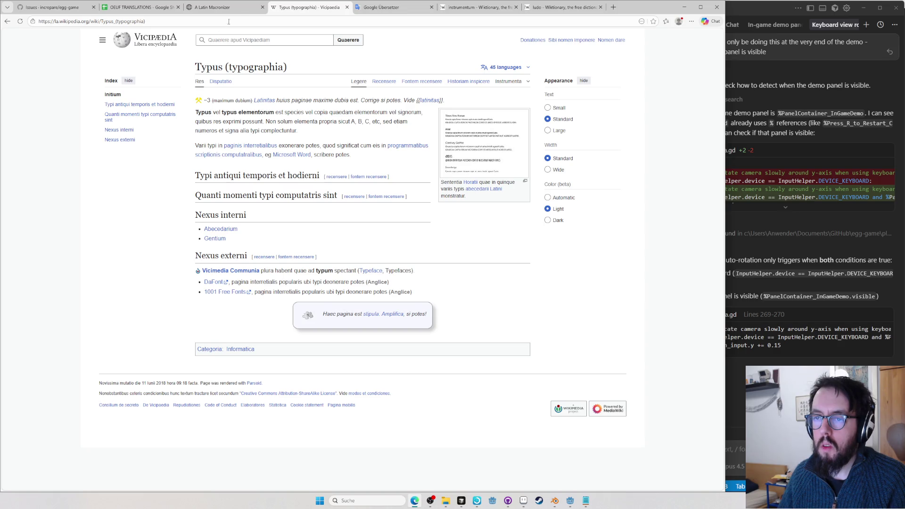
pyautogui.doubleClick(229, 113)
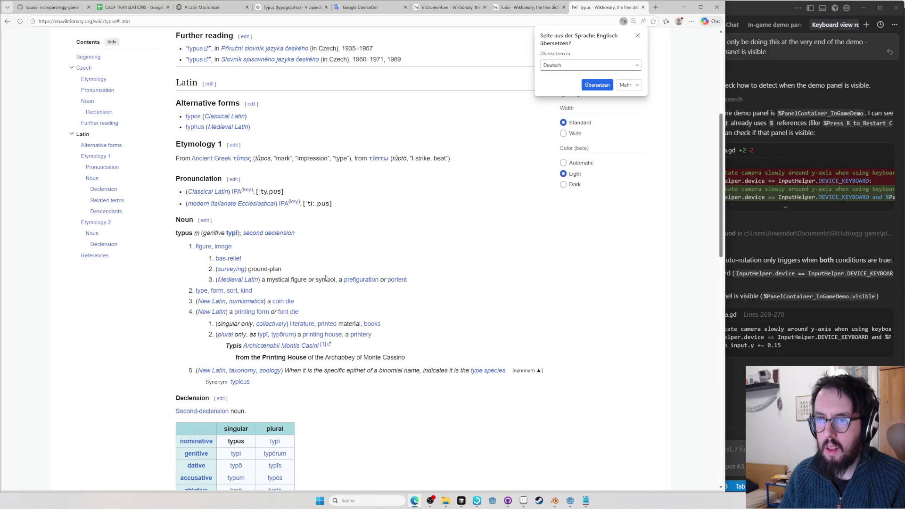
pyautogui.click(304, 7)
# Change the address to load the English Font article and open its language list
pyautogui.click(7, 21)
pyautogui.click(133, 22)
pyautogui.doubleClick(127, 21)
pyautogui.write('Font')
pyautogui.press('Return')
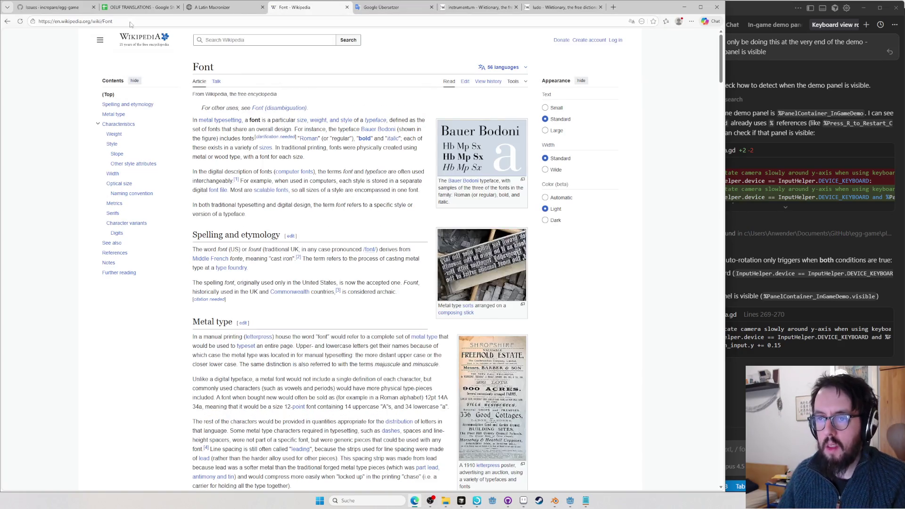
pyautogui.click(502, 68)
pyautogui.write('latin')
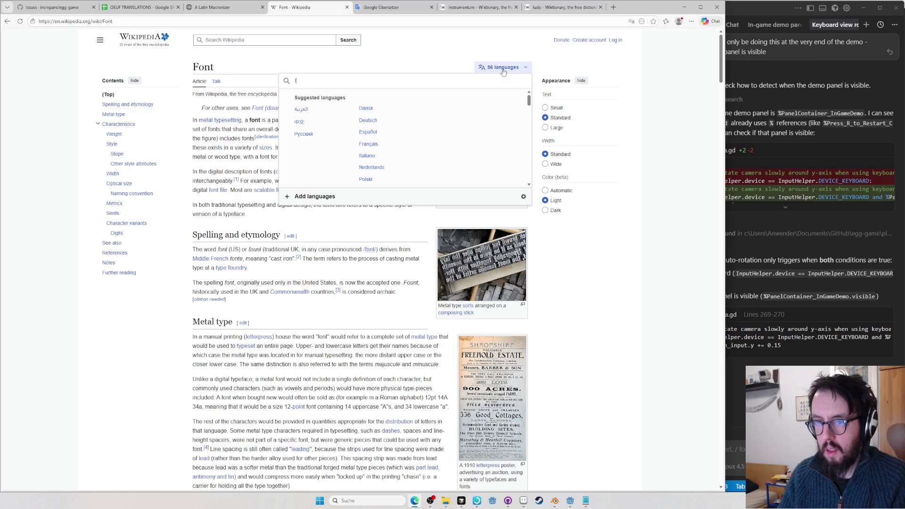
# Return to Typeface, open the Latina version Typus (typographia) and select 'elementorum'
pyautogui.click(9, 22)
pyautogui.click(516, 68)
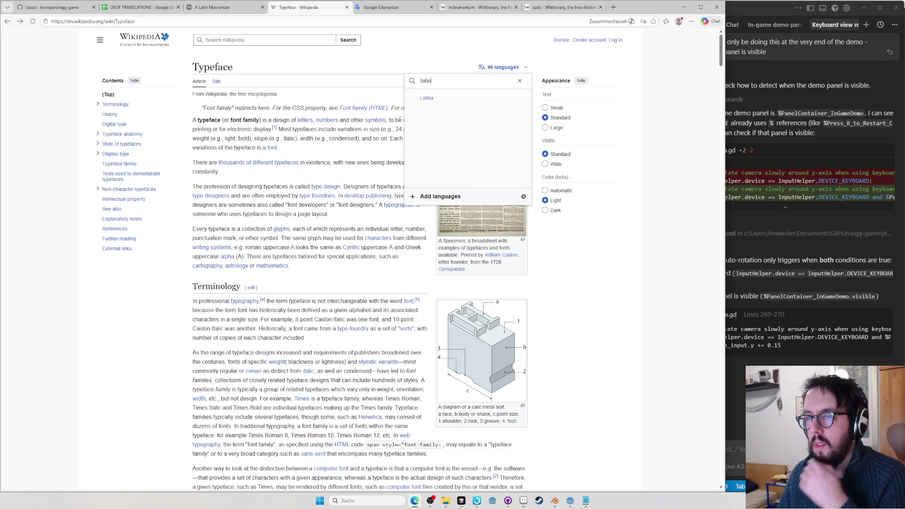
pyautogui.click(431, 101)
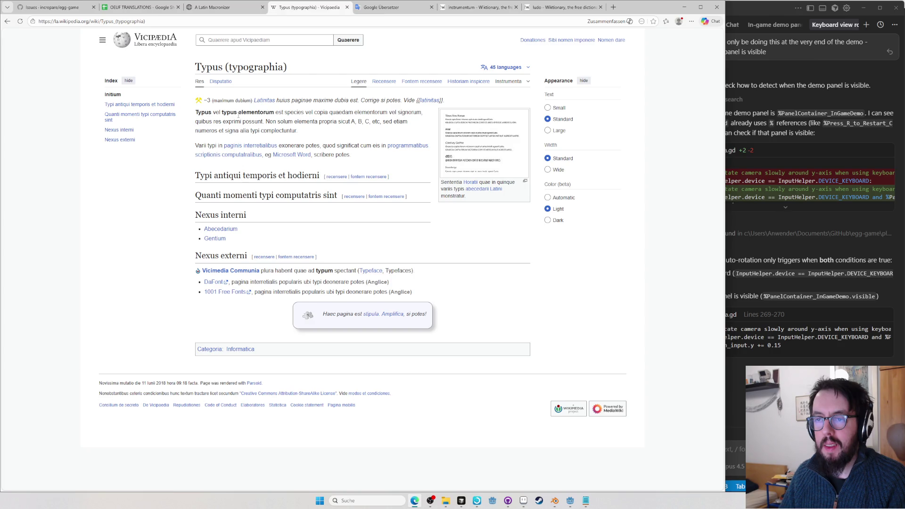
pyautogui.doubleClick(369, 113)
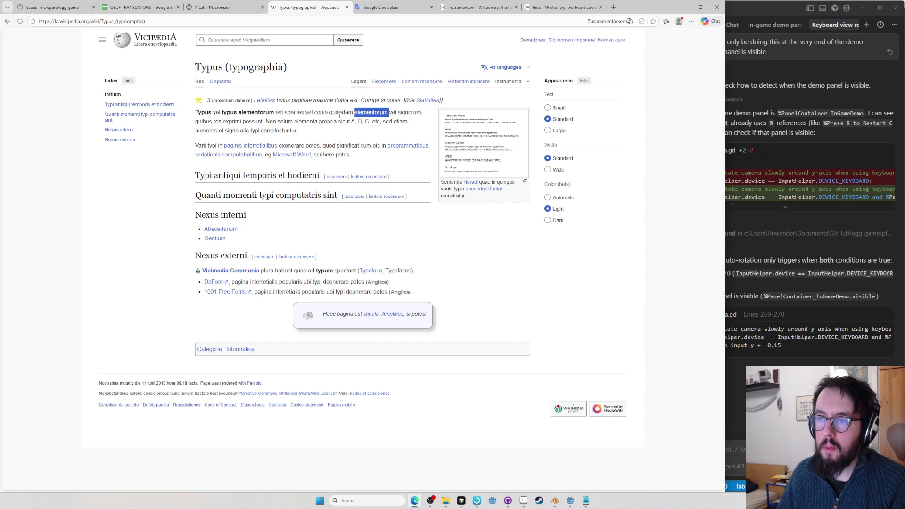
# Check Wiktionary's elementorum and elementum entries to confirm the genitive plural, then close the page
pyautogui.hotkey('ctrl', 'shift', 'l')
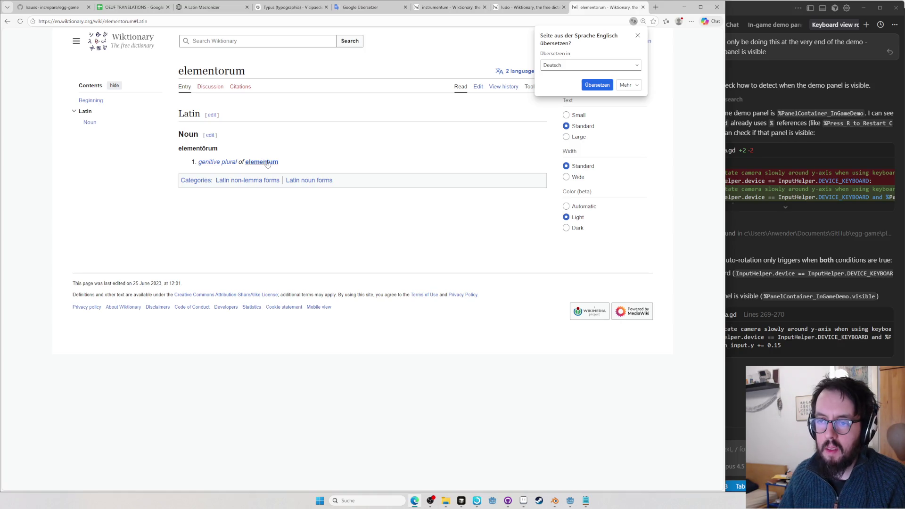
pyautogui.click(270, 162)
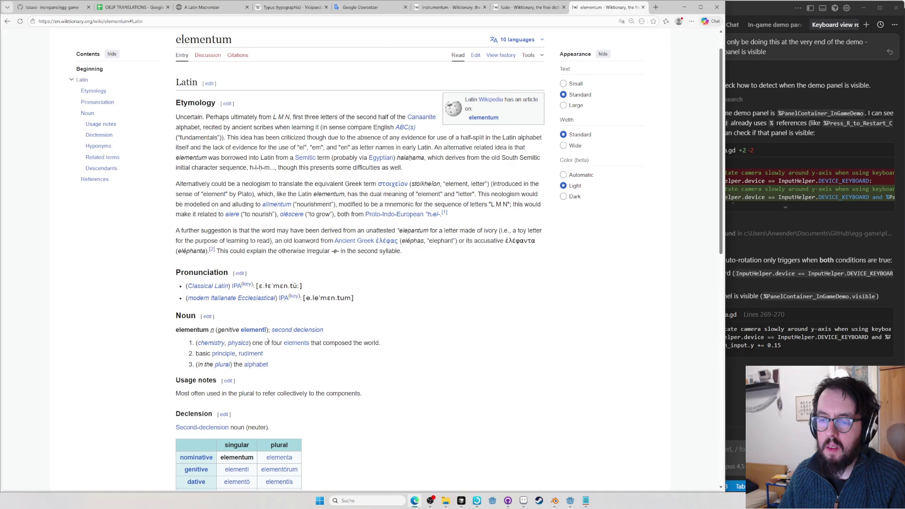
pyautogui.doubleClick(203, 40)
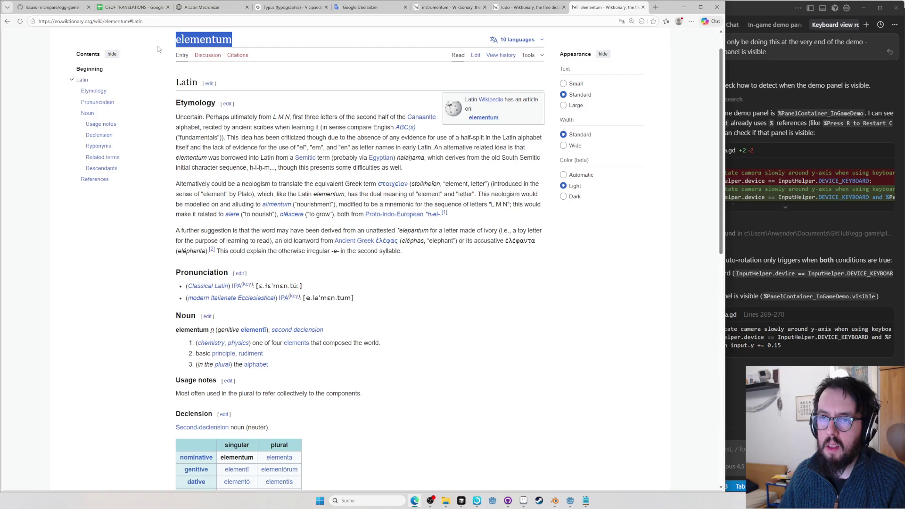
pyautogui.click(8, 22)
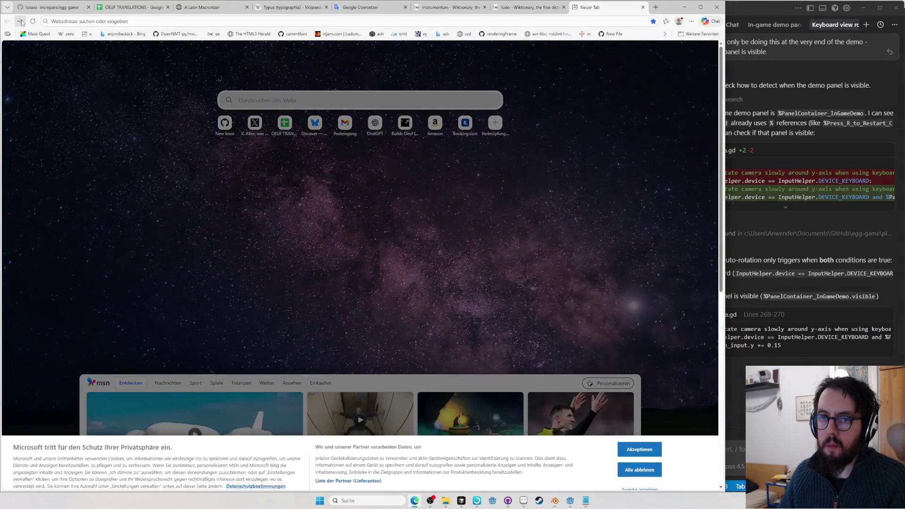
pyautogui.click(20, 21)
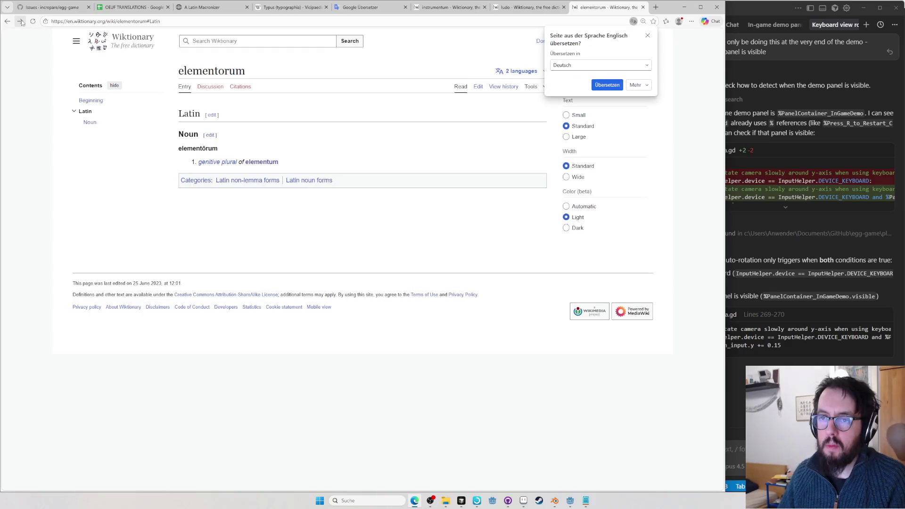
pyautogui.hotkey('ctrl', 'w')
# Copy 'typus elementorum' and paste it into the Latin Fonts heading in P98
pyautogui.moveTo(221, 111); pyautogui.dragTo(282, 112)
pyautogui.hotkey('ctrl', 'c')
pyautogui.hotkey('ctrl', 'shift', 'Tab')
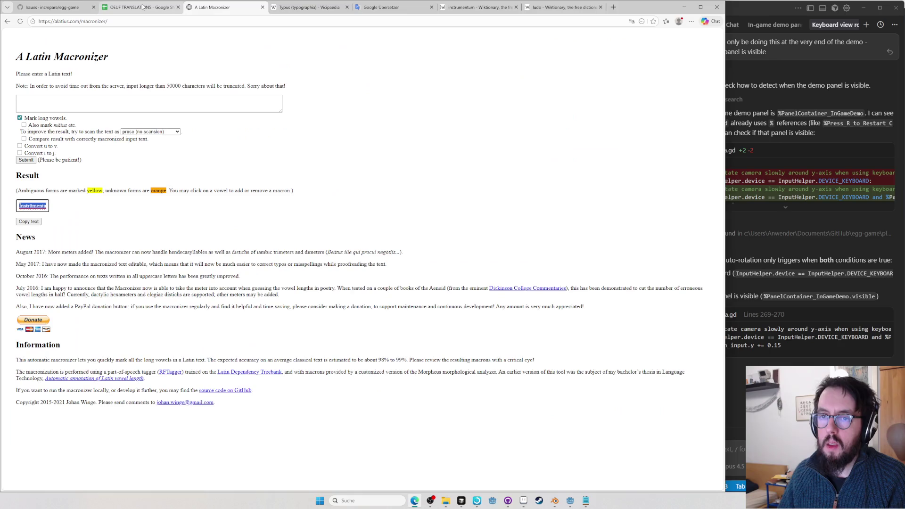
pyautogui.hotkey('ctrl', 'shift', 'Tab')
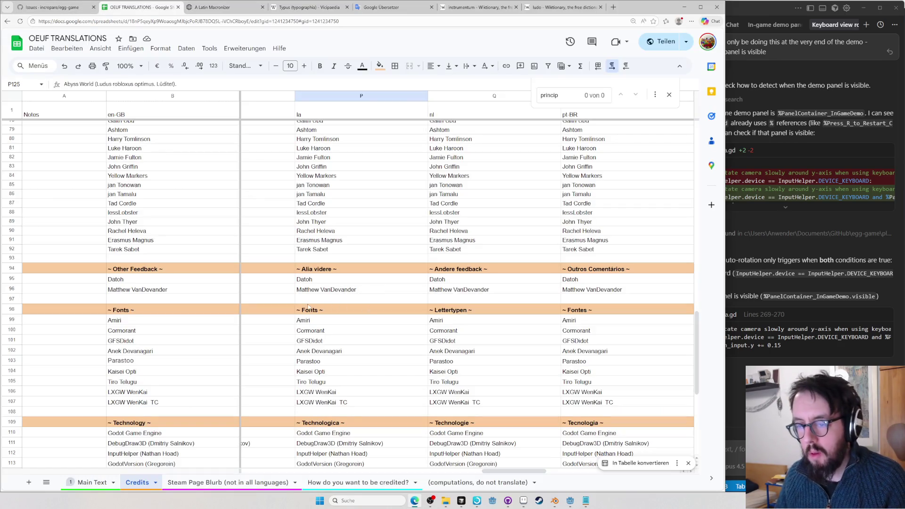
pyautogui.click(311, 310)
pyautogui.doubleClick(311, 310)
pyautogui.hotkey('ctrl', 'v')
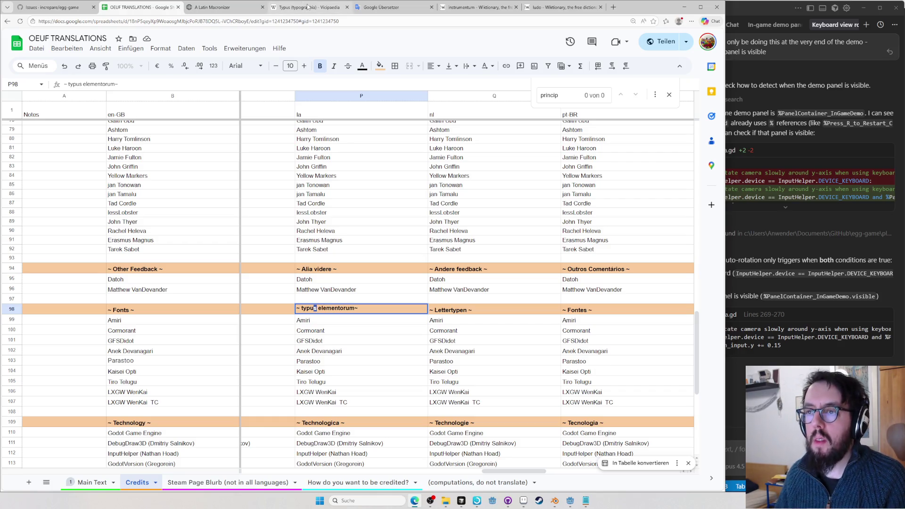
# Run 'typus elementorum' through the Latin Macronizer, with a side lookup of typus on Wiktionary
pyautogui.click(382, 8)
pyautogui.click(213, 7)
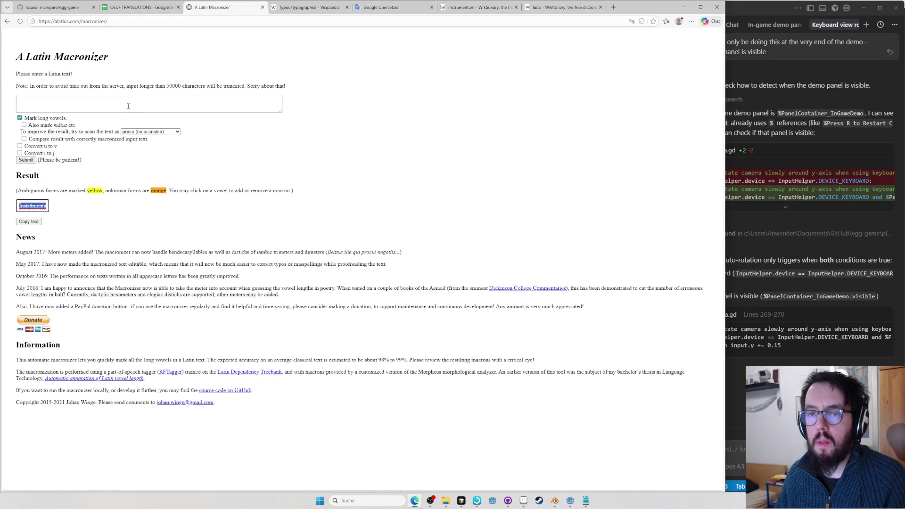
pyautogui.click(128, 106)
pyautogui.hotkey('ctrl', 'v')
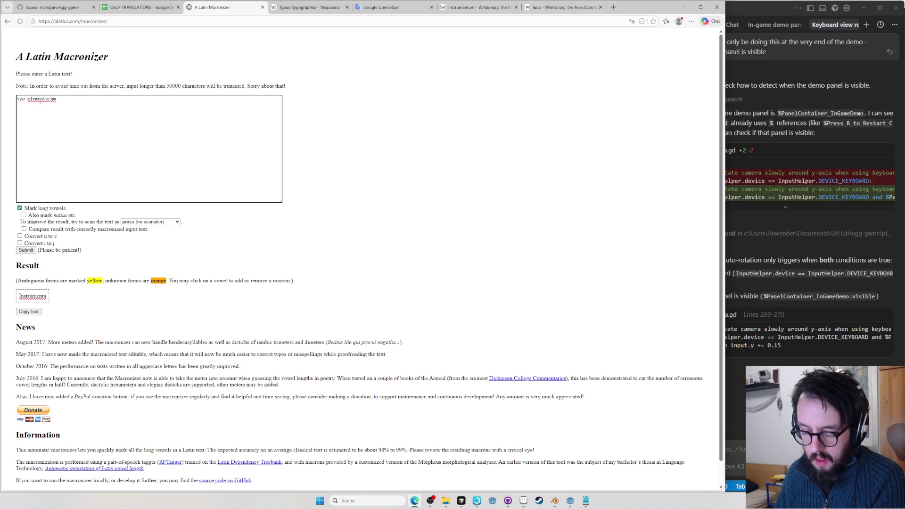
pyautogui.hotkey('ctrl', 't')
pyautogui.write('typus')
pyautogui.press('Return')
pyautogui.write('i')
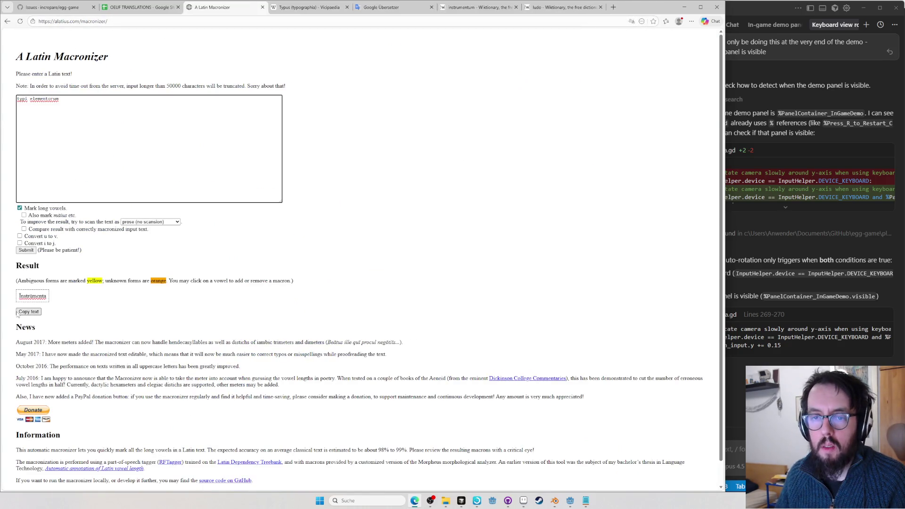
pyautogui.click(25, 252)
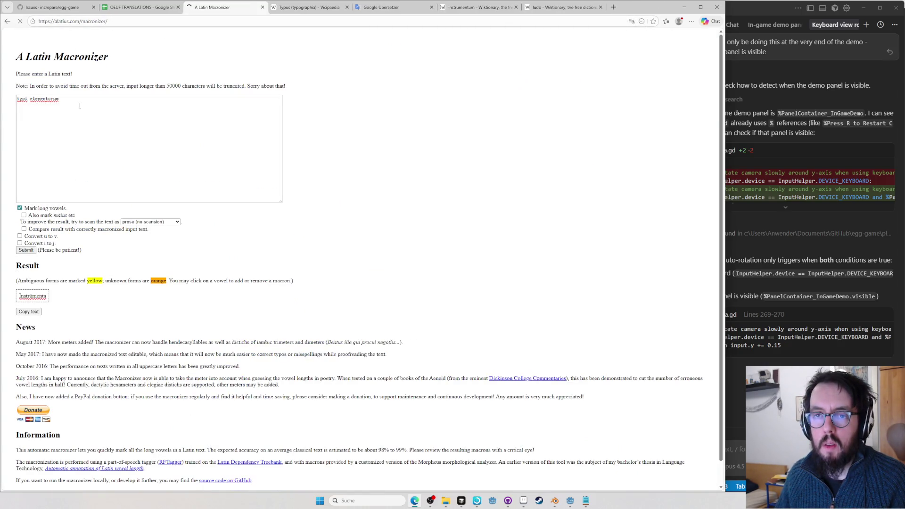
# Replace the P98 text with the macronized 'Typī Elementōrum' copied from the macronizer
pyautogui.moveTo(61, 206); pyautogui.dragTo(14, 215)
pyautogui.hotkey('ctrl', 'c')
pyautogui.hotkey('ctrl', 'shift', 'Tab')
pyautogui.moveTo(301, 308); pyautogui.dragTo(356, 309)
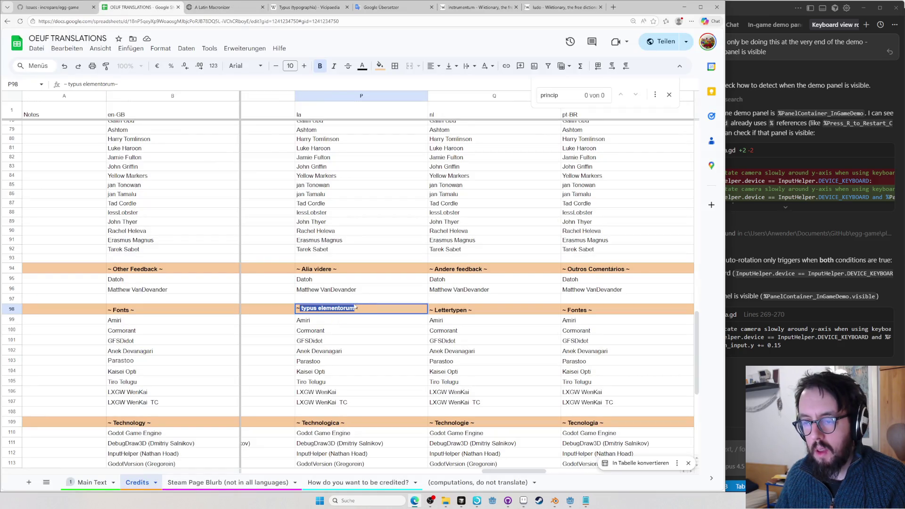
pyautogui.hotkey('ctrl', 'v')
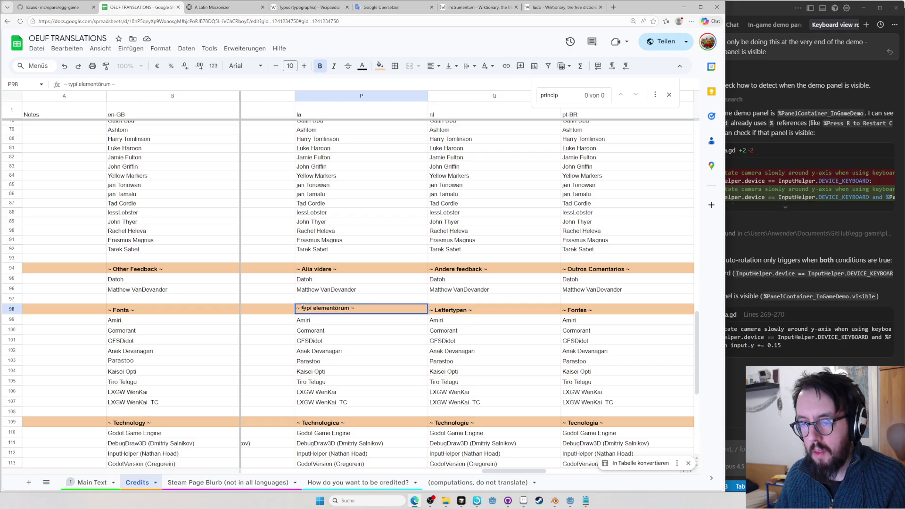
pyautogui.click(326, 269)
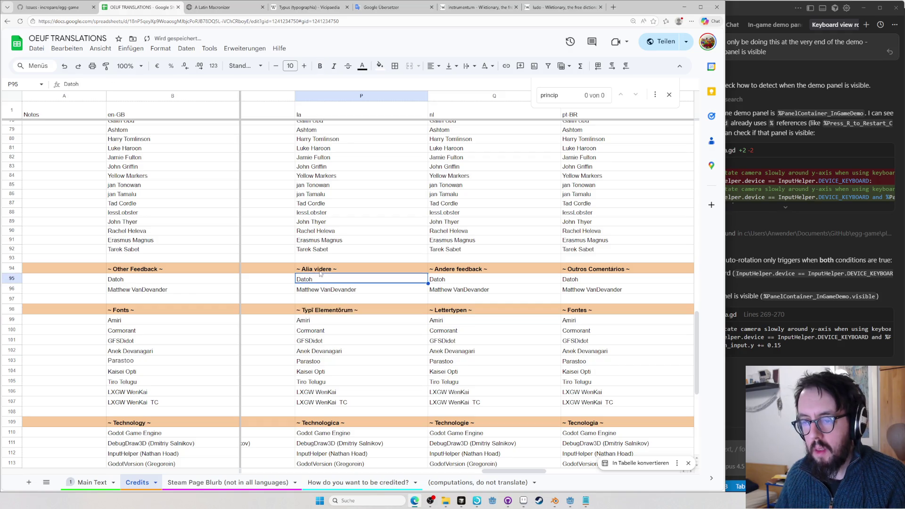
# Confirm the Fonts heading and select the word Testers in the P35 heading for replacement
pyautogui.press('Return')
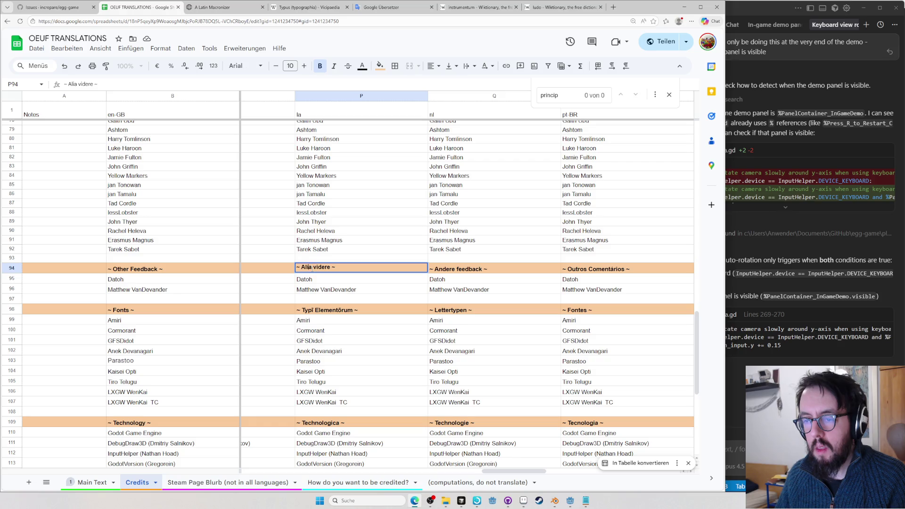
pyautogui.scroll(5, 340, 304)
pyautogui.write('i')
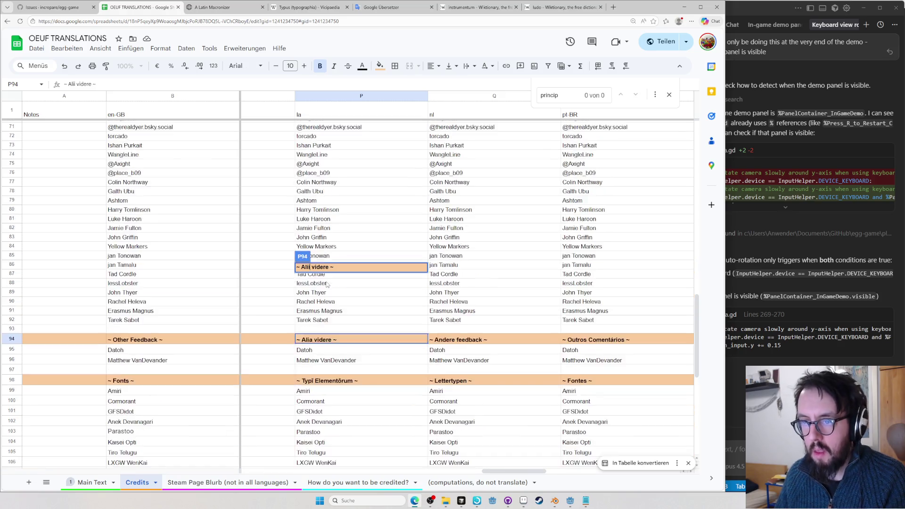
pyautogui.click(339, 304)
pyautogui.scroll(3, 340, 304)
pyautogui.scroll(-5, 340, 305)
pyautogui.click(331, 308)
pyautogui.scroll(10, 331, 307)
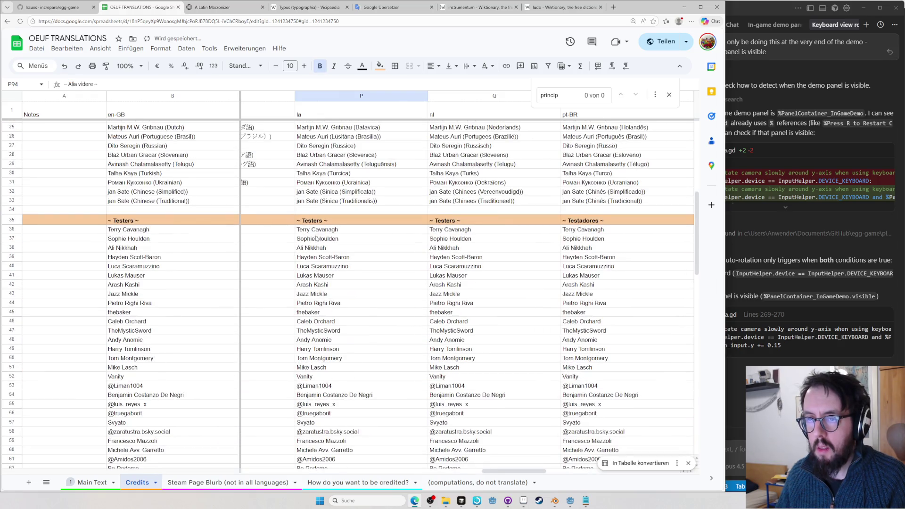
pyautogui.doubleClick(325, 220)
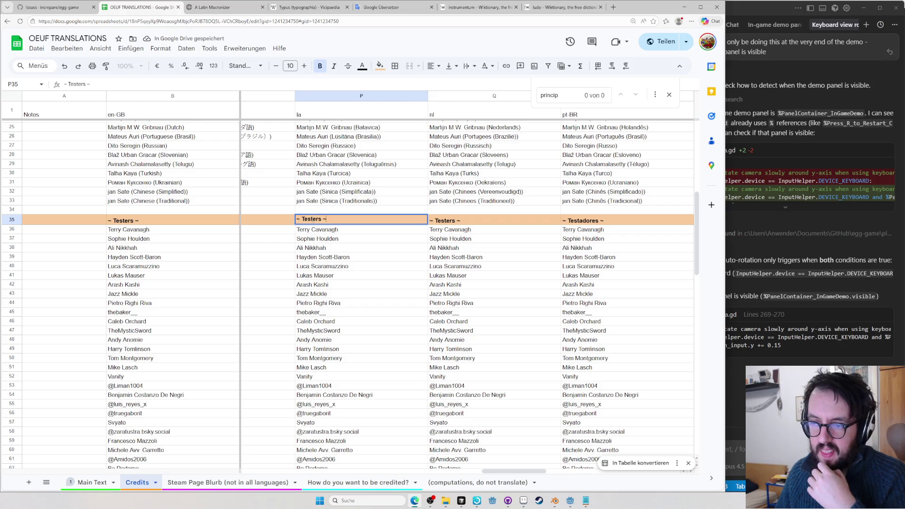
pyautogui.doubleClick(311, 219)
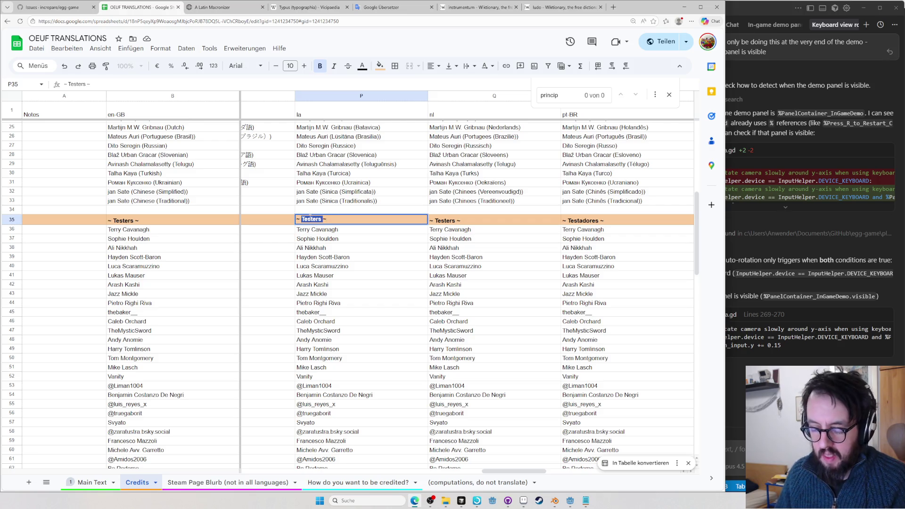
pyautogui.write('Lusor')
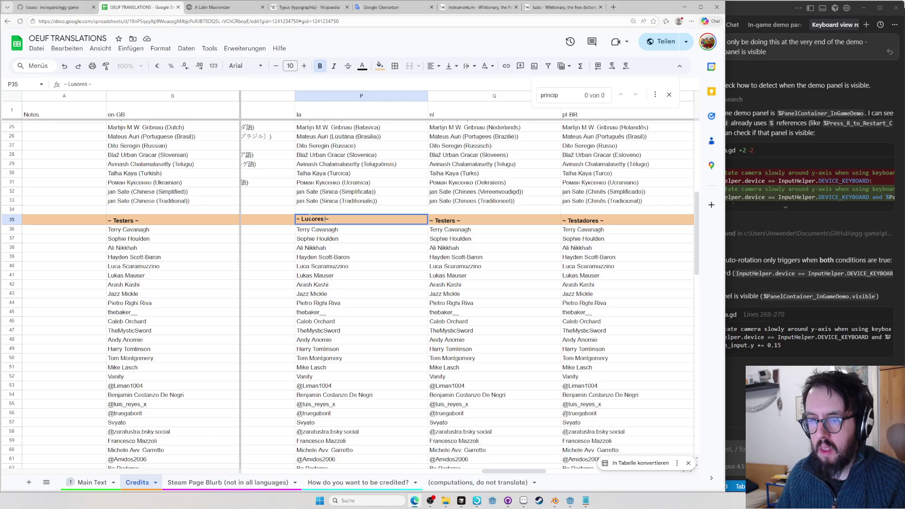
# Macronize 'Lusores' in the Latin Macronizer and bring 'Lūsōrēs' back to the spreadsheet
pyautogui.click(188, 8)
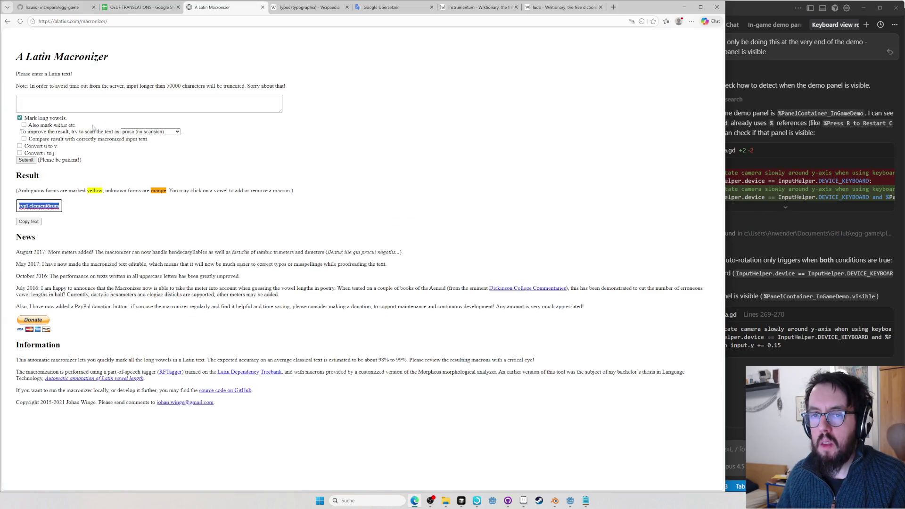
pyautogui.click(92, 104)
pyautogui.write('Lusores')
pyautogui.click(26, 312)
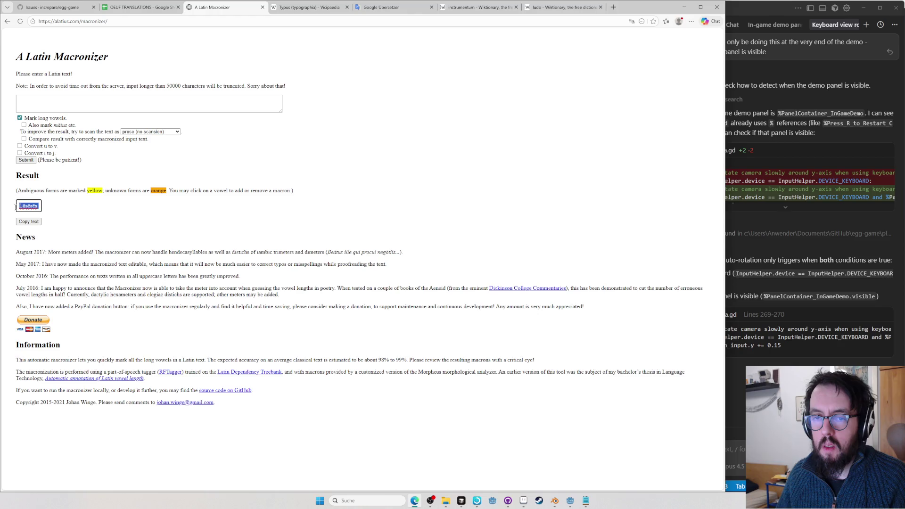
pyautogui.click(146, 8)
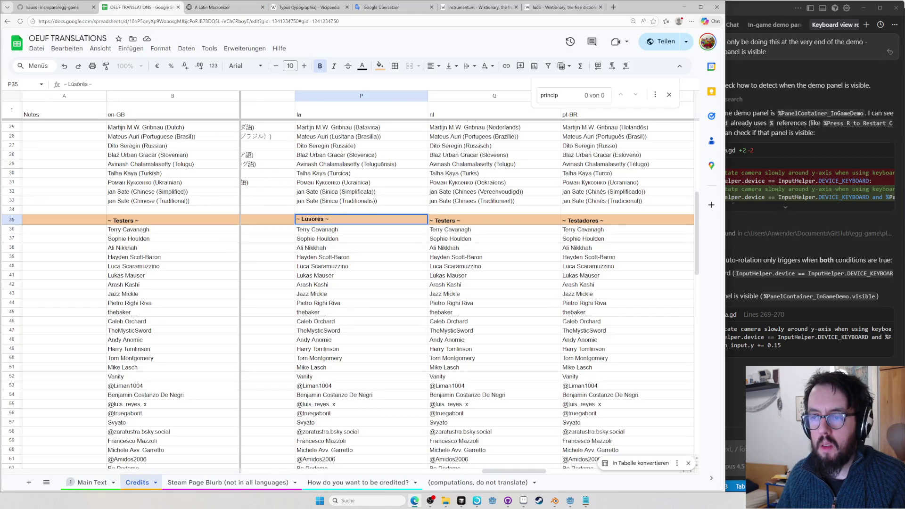
pyautogui.click(375, 9)
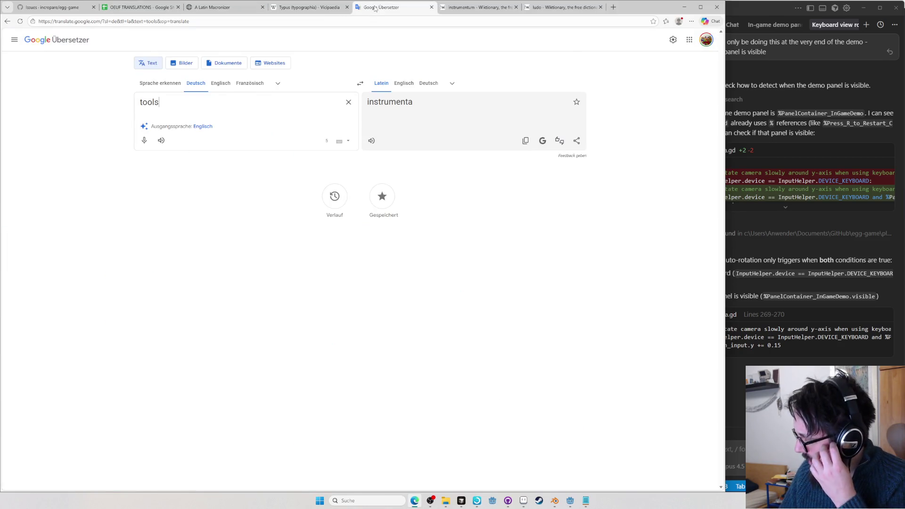
# Start editing the Alia videre heading in P94 and load Wiktionary's commentator entry
pyautogui.click(212, 7)
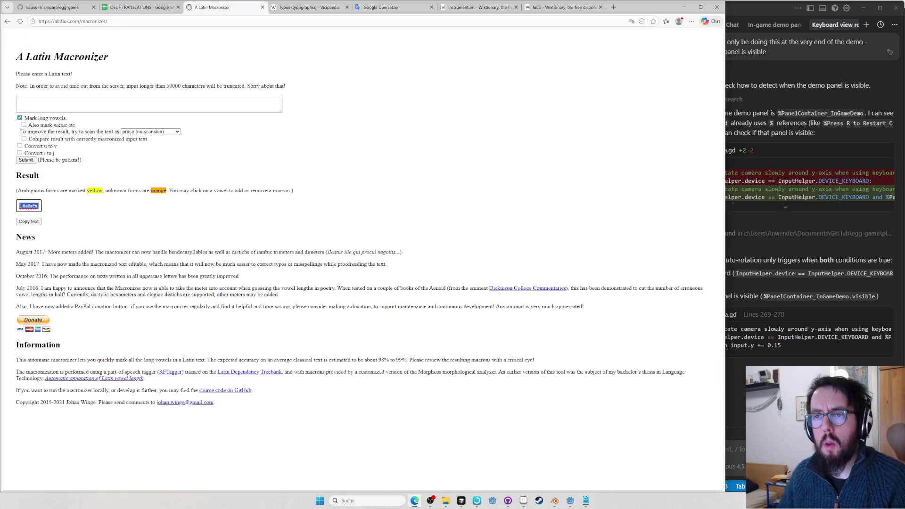
pyautogui.click(163, 7)
pyautogui.click(343, 238)
pyautogui.scroll(-5, 328, 250)
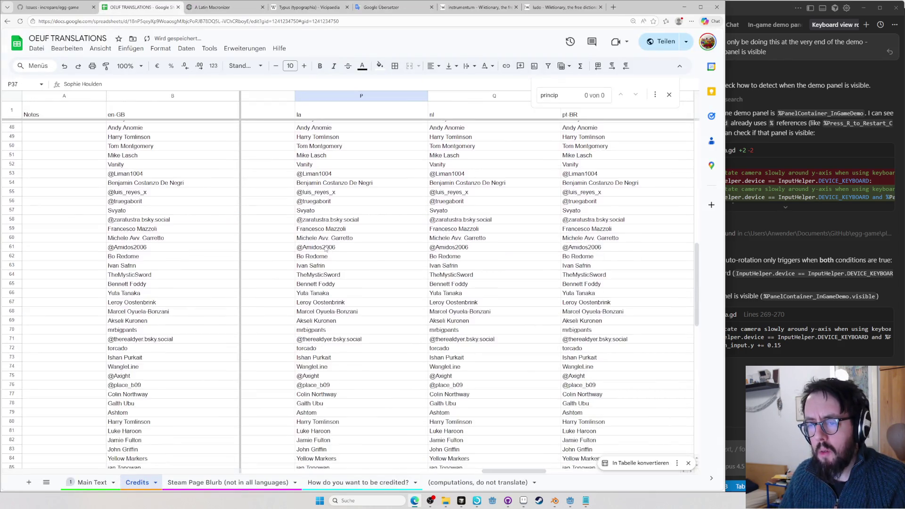
pyautogui.scroll(-5, 329, 251)
pyautogui.doubleClick(312, 338)
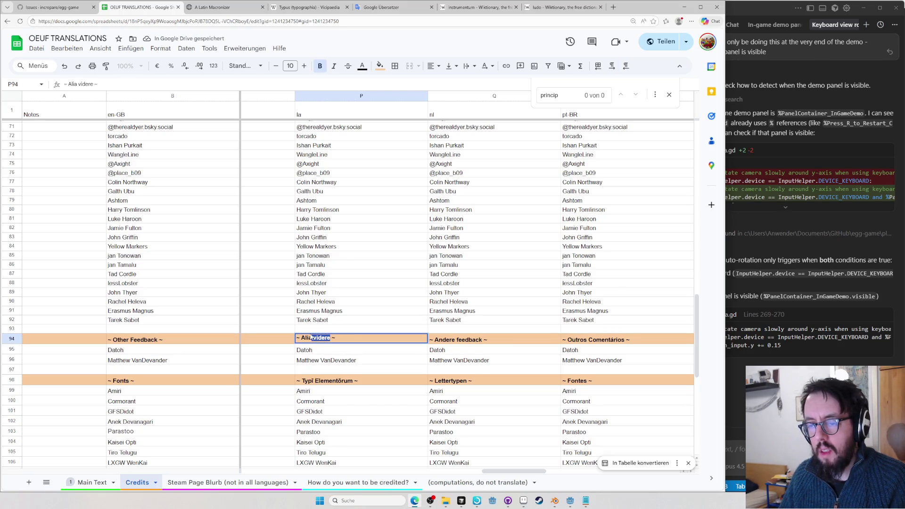
pyautogui.click(309, 7)
pyautogui.click(368, 21)
pyautogui.hotkey('ctrl', 'v')
pyautogui.press('Return')
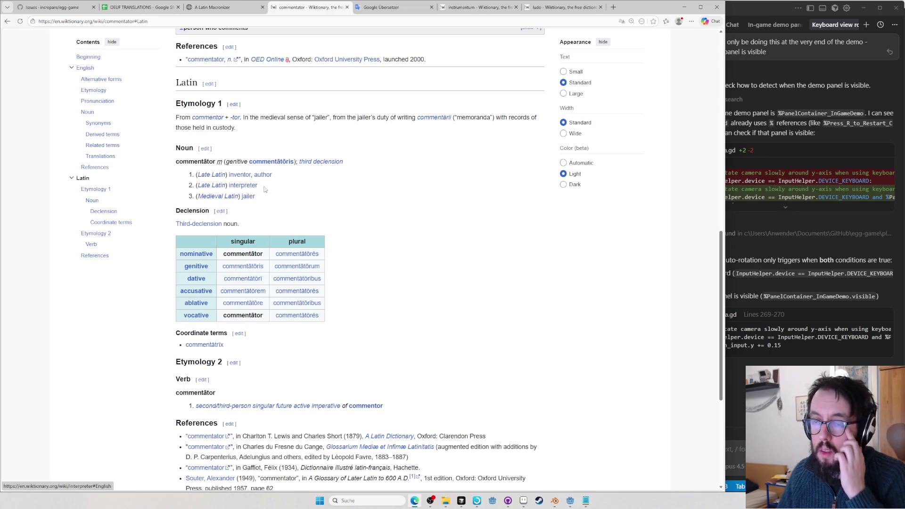
pyautogui.scroll(3, 291, 208)
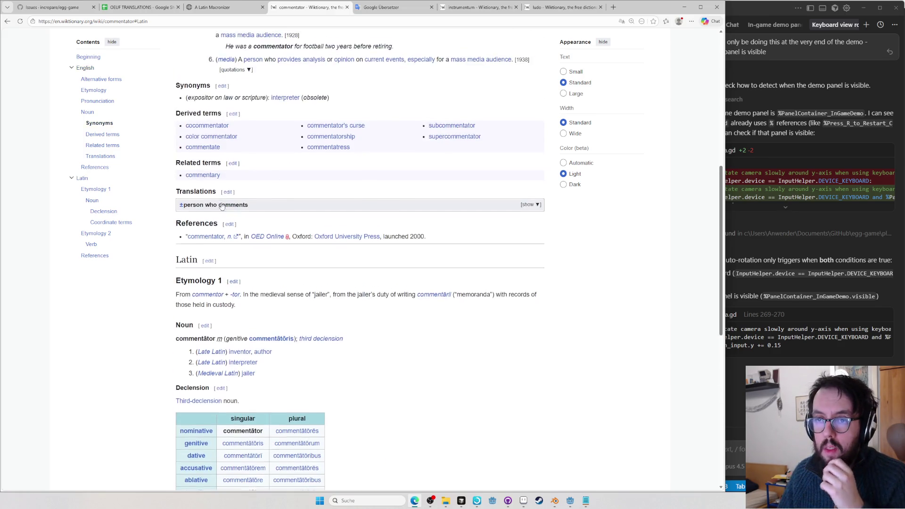
pyautogui.scroll(1, 142, 106)
# Expand commentator's 'person who comments' translations and search the web for commentator in Latin
pyautogui.click(100, 157)
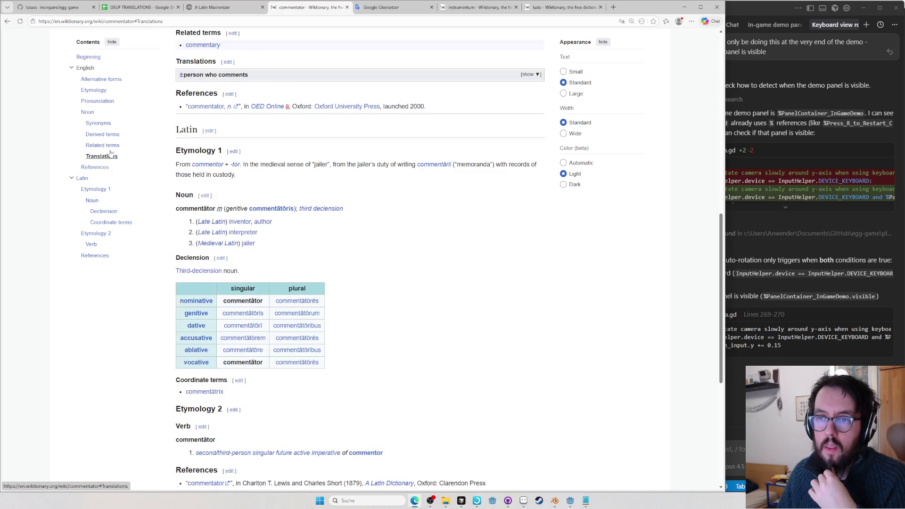
pyautogui.click(228, 74)
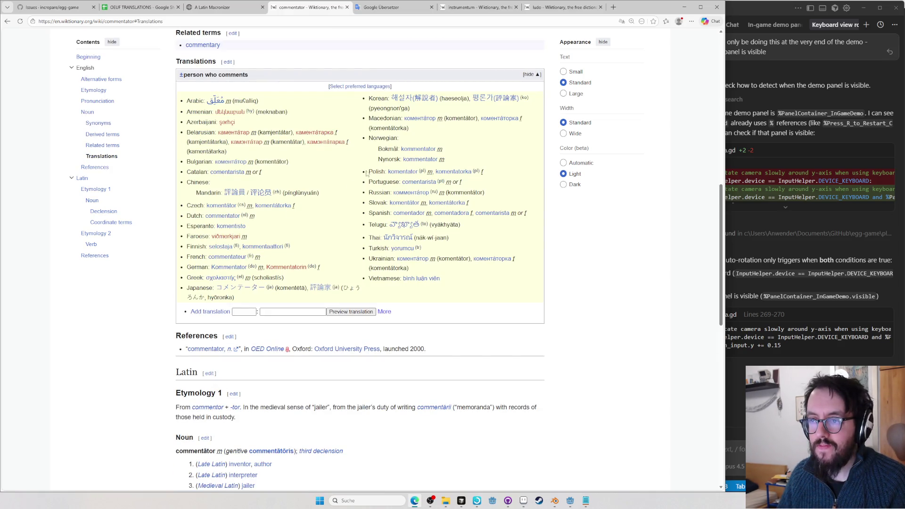
pyautogui.hotkey('ctrl', 'l')
pyautogui.write('commentator in latin')
pyautogui.press('Return')
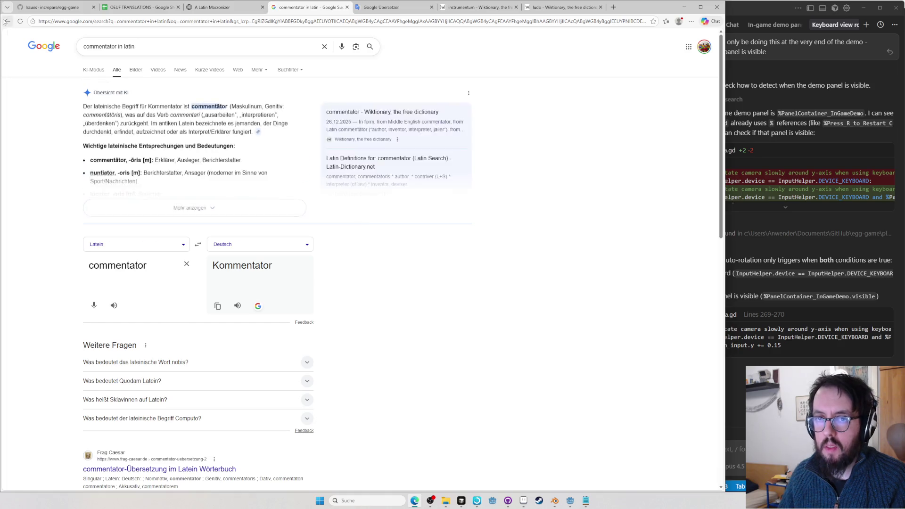
pyautogui.hotkey('alt', 'Left')
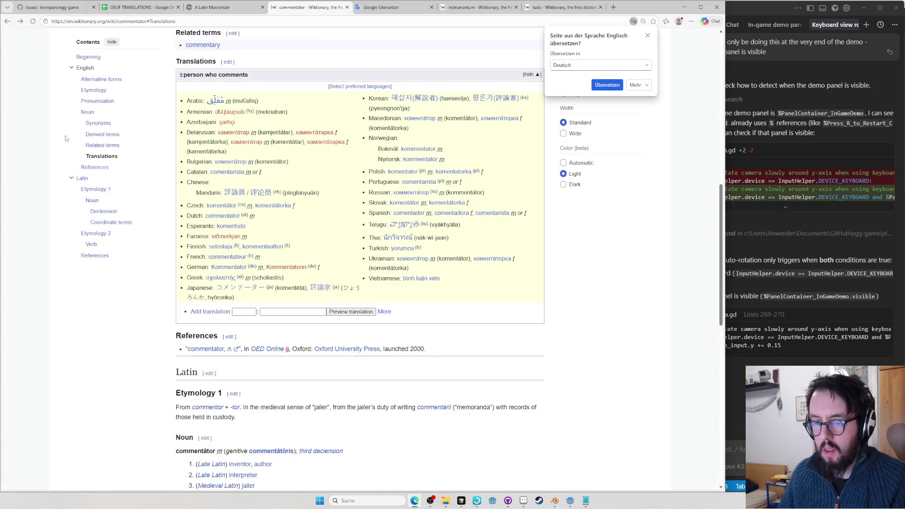
pyautogui.scroll(-2, 194, 248)
pyautogui.scroll(-2, 194, 248)
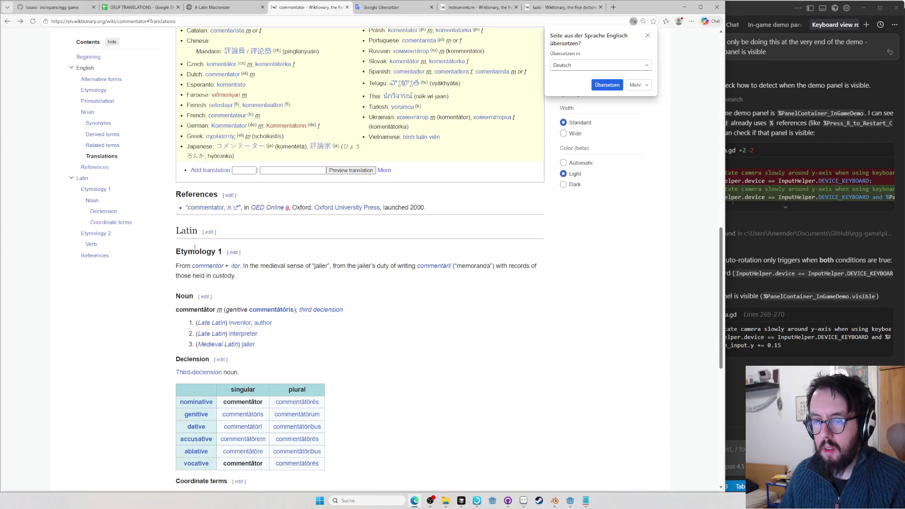
# Open the Latin commentor entry, check commentātor among its derived terms, and copy that headword
pyautogui.middleClick(205, 266)
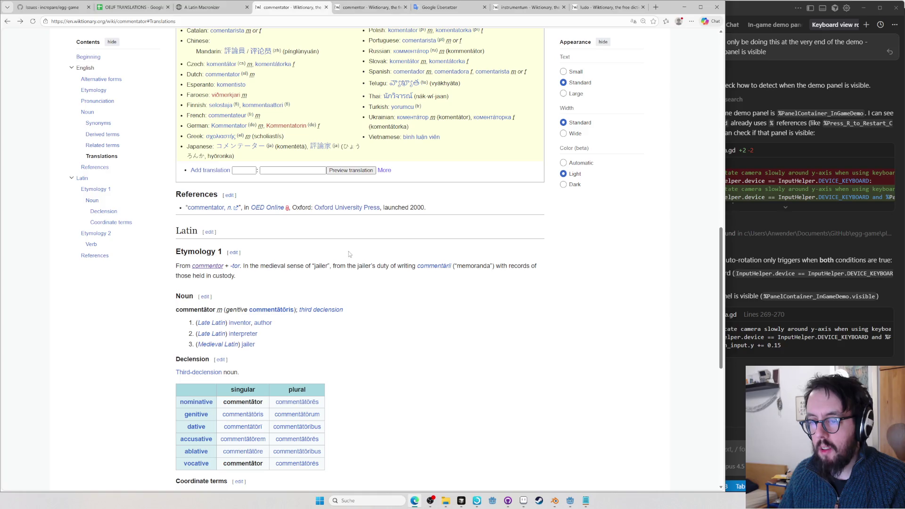
pyautogui.scroll(-1, 401, 306)
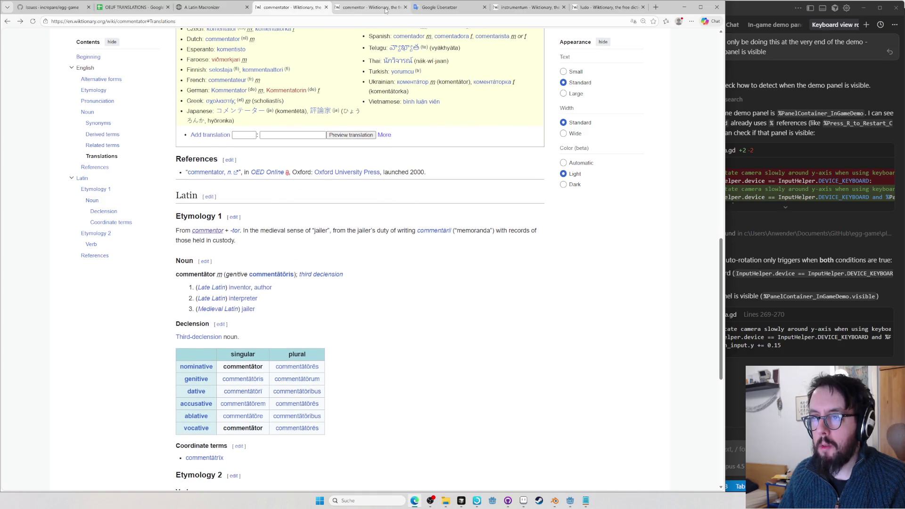
pyautogui.click(386, 10)
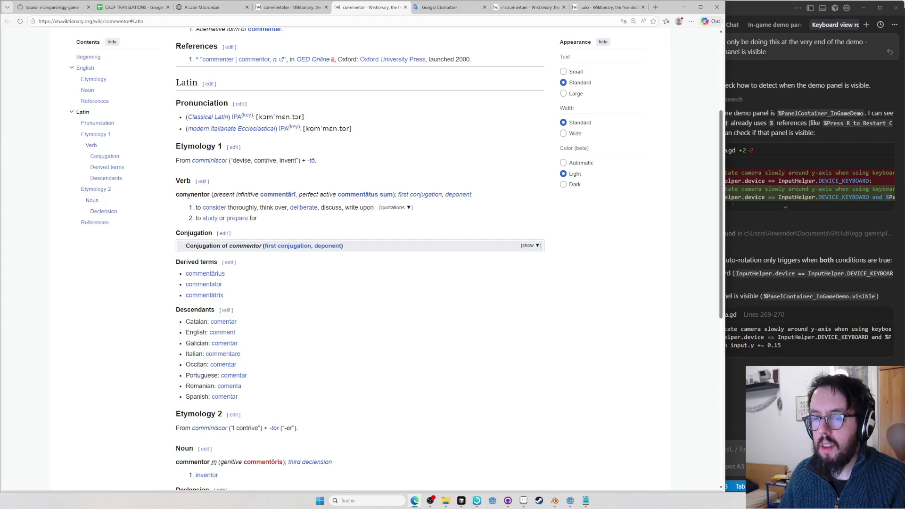
pyautogui.click(220, 286)
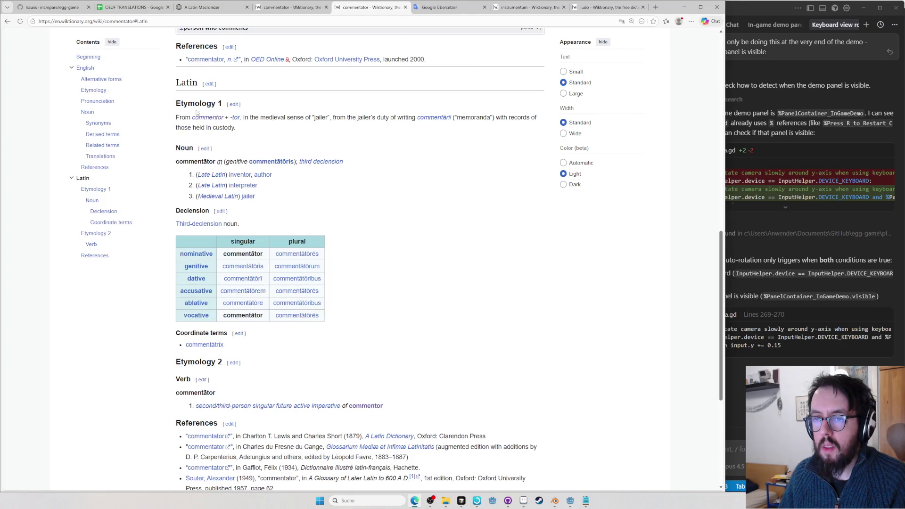
pyautogui.doubleClick(205, 161)
pyautogui.hotkey('ctrl', 'c')
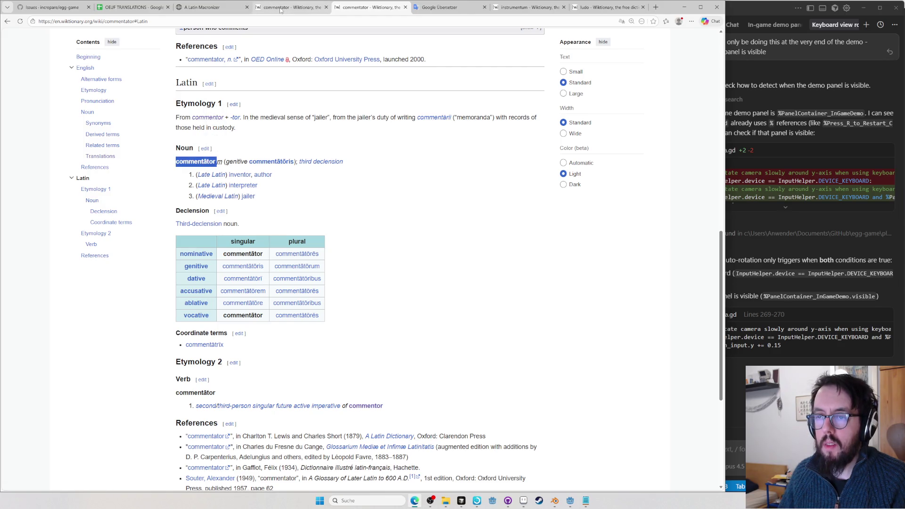
pyautogui.scroll(-5, 388, 423)
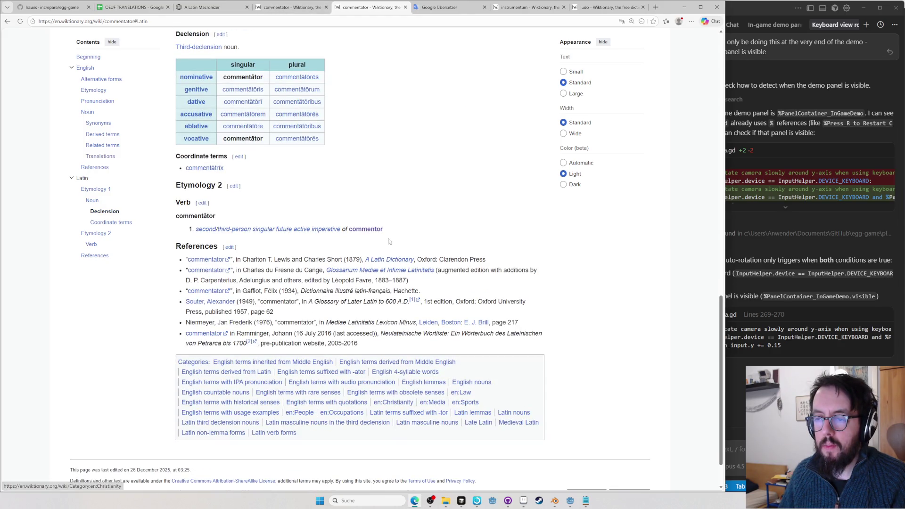
pyautogui.hotkey('alt', 'Left')
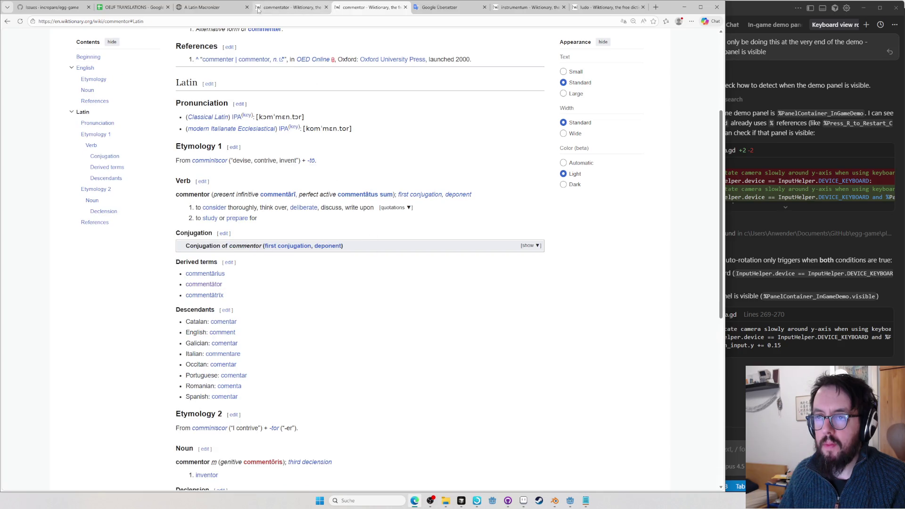
pyautogui.click(285, 7)
# Add commentātor to the Lūsōrēs heading in P35 of the spreadsheet
pyautogui.click(213, 7)
pyautogui.click(162, 9)
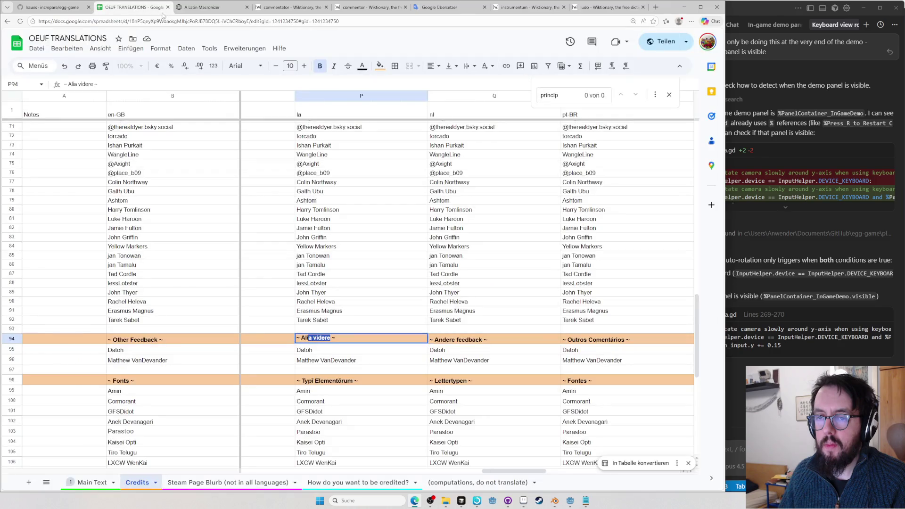
pyautogui.scroll(5, 284, 380)
pyautogui.click(312, 288)
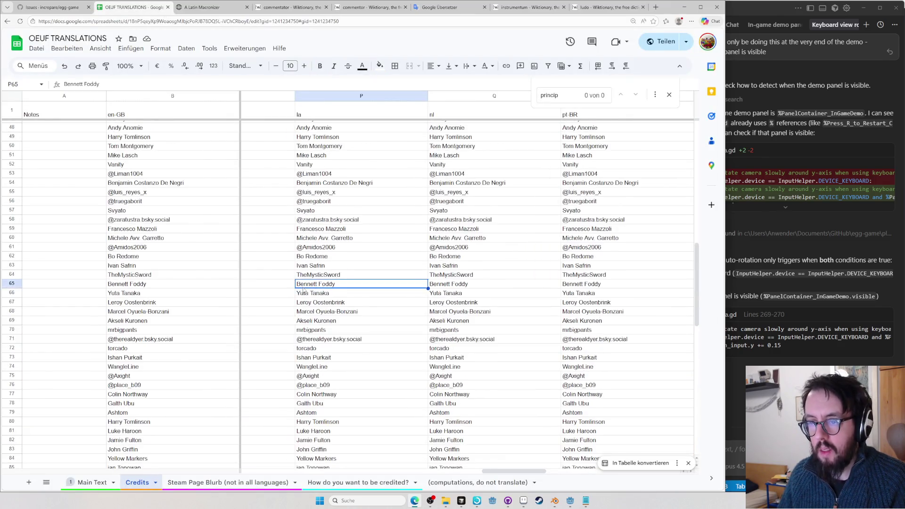
pyautogui.scroll(5, 311, 288)
pyautogui.doubleClick(320, 257)
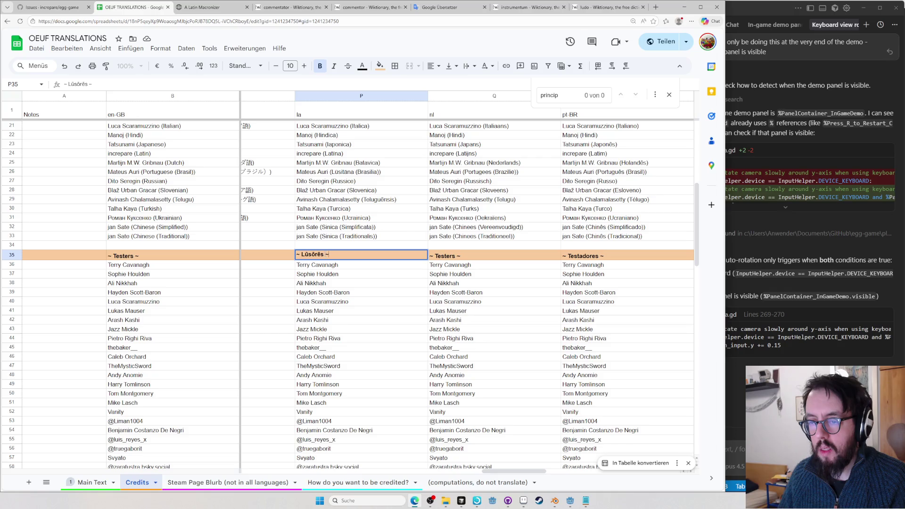
pyautogui.hotkey('ctrl', 'v')
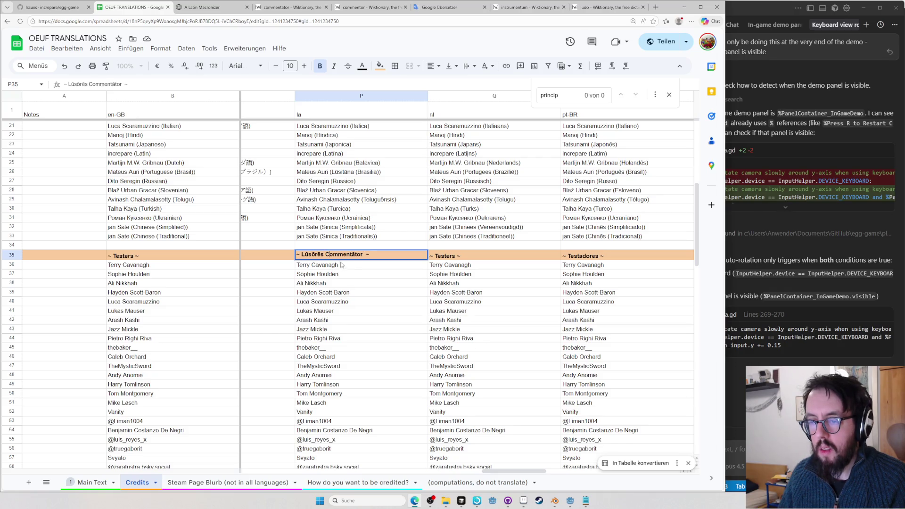
# Return to Wiktionary and bring up the entry for commentary
pyautogui.click(209, 8)
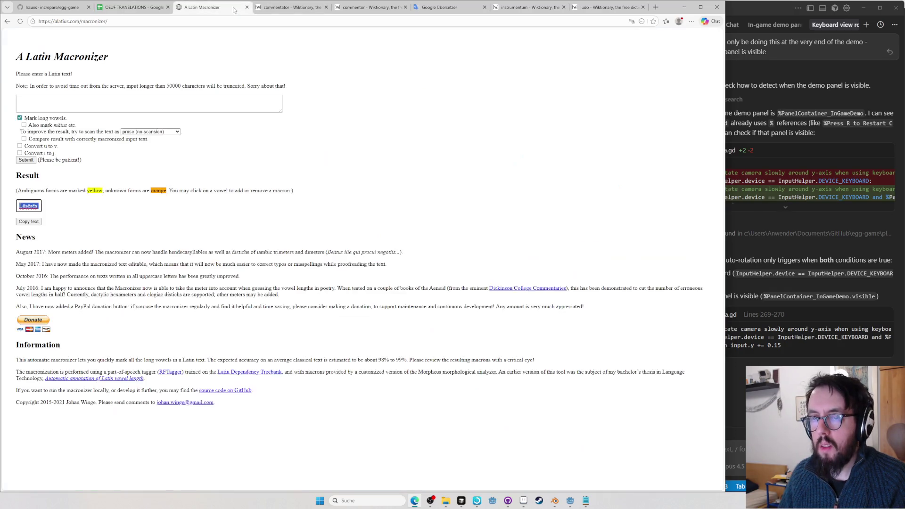
pyautogui.click(294, 9)
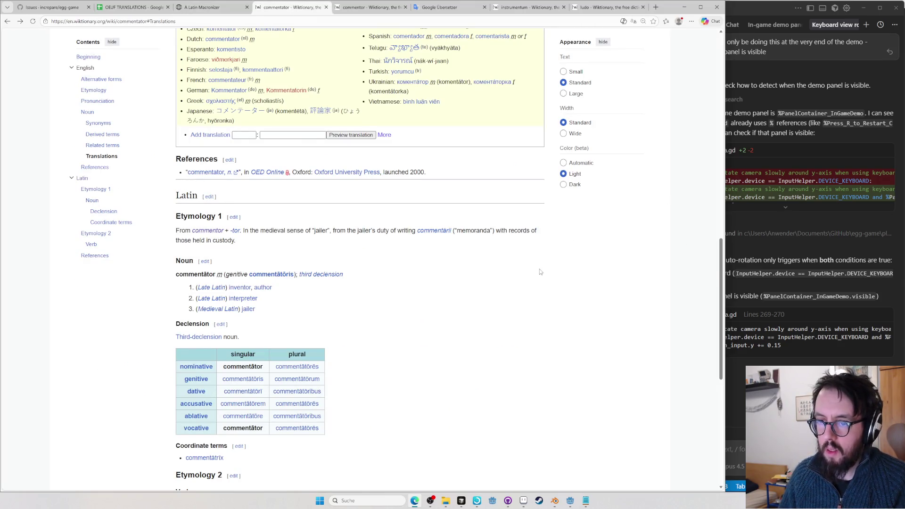
pyautogui.scroll(-2, 539, 271)
pyautogui.hotkey('alt', 'Left')
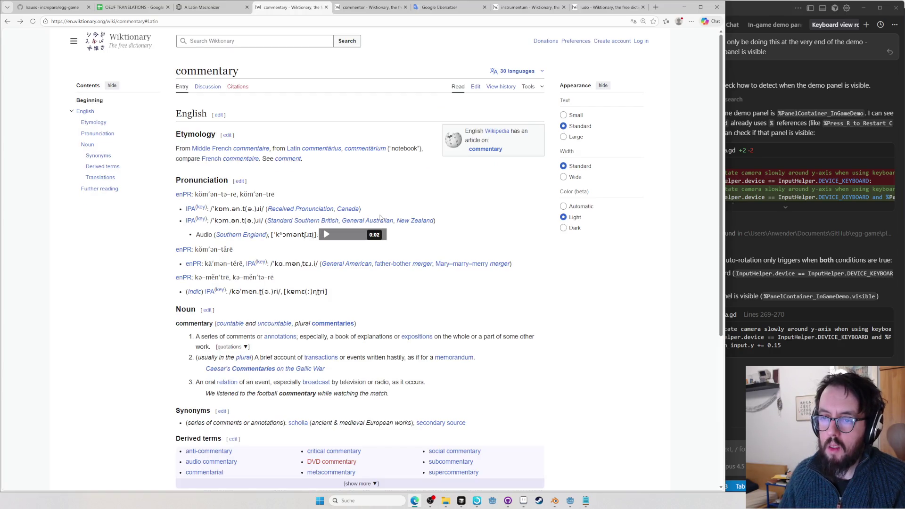
pyautogui.scroll(-1, 385, 198)
pyautogui.scroll(1, 410, 86)
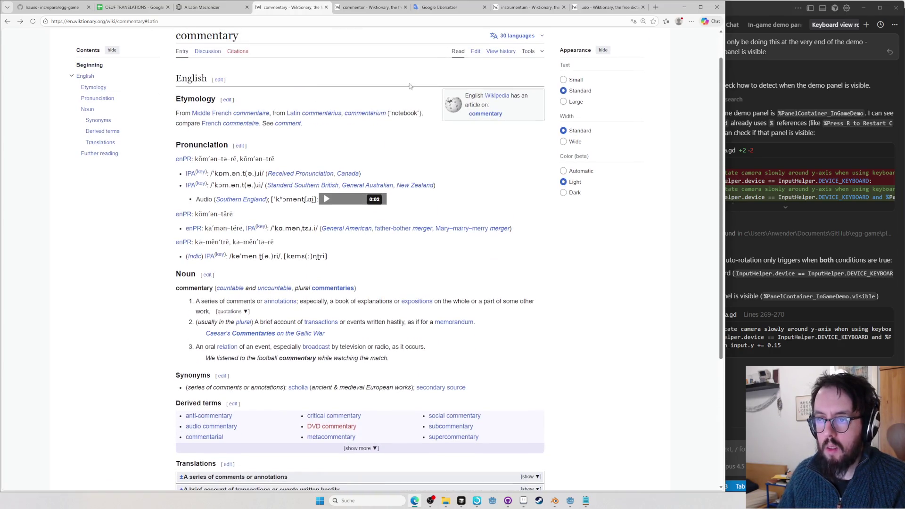
# Follow commentārium to commentor, expand its conjugation, and select the plural participle commentantēs
pyautogui.moveTo(366, 149)
pyautogui.click(334, 119)
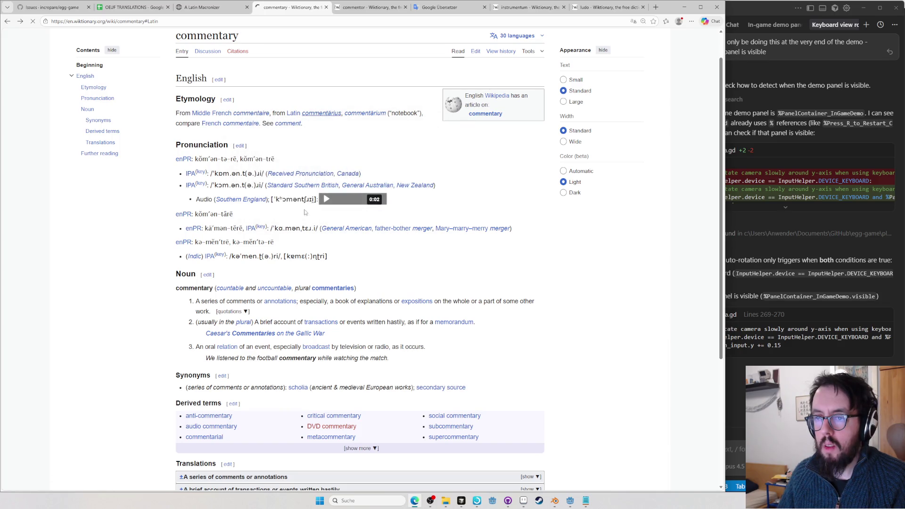
pyautogui.click(212, 118)
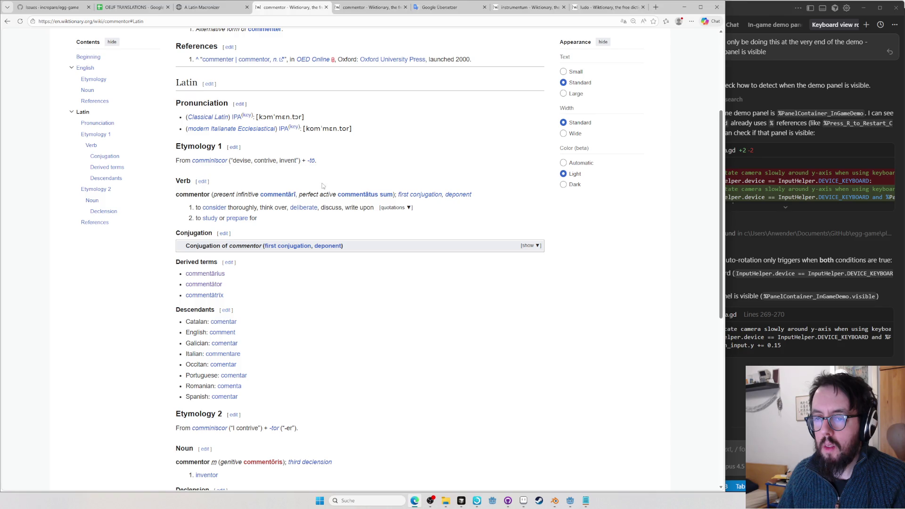
pyautogui.click(418, 246)
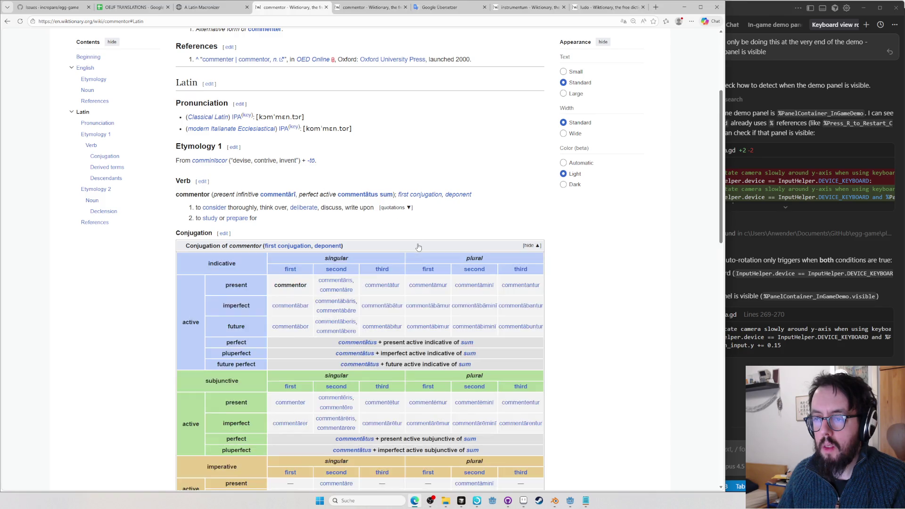
pyautogui.scroll(-3, 413, 244)
pyautogui.scroll(-1, 406, 245)
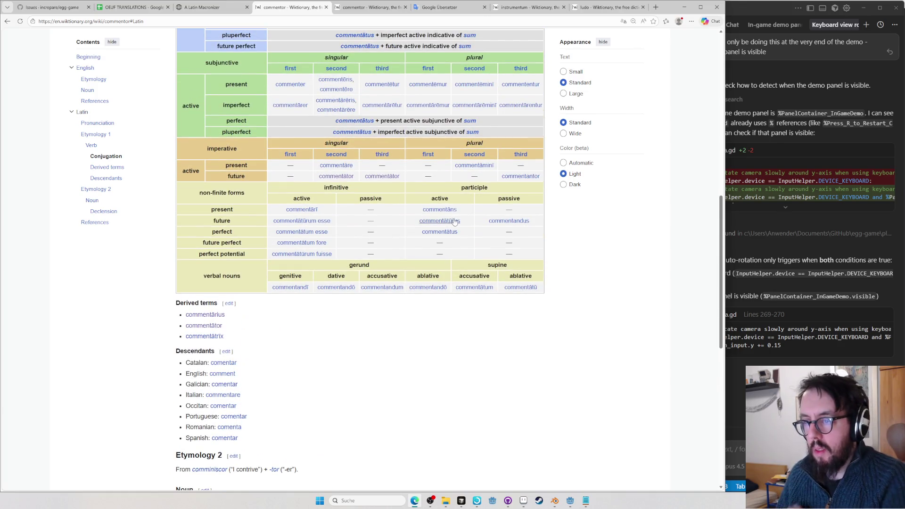
pyautogui.moveTo(458, 210); pyautogui.dragTo(421, 214)
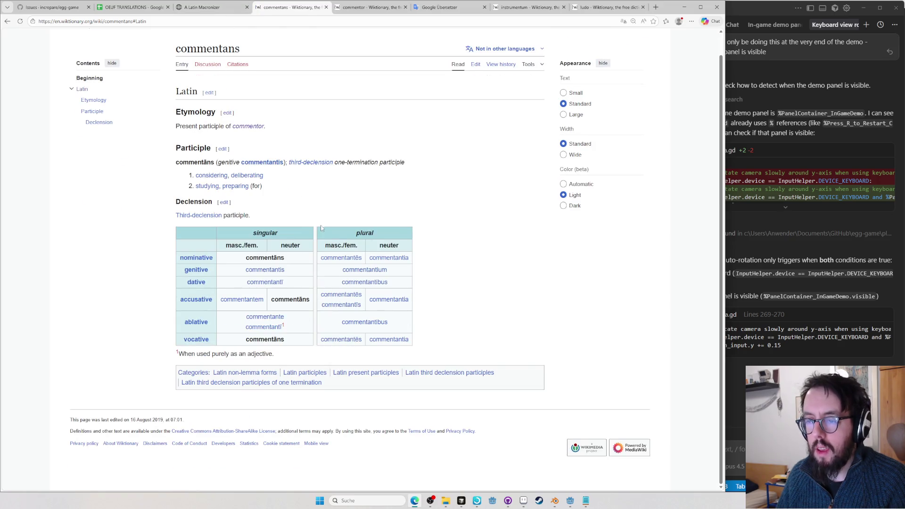
pyautogui.moveTo(367, 259); pyautogui.dragTo(320, 260)
pyautogui.hotkey('ctrl', 'c')
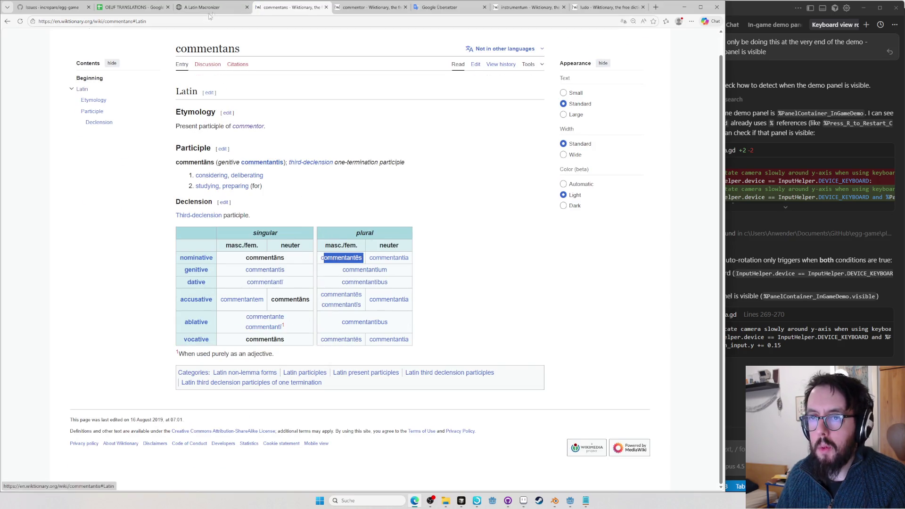
# Return to the spreadsheet and start editing Commentātores in the Testers heading
pyautogui.click(202, 8)
pyautogui.click(139, 8)
pyautogui.doubleClick(331, 253)
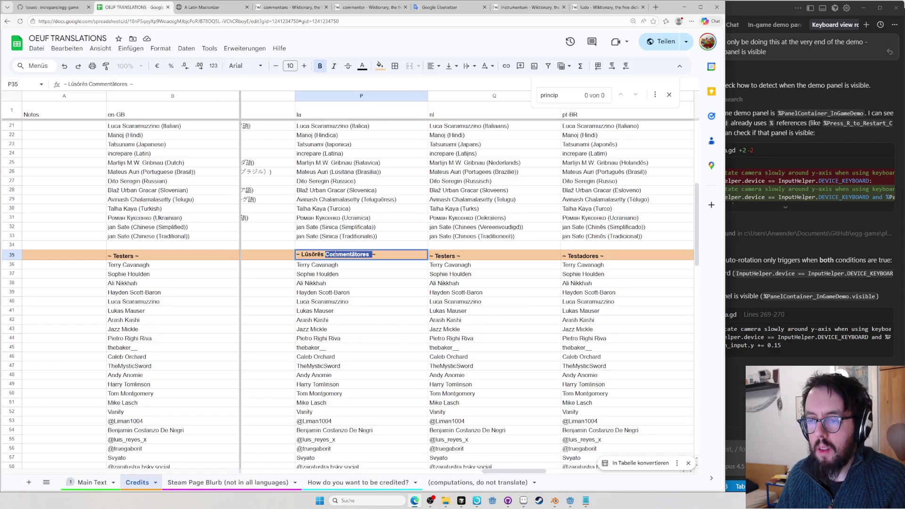
# Make the P35 heading read '~ Lūsōrēs Commentantēs ~' and commit it
pyautogui.hotkey('ctrl', 'v')
pyautogui.press('BackSpace')
pyautogui.press('Return')
pyautogui.scroll(-5, 350, 263)
pyautogui.scroll(-4, 342, 263)
# Tidy the Other Feedback heading in P94 and copy the word Alii from it
pyautogui.doubleClick(331, 337)
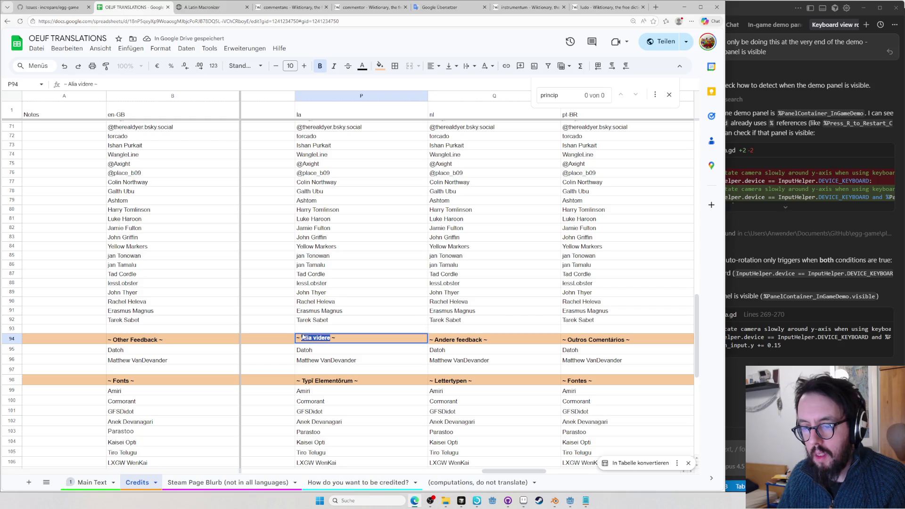
pyautogui.write('Alii ommentantés')
pyautogui.press('Delete')
pyautogui.press('Delete')
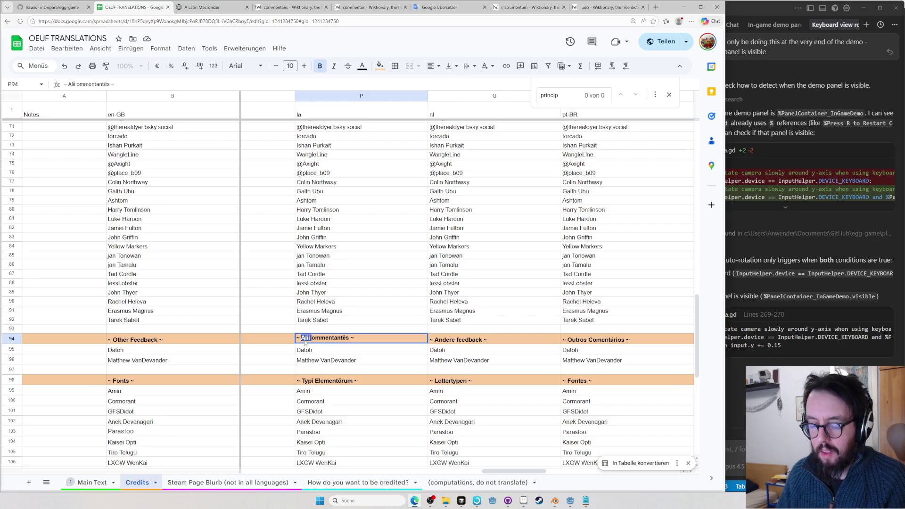
pyautogui.hotkey('ctrl', 'c')
# Search the web for Alii, then set up a Latin Wiktionary search for alii
pyautogui.hotkey('ctrl', 't')
pyautogui.hotkey('ctrl', 'v')
pyautogui.press('Return')
pyautogui.hotkey('ctrl', 'l')
pyautogui.hotkey('ctrl', 'v')
pyautogui.write('wik')
pyautogui.press('Tab')
pyautogui.hotkey('ctrl', 'v')
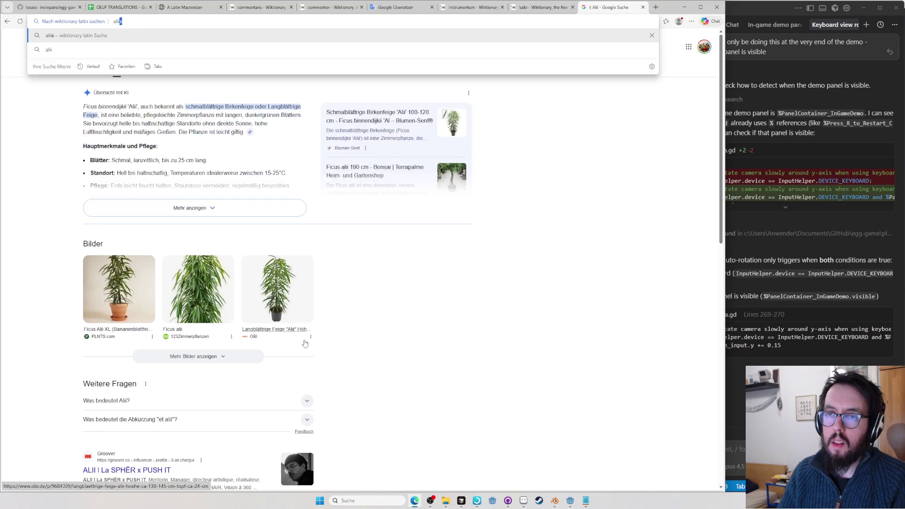
# Reach Wiktionary's alii entry via the aliis result and select the Latin determiner aliī
pyautogui.press('Return')
pyautogui.click(181, 9)
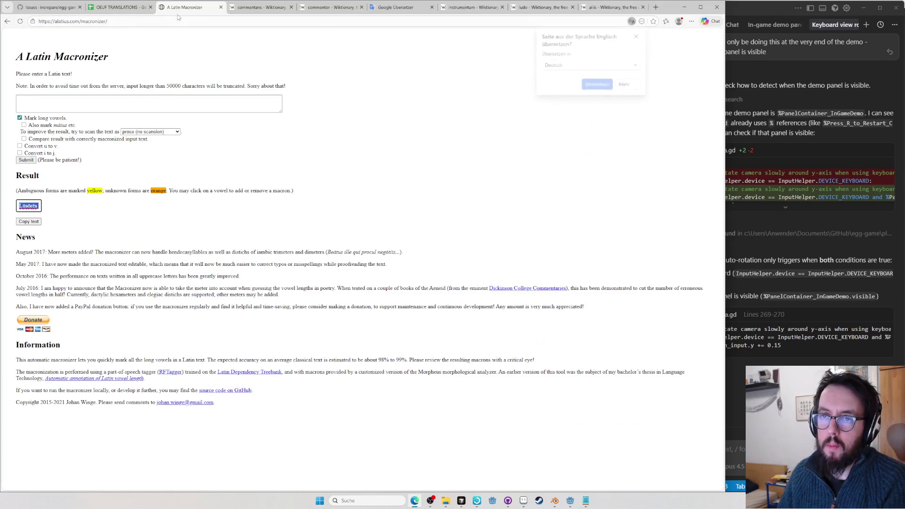
pyautogui.hotkey('ctrl', '9')
pyautogui.doubleClick(113, 21)
pyautogui.press('BackSpace')
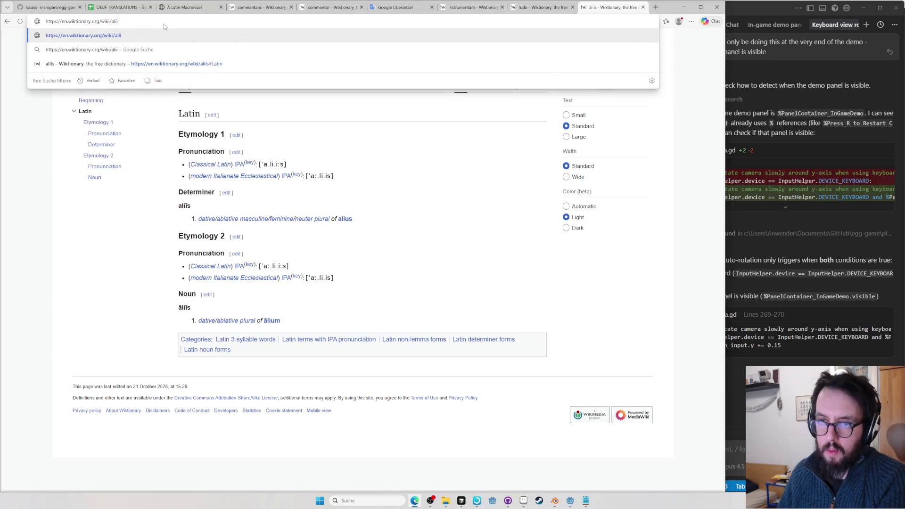
pyautogui.press('Return')
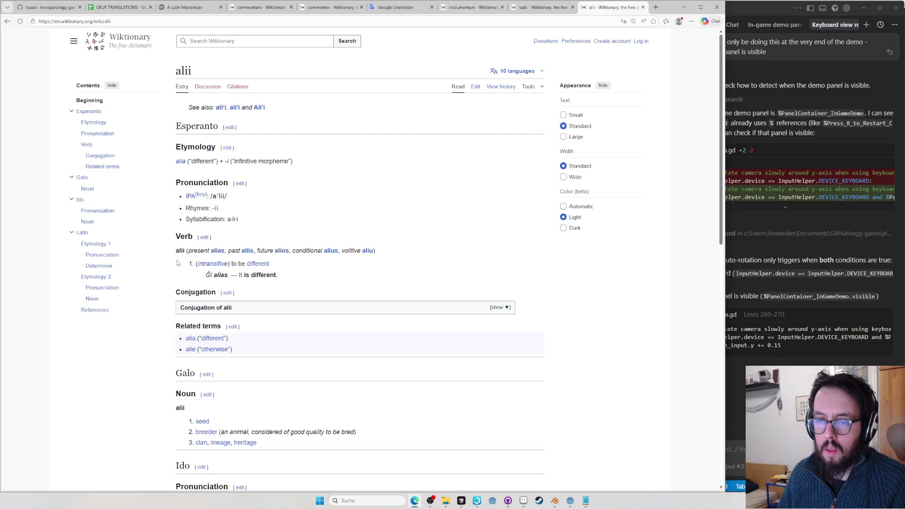
pyautogui.click(83, 233)
pyautogui.doubleClick(180, 154)
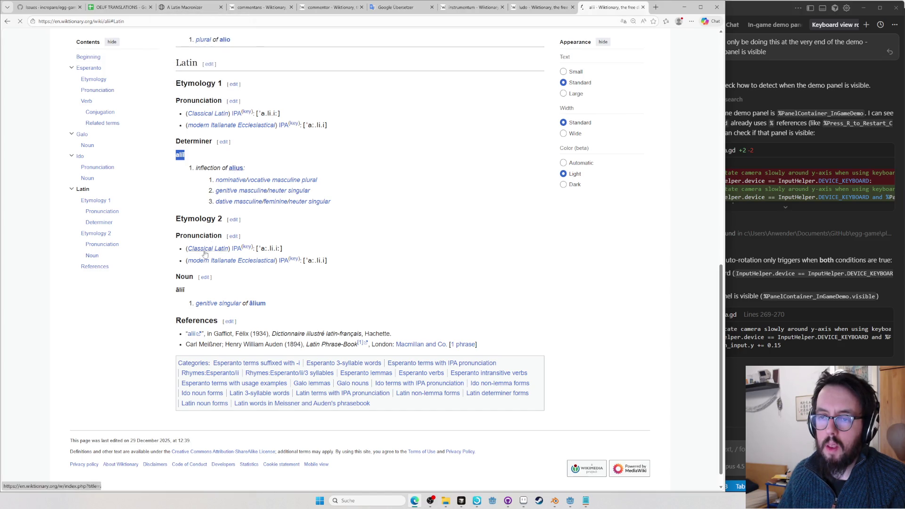
# Paste aliī into the Other Feedback heading in the spreadsheet
pyautogui.click(179, 11)
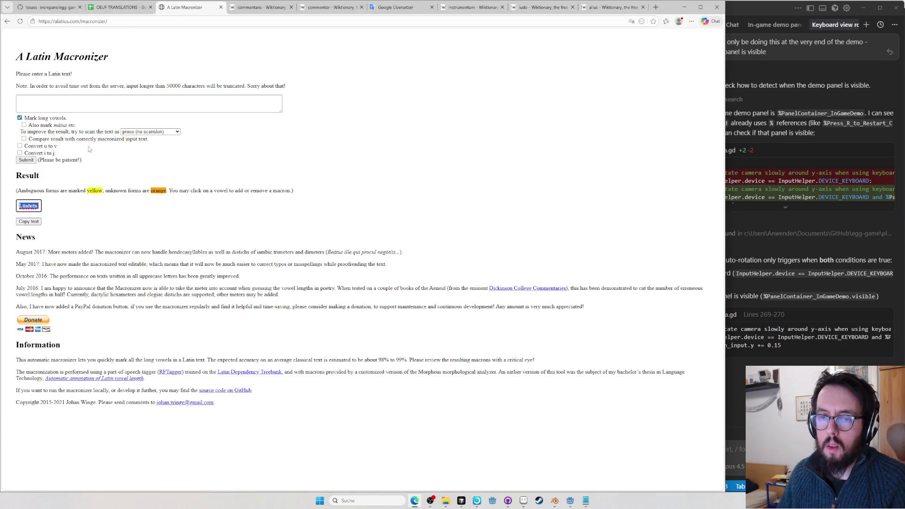
pyautogui.click(120, 7)
pyautogui.hotkey('ctrl', 'v')
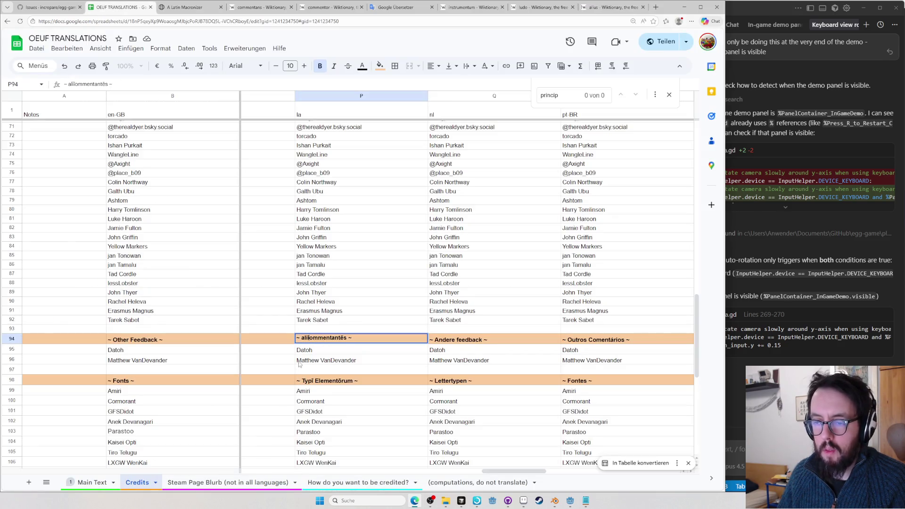
pyautogui.write('C')
# Commit '~ Aliī Commentantēs ~' in P94 and start editing the Localization heading in P10
pyautogui.press('Return')
pyautogui.scroll(-5, 337, 415)
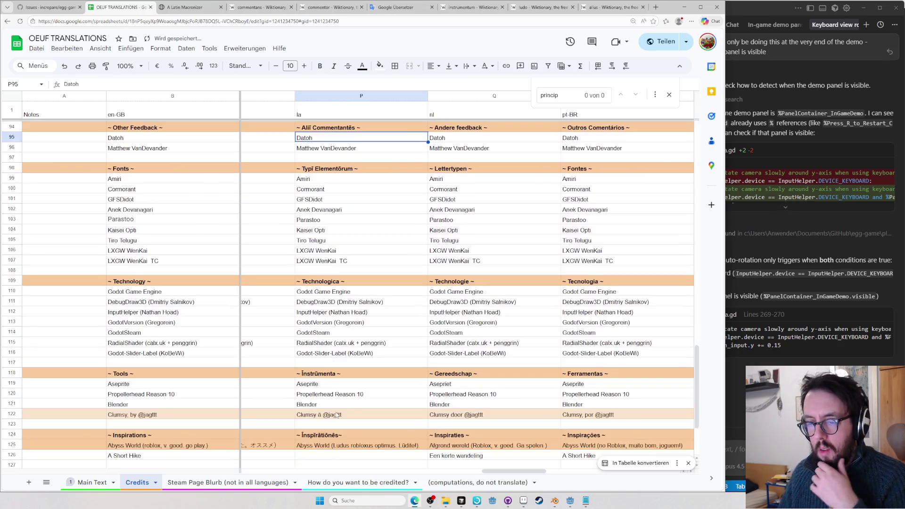
pyautogui.scroll(2, 337, 415)
pyautogui.scroll(5, 353, 382)
pyautogui.scroll(3, 367, 356)
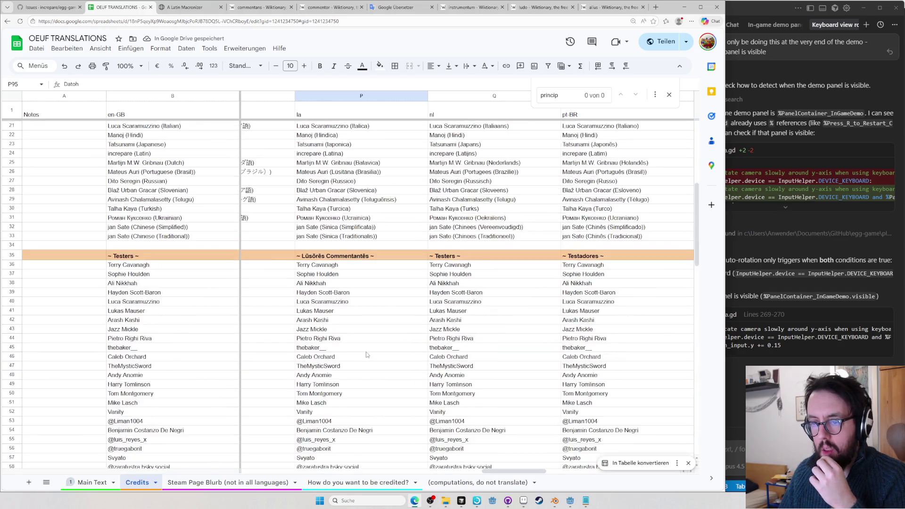
pyautogui.scroll(5, 366, 355)
pyautogui.scroll(2, 353, 283)
pyautogui.click(313, 253)
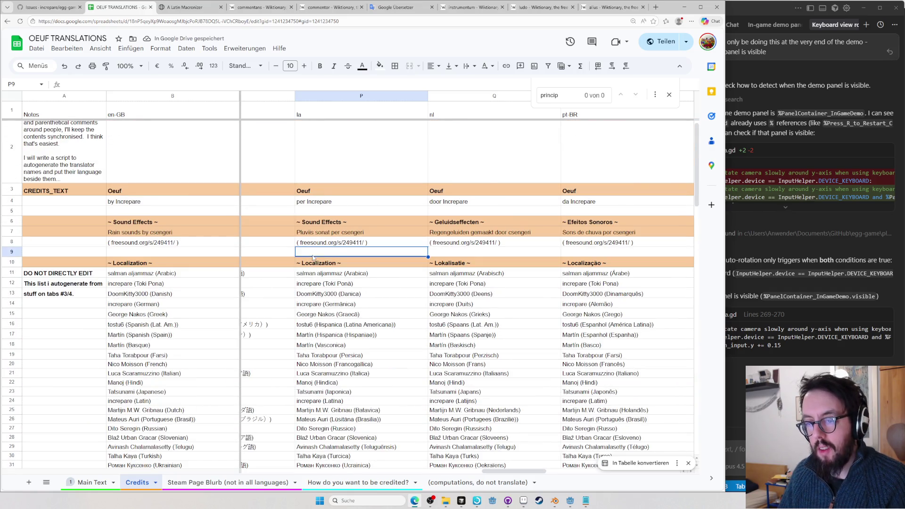
pyautogui.doubleClick(313, 260)
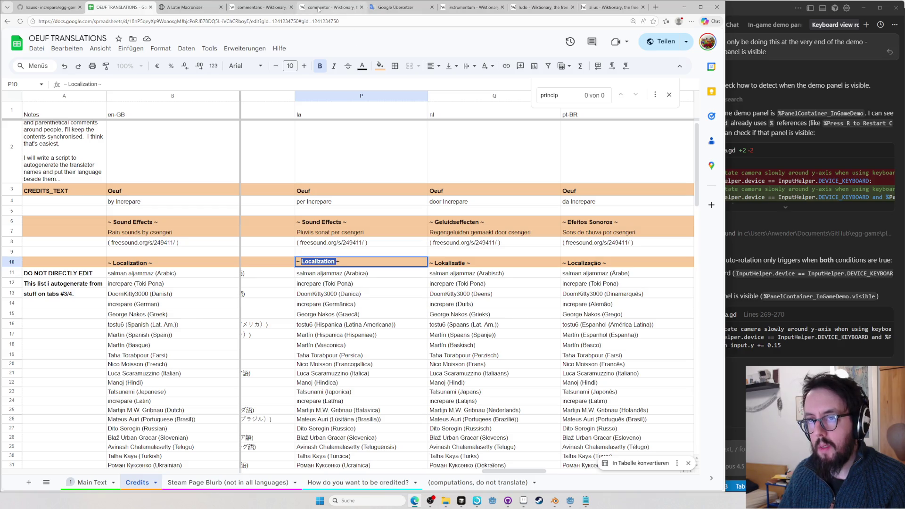
# Switch to the Wiktionary page and clear the address bar for a new lookup
pyautogui.click(266, 7)
pyautogui.hotkey('ctrl', 'l')
pyautogui.write('t')
pyautogui.press('BackSpace')
pyautogui.write('wl')
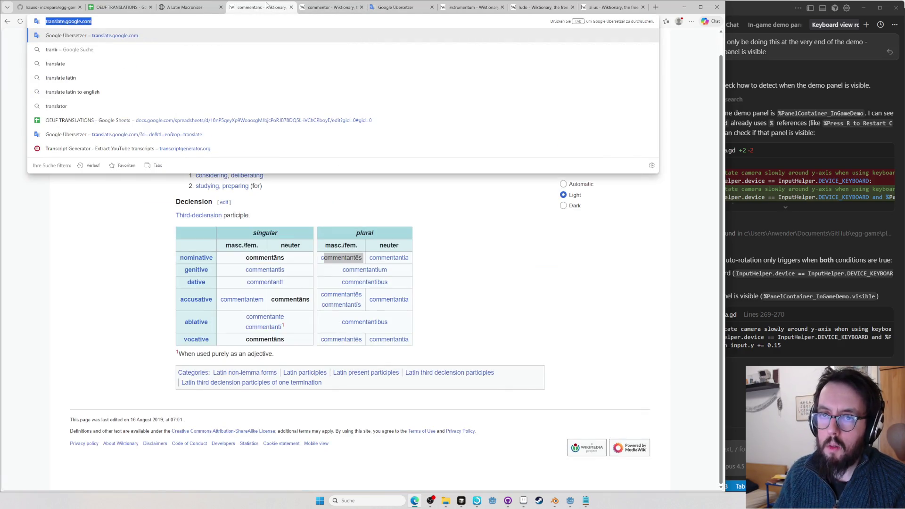
# Look up translate on Wiktionary and briefly check the trānslātus entry
pyautogui.press('Tab')
pyautogui.write('trans')
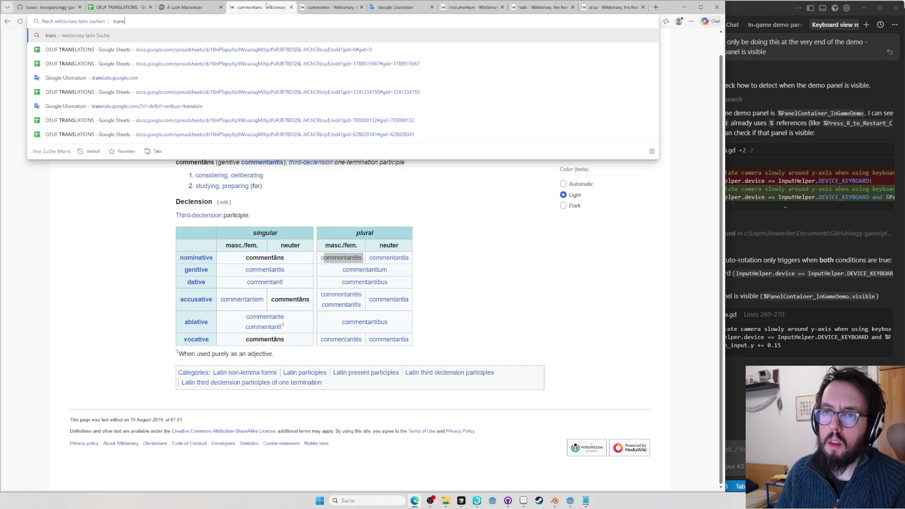
pyautogui.write('late')
pyautogui.press('Return')
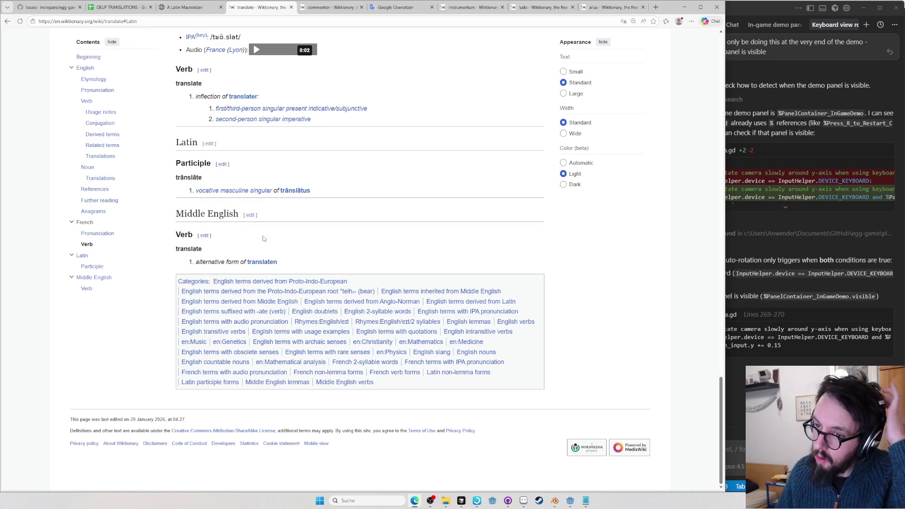
pyautogui.click(292, 192)
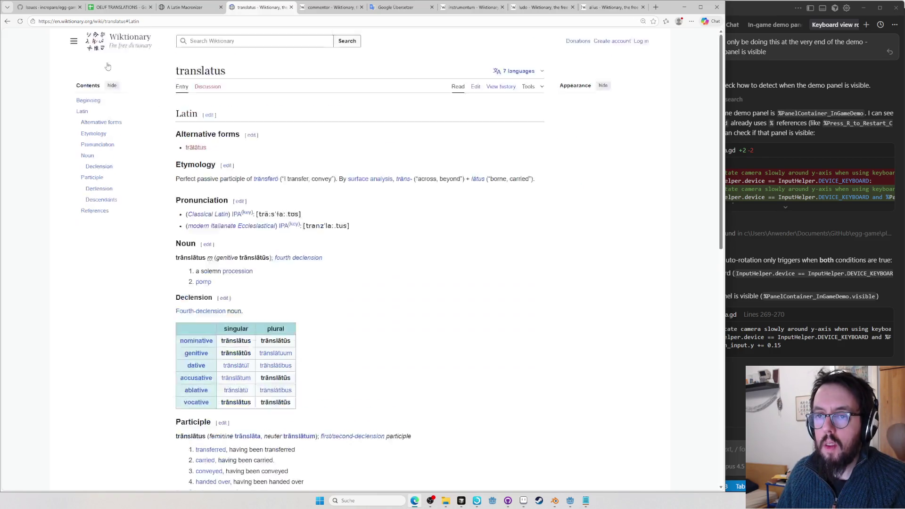
pyautogui.click(7, 22)
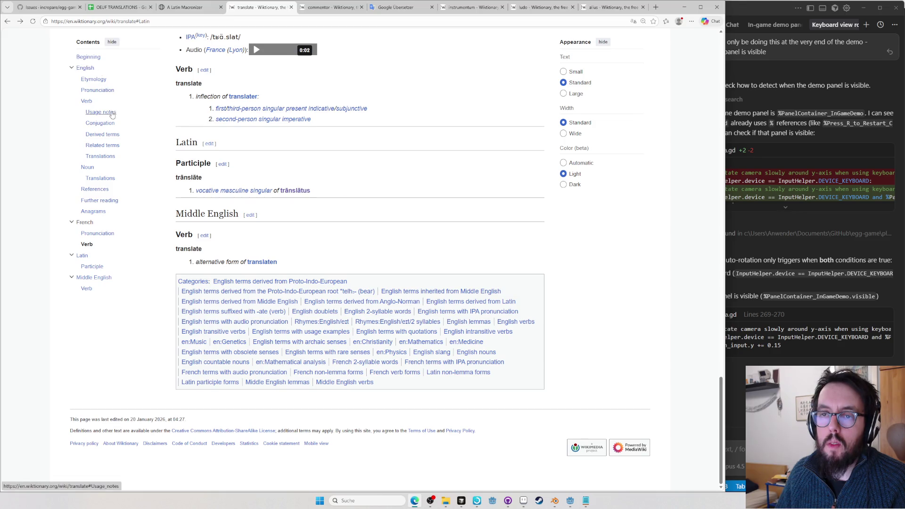
# Expand the translations for translating text between languages and open the Latin trādūcō entry
pyautogui.click(86, 101)
pyautogui.scroll(-5, 202, 196)
pyautogui.scroll(-3, 201, 195)
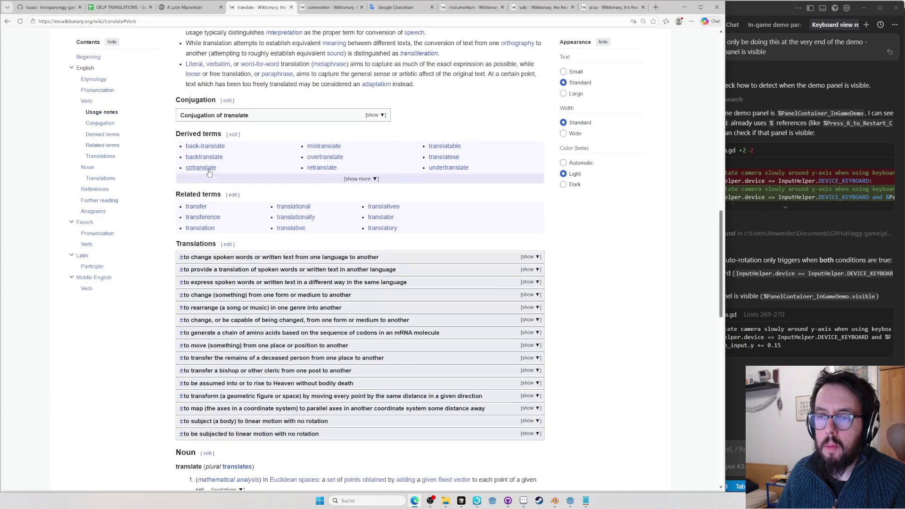
pyautogui.scroll(-3, 253, 111)
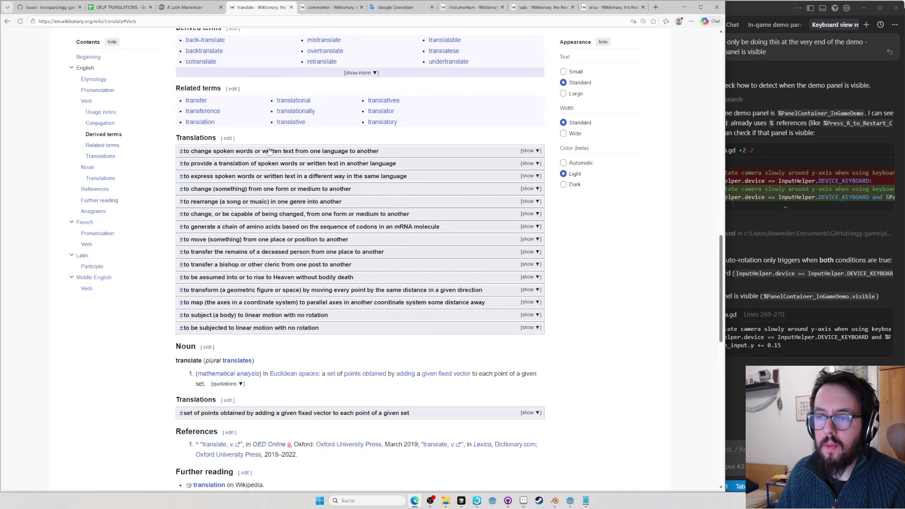
pyautogui.click(268, 151)
pyautogui.scroll(-3, 247, 212)
pyautogui.scroll(-3, 234, 255)
pyautogui.scroll(-2, 225, 276)
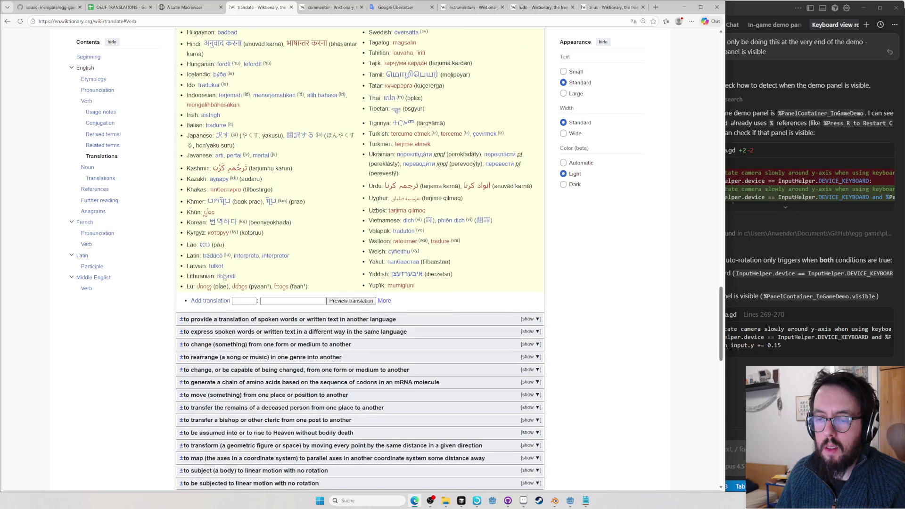
pyautogui.moveTo(212, 255)
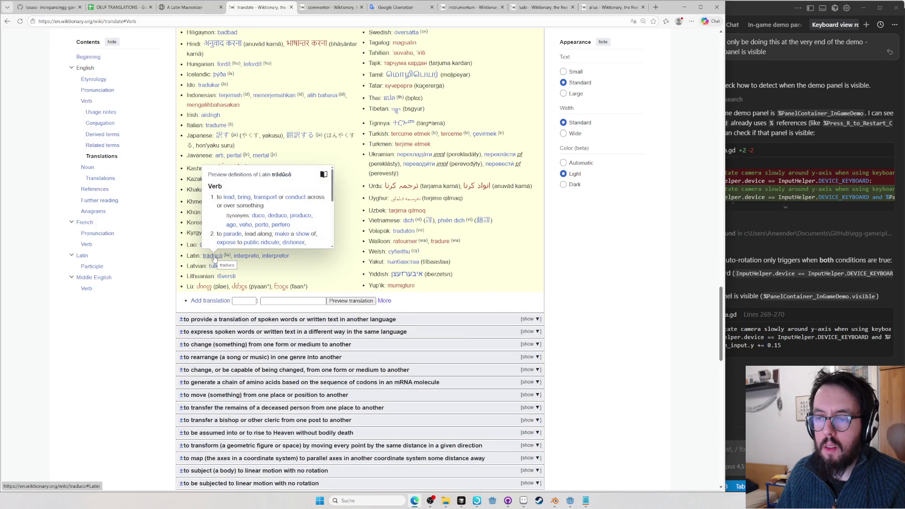
pyautogui.scroll(-1, 217, 244)
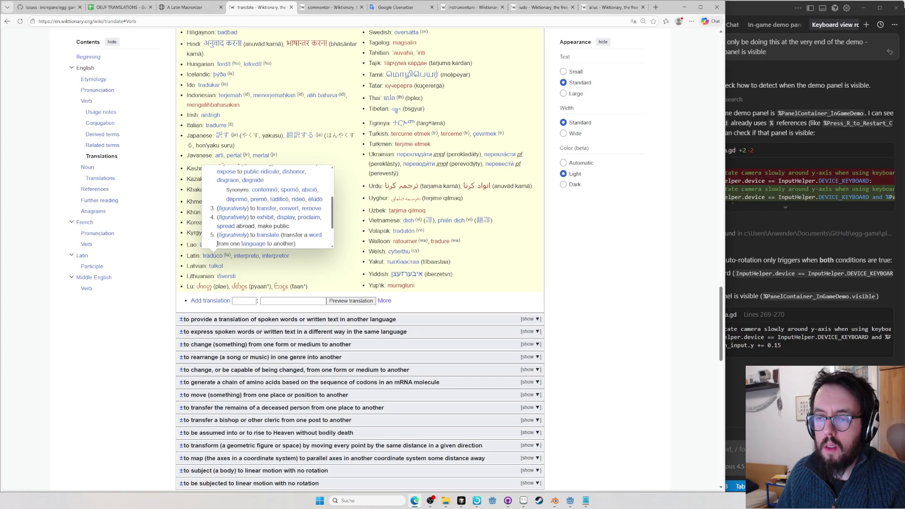
pyautogui.scroll(-3, 216, 245)
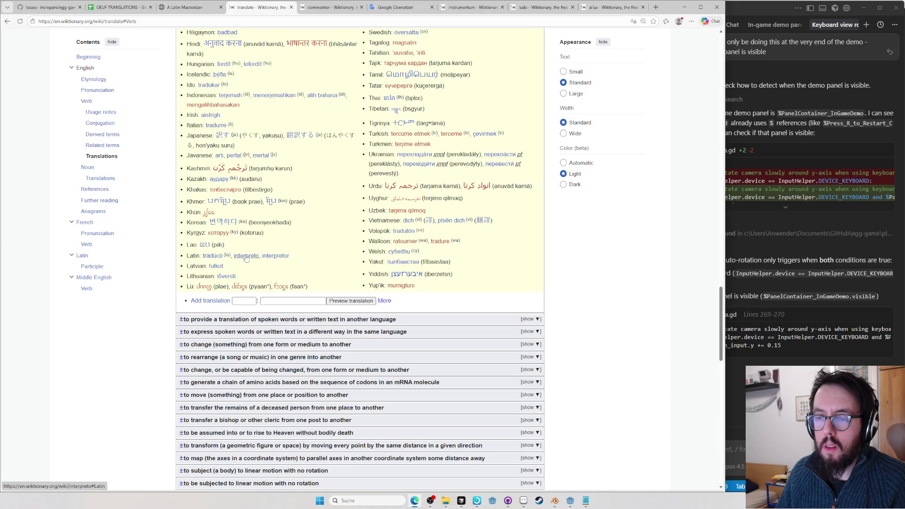
pyautogui.click(215, 257)
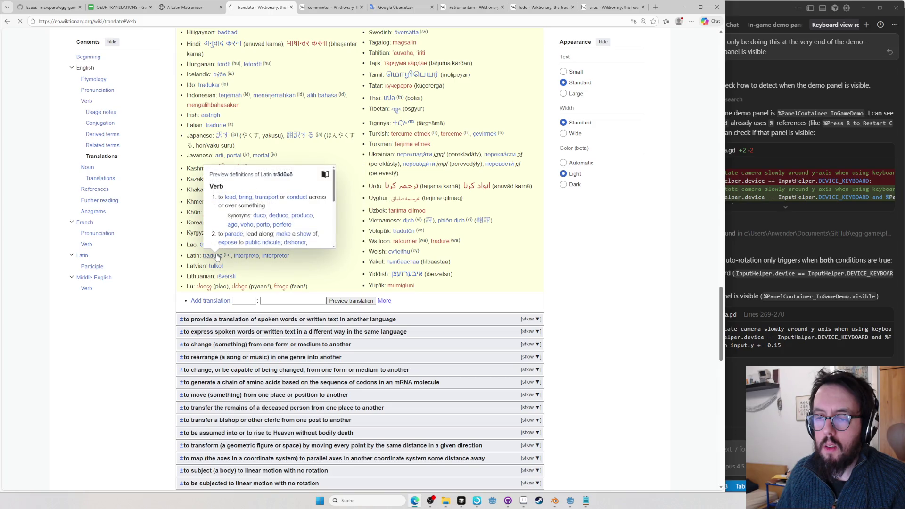
pyautogui.scroll(-3, 274, 238)
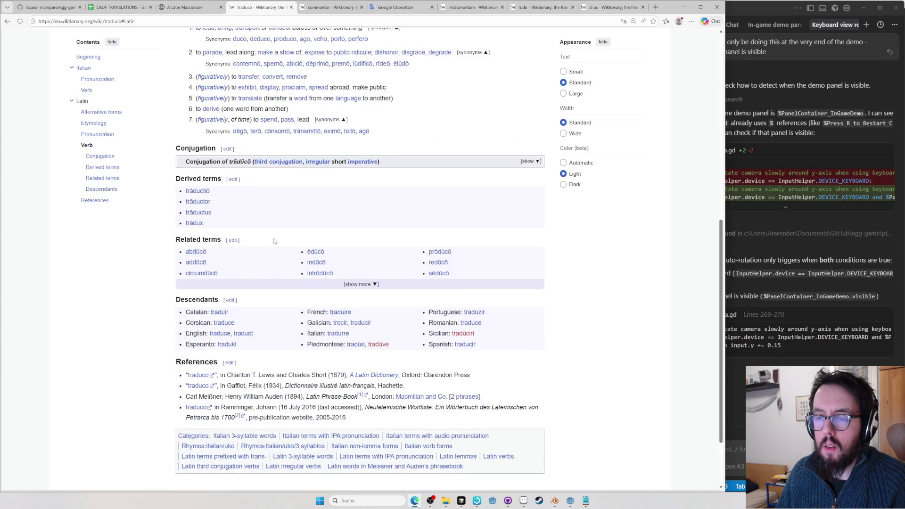
# Expand trādūcō's derived terms and go to the derived noun trāductor entry
pyautogui.click(361, 283)
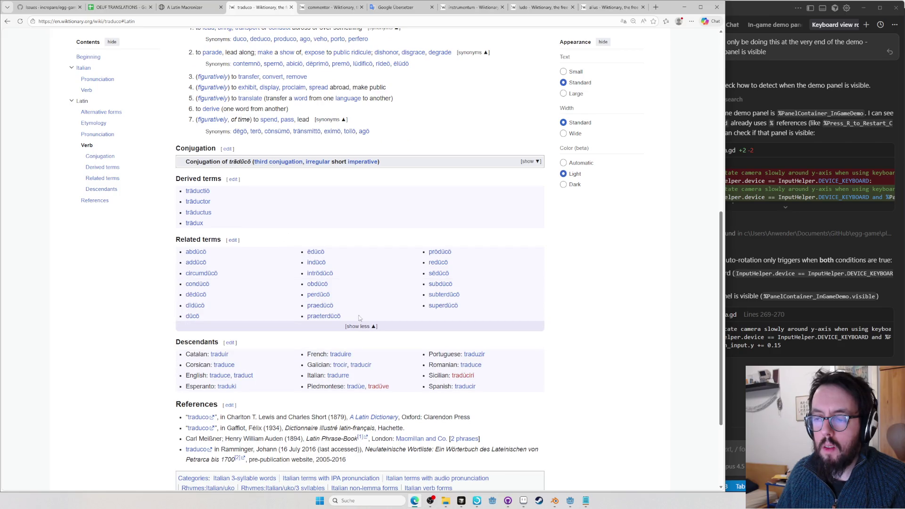
pyautogui.click(360, 327)
pyautogui.click(358, 284)
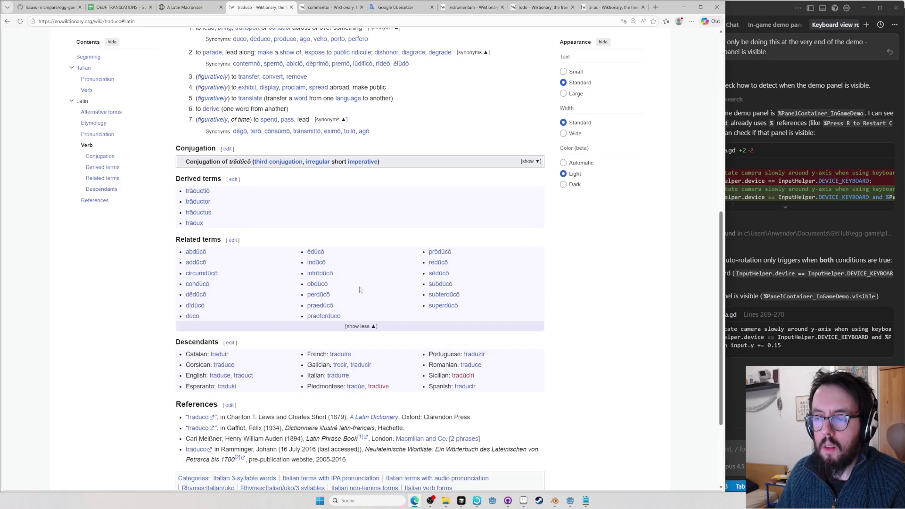
pyautogui.click(198, 202)
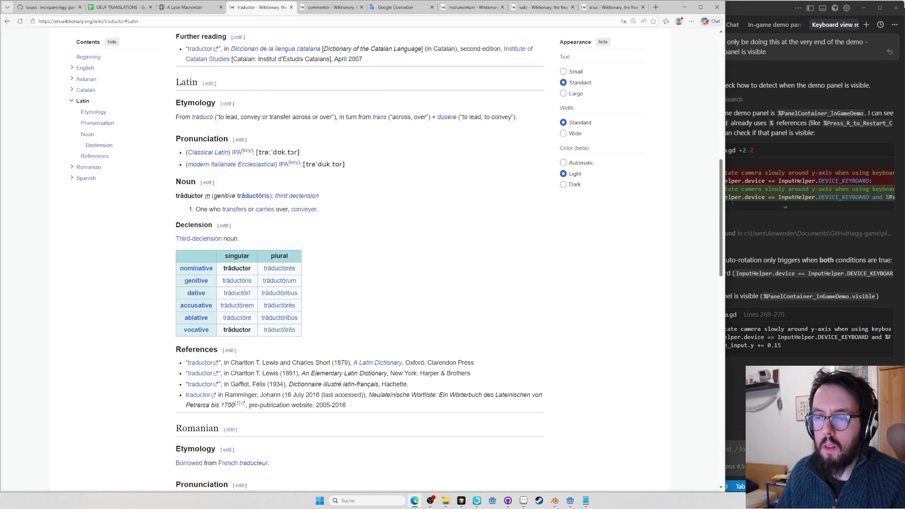
pyautogui.scroll(-2, 212, 212)
pyautogui.scroll(2, 269, 240)
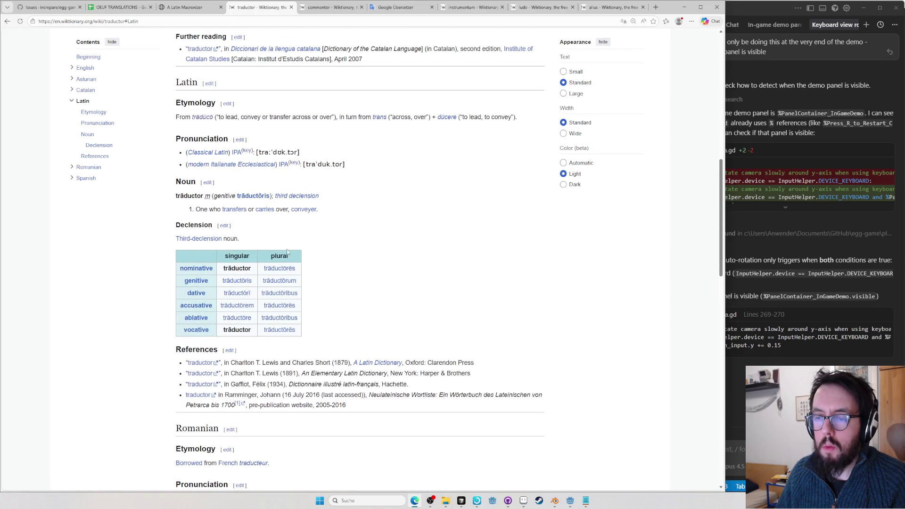
# Copy the plural trāductōrēs, check the sheet, then search 'translator wikipedia'
pyautogui.doubleClick(282, 268)
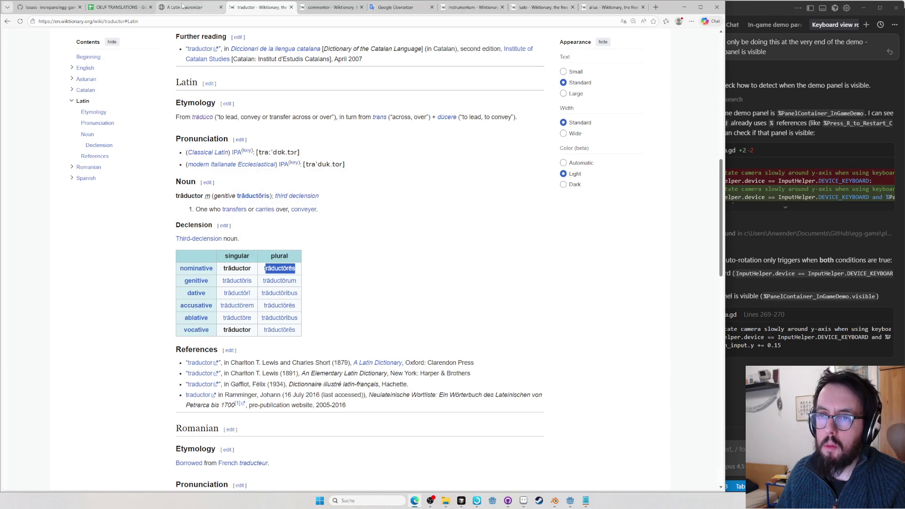
pyautogui.hotkey('ctrl', 'shift', 'Tab')
pyautogui.click(120, 7)
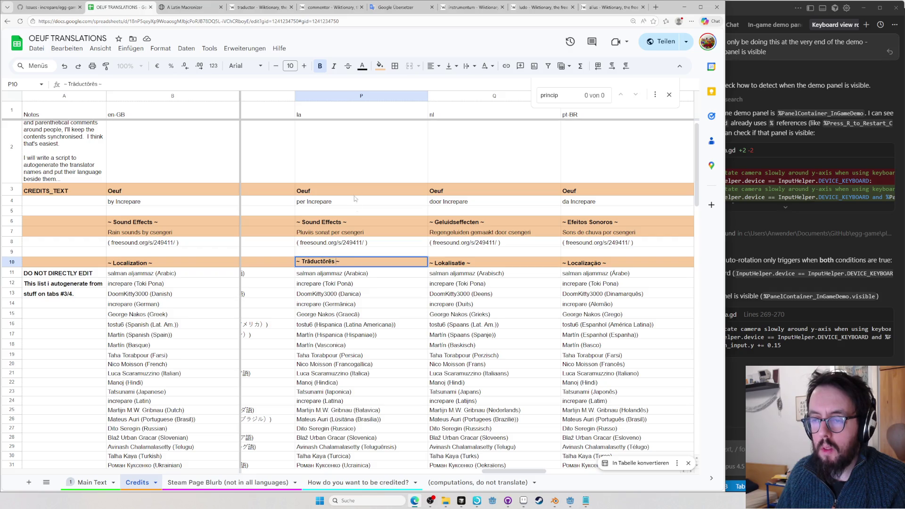
pyautogui.hotkey('ctrl', 't')
pyautogui.write('translator wikipedia')
pyautogui.press('Return')
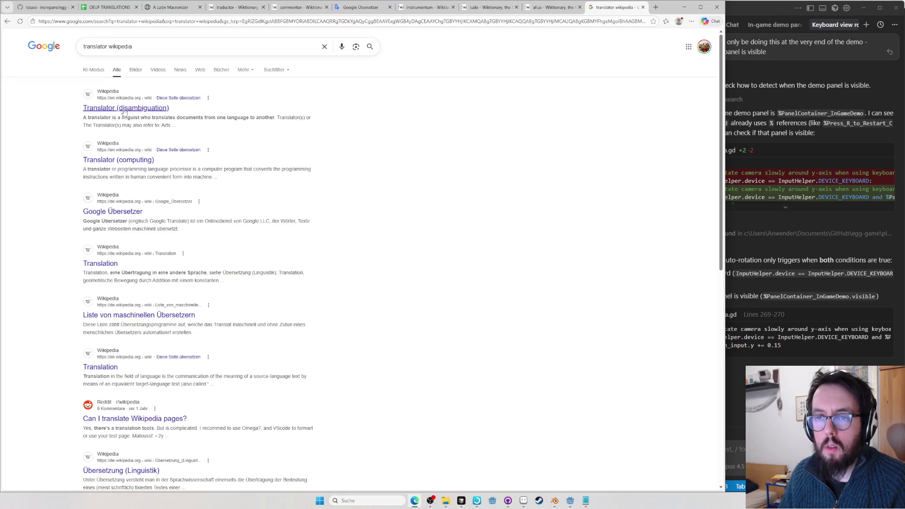
# View the Translator Wikipedia article and its other-language versions
pyautogui.click(124, 111)
pyautogui.click(507, 67)
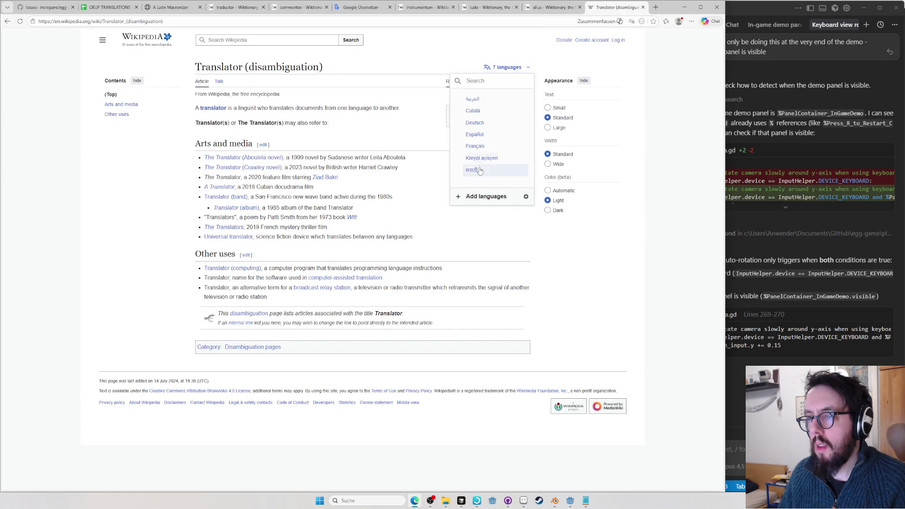
pyautogui.click(381, 114)
# Search 'translator in latin' and translate 'uebersetzen' in the widget, picking the result translator
pyautogui.hotkey('ctrl', 'l')
pyautogui.write('translator in latin')
pyautogui.press('Return')
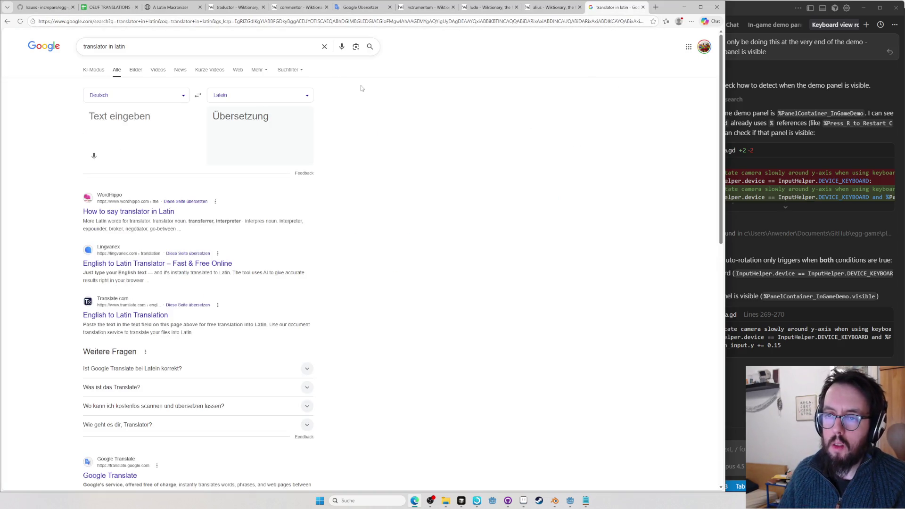
pyautogui.click(128, 116)
pyautogui.write('uebersetzen')
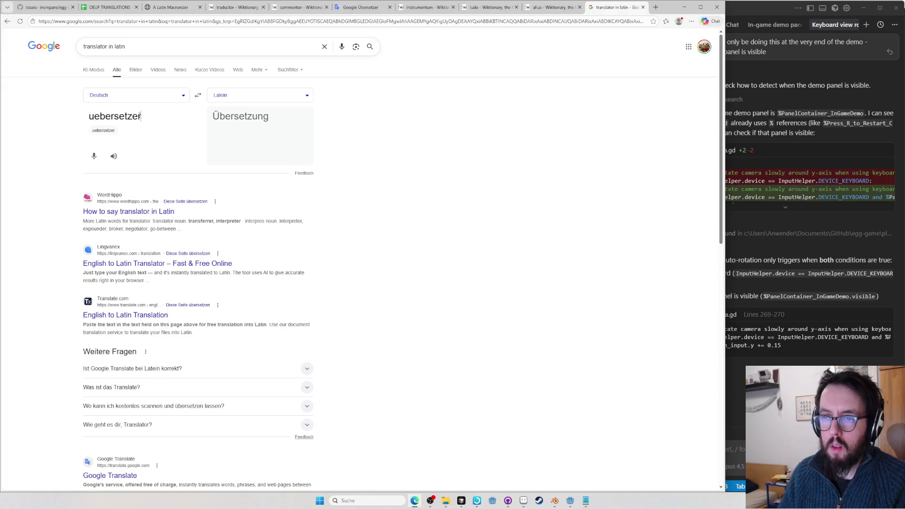
pyautogui.doubleClick(234, 115)
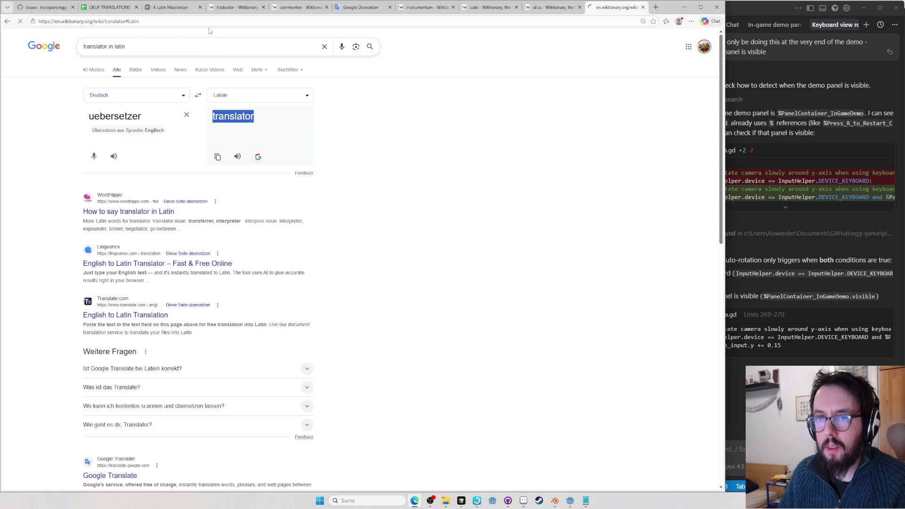
pyautogui.scroll(-3, 288, 331)
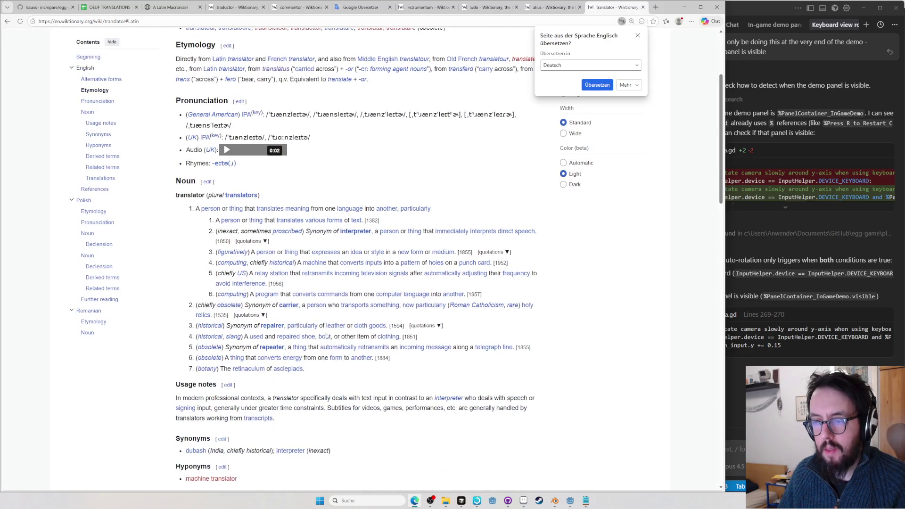
pyautogui.scroll(1, 340, 368)
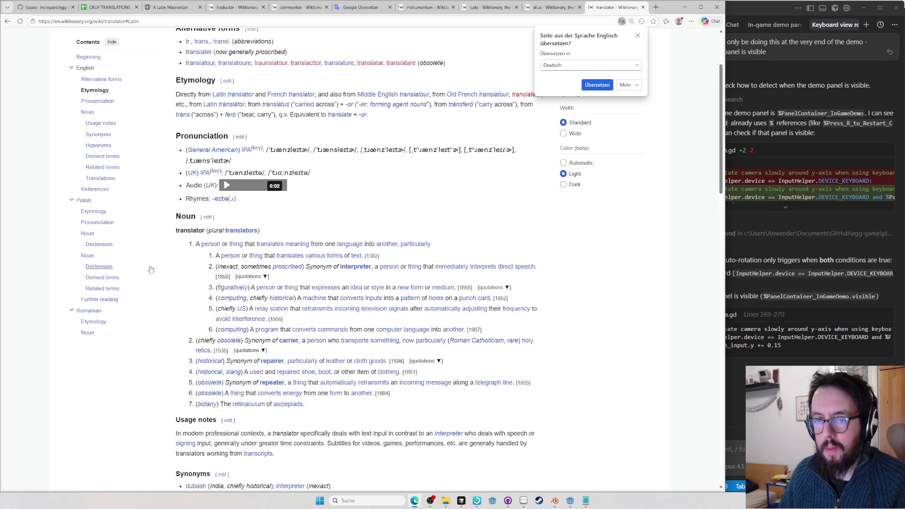
pyautogui.scroll(2, 83, 101)
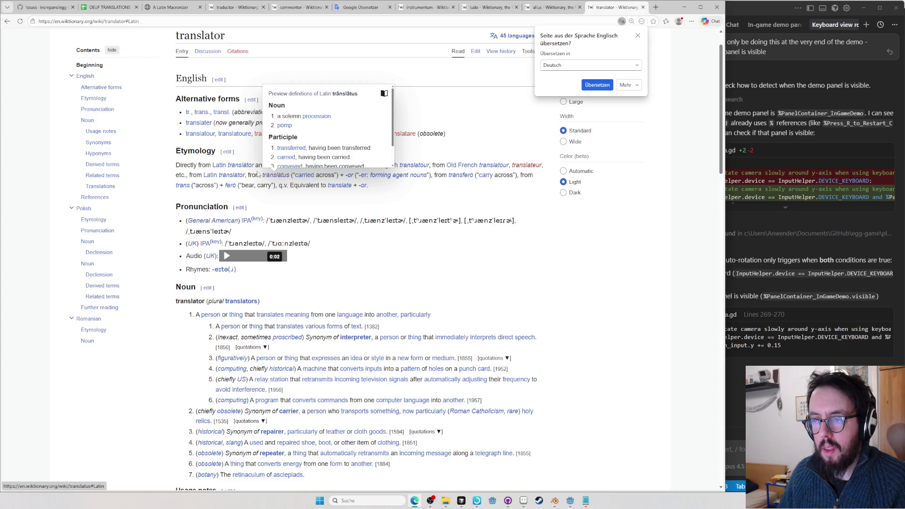
pyautogui.moveTo(231, 174)
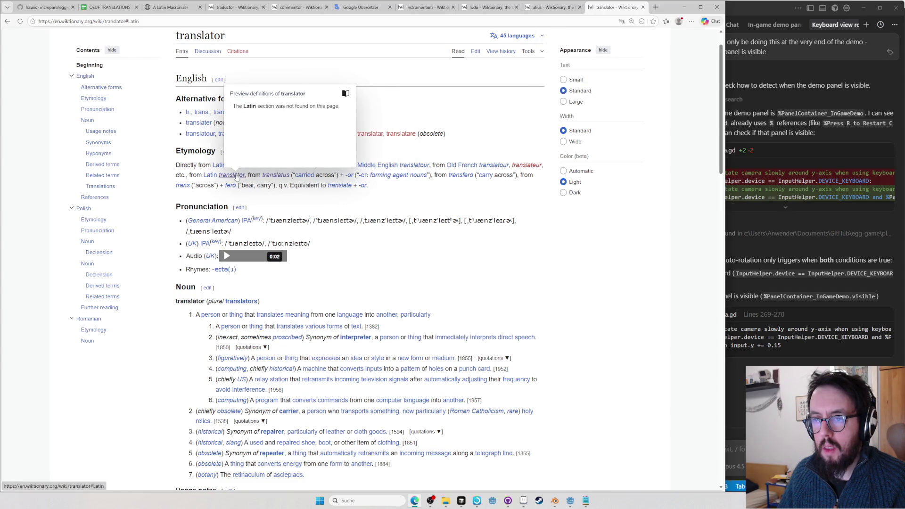
# Look up translator on Logeion Retro and select the Latin word interpres
pyautogui.hotkey('ctrl', 'l')
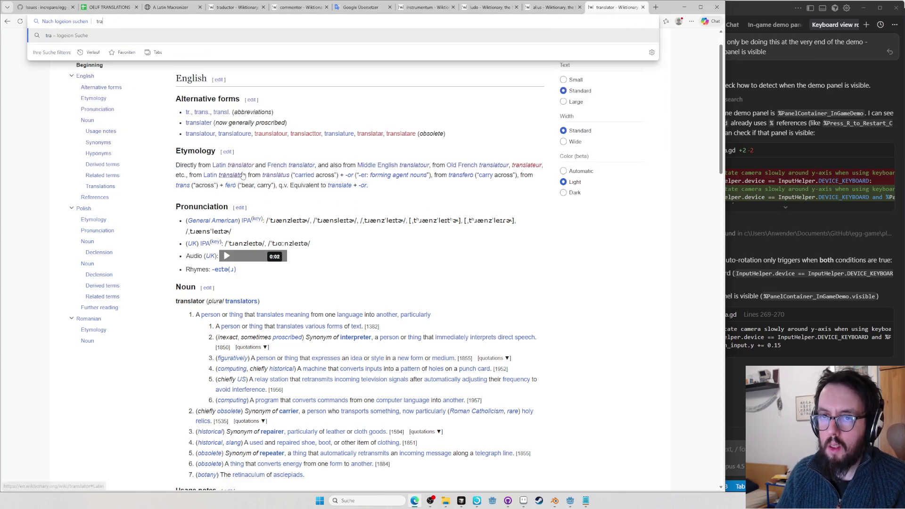
pyautogui.press('BackSpace')
pyautogui.write('https://logeion.uchicago.edu/retro/manu')
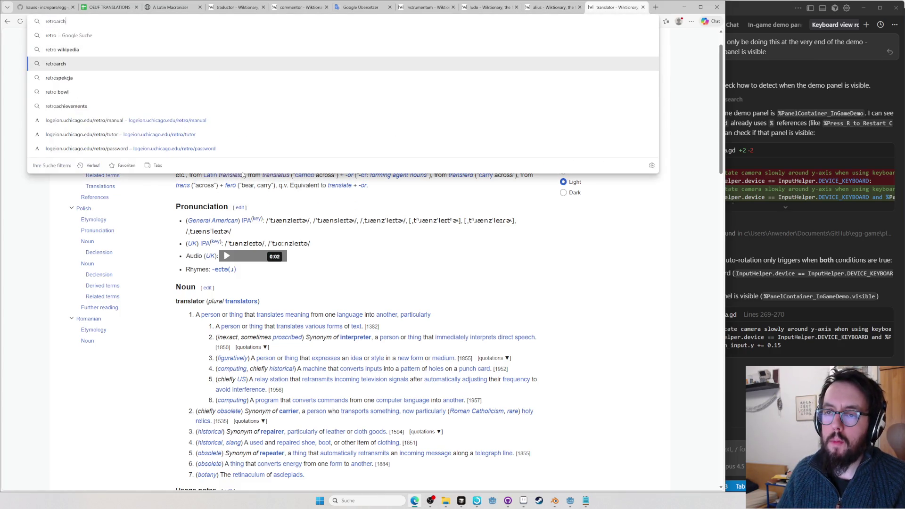
pyautogui.press('BackSpace')
pyautogui.press('BackSpace')
pyautogui.press('BackSpace')
pyautogui.write('tran')
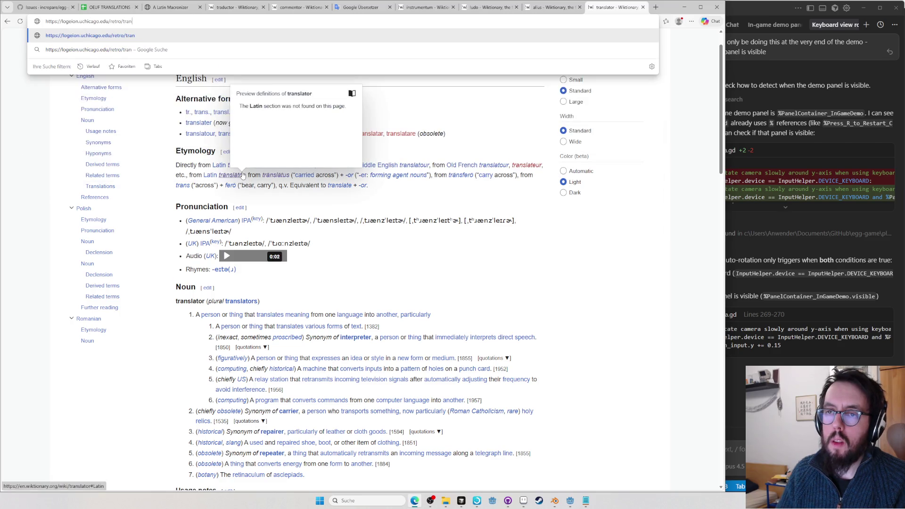
pyautogui.write('slator')
pyautogui.press('Return')
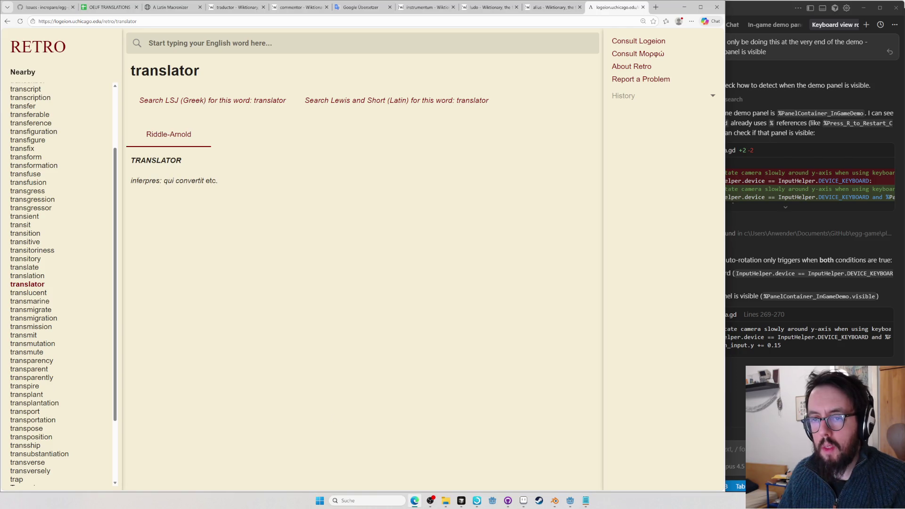
pyautogui.moveTo(160, 181); pyautogui.dragTo(160, 181)
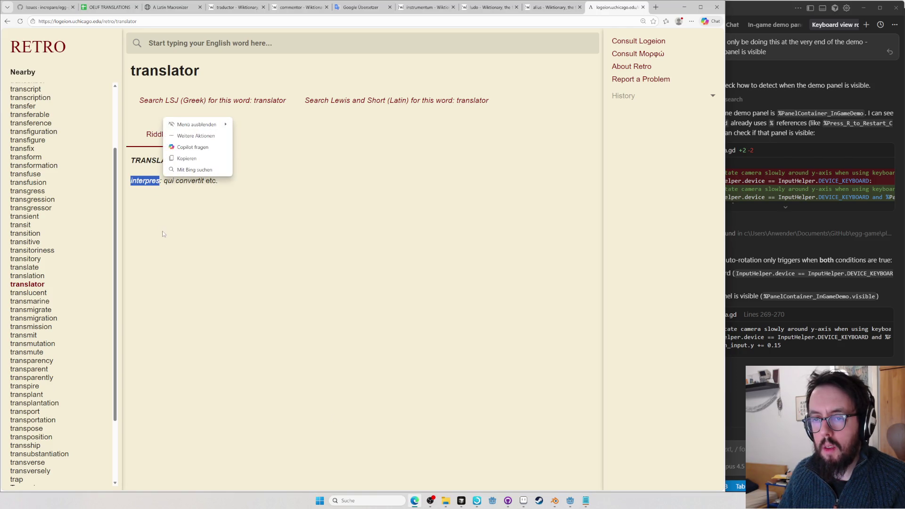
# Load Wiktionary's interpres entry, select the plural interpretēs and return to the spreadsheet
pyautogui.click(206, 226)
pyautogui.hotkey('ctrl', 'l')
pyautogui.write('en.wiktionary.org/wiki/interpres#Latin')
pyautogui.press('Return')
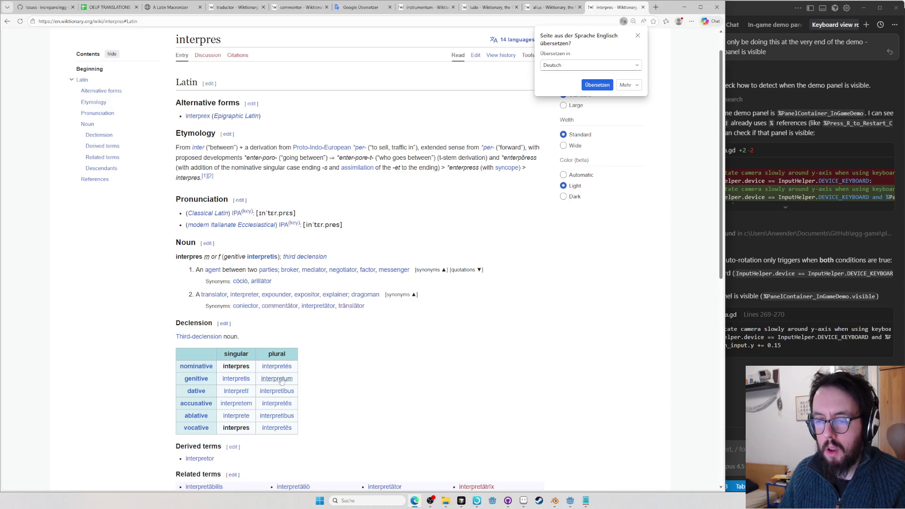
pyautogui.doubleClick(264, 368)
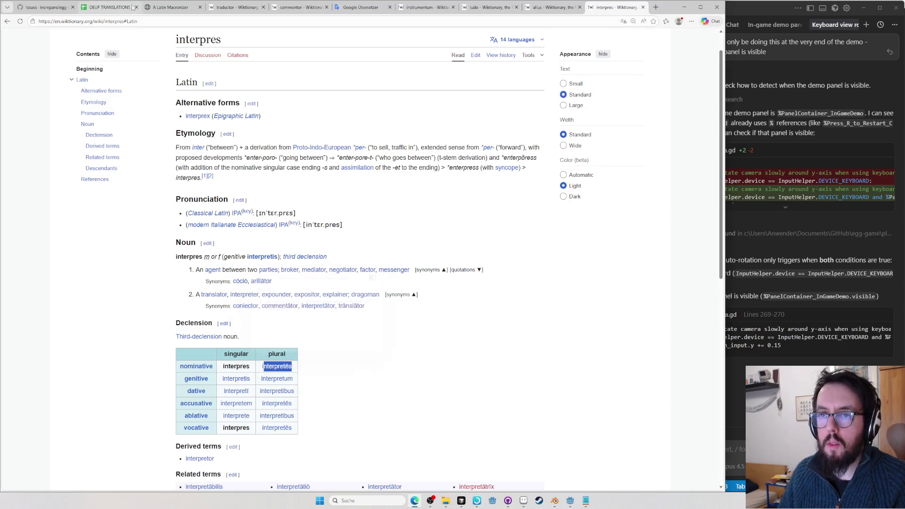
pyautogui.click(155, 10)
pyautogui.click(107, 8)
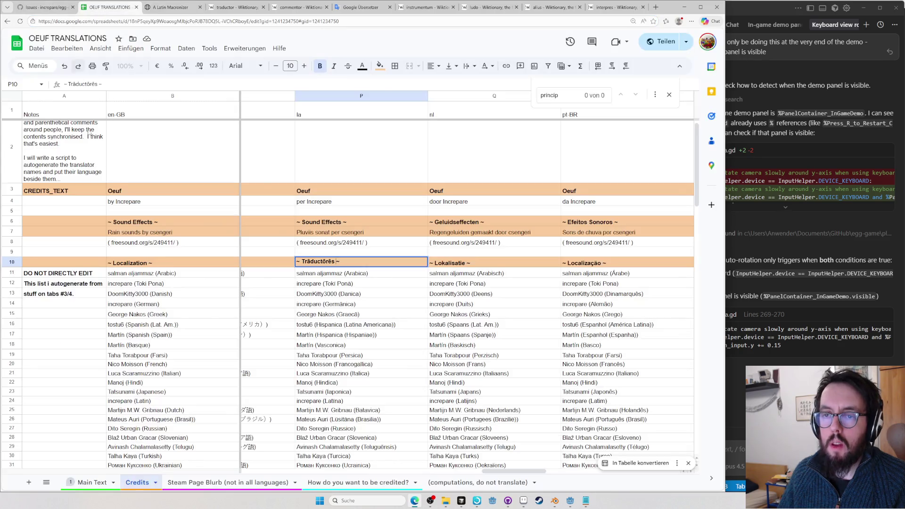
# Replace Trāductōrēs in P10 with '~ Interpretēs ~' and begin editing the P6 heading
pyautogui.press('BackSpace')
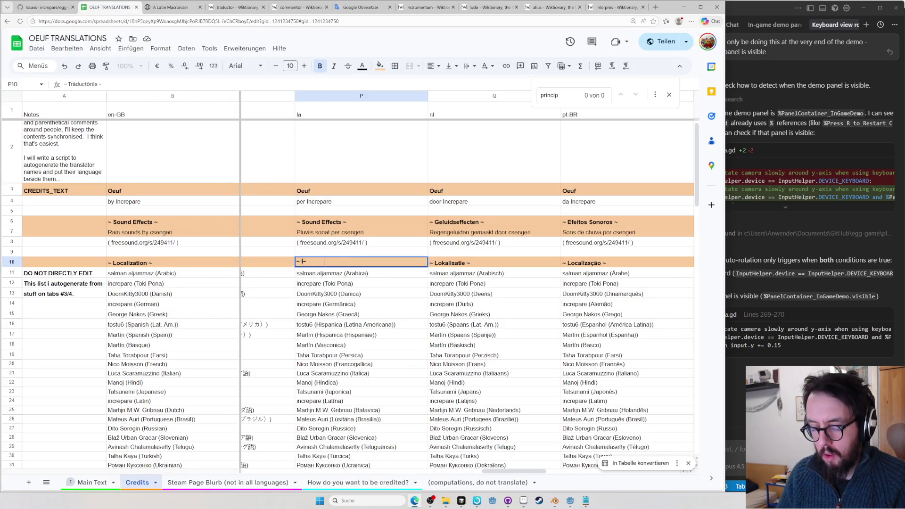
pyautogui.write('Interpretēs~')
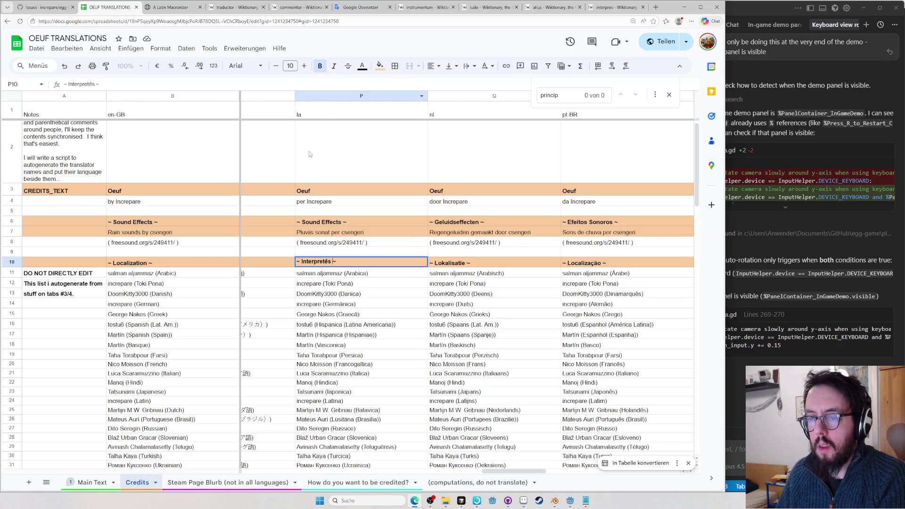
pyautogui.click(170, 8)
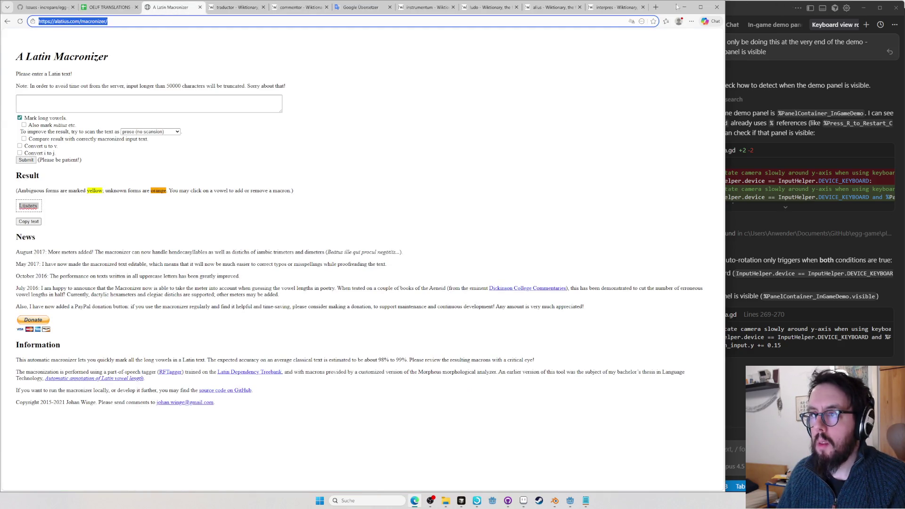
pyautogui.hotkey('ctrl', 'shift', 'Tab')
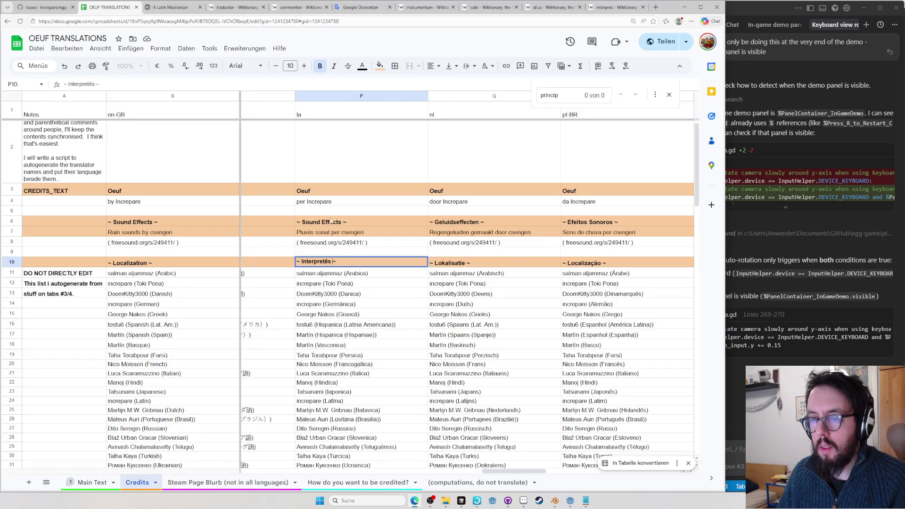
pyautogui.doubleClick(333, 222)
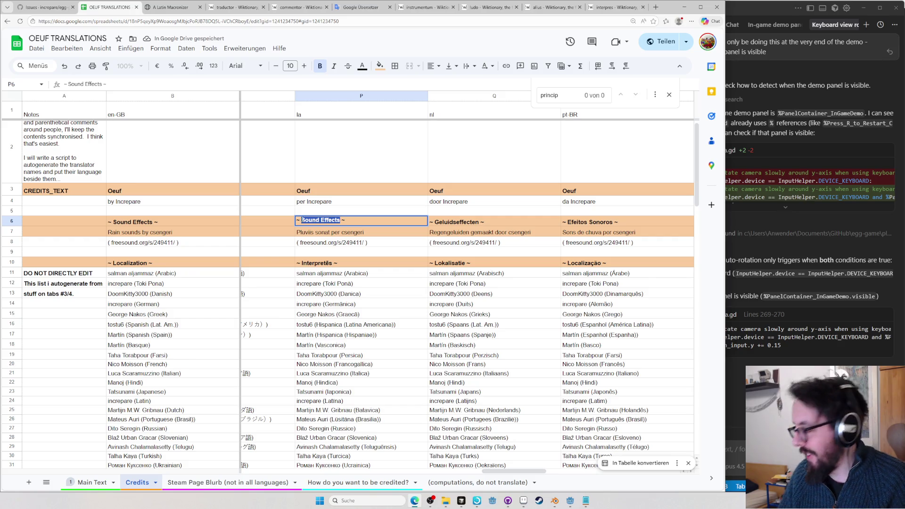
# Clear the Macronizer's text box and search 'sound in latin'
pyautogui.click(170, 7)
pyautogui.click(185, 105)
pyautogui.hotkey('ctrl', 'a')
pyautogui.press('BackSpace')
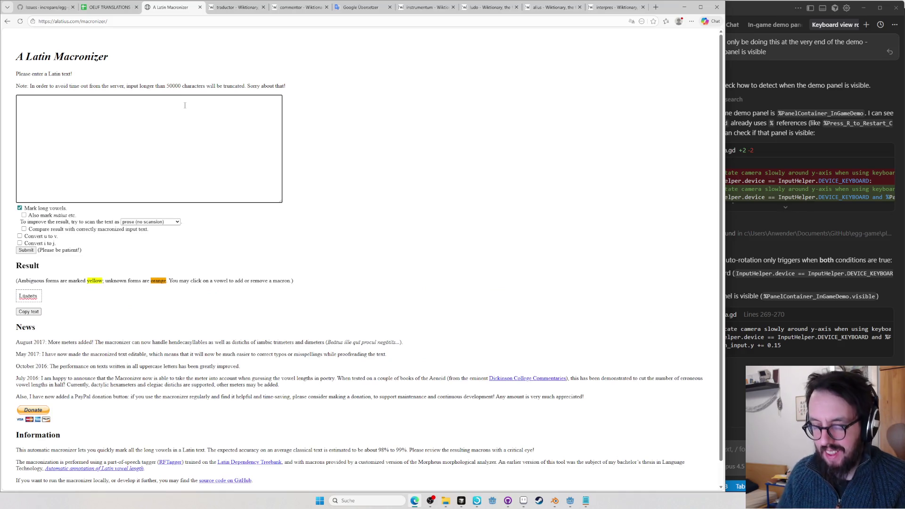
pyautogui.hotkey('ctrl', 'l')
pyautogui.write('sound inlatin')
pyautogui.press('BackSpace')
pyautogui.press('BackSpace')
pyautogui.press('BackSpace')
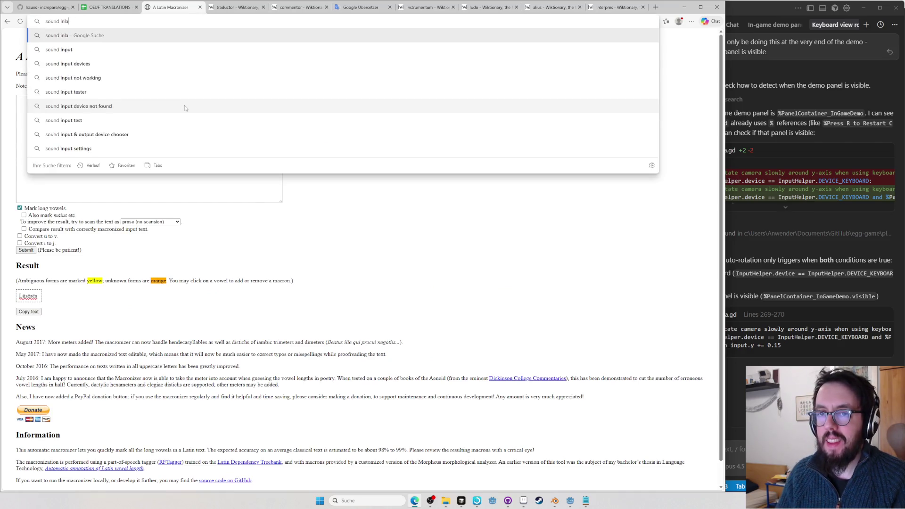
pyautogui.write('latin')
pyautogui.press('Return')
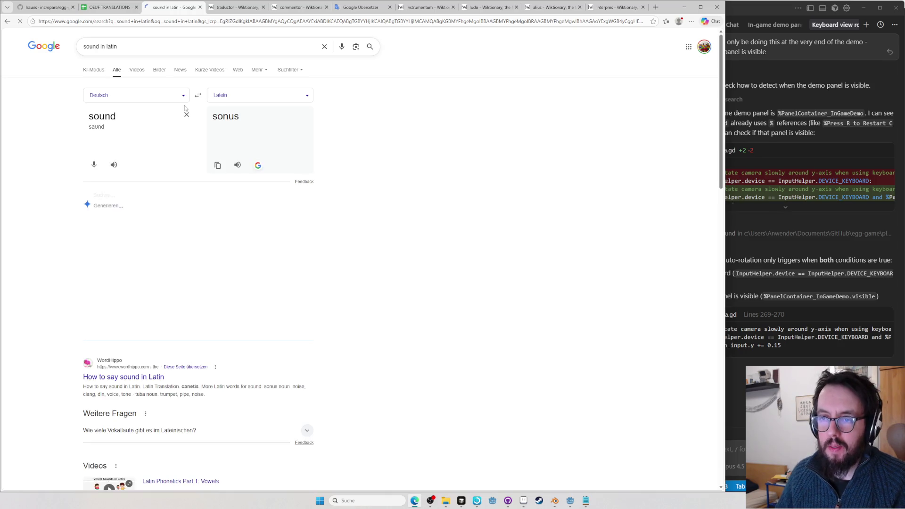
# Edit P6 toward '~ Sonii ~' on the spreadsheet, then switch to the GitHub issues page
pyautogui.click(109, 7)
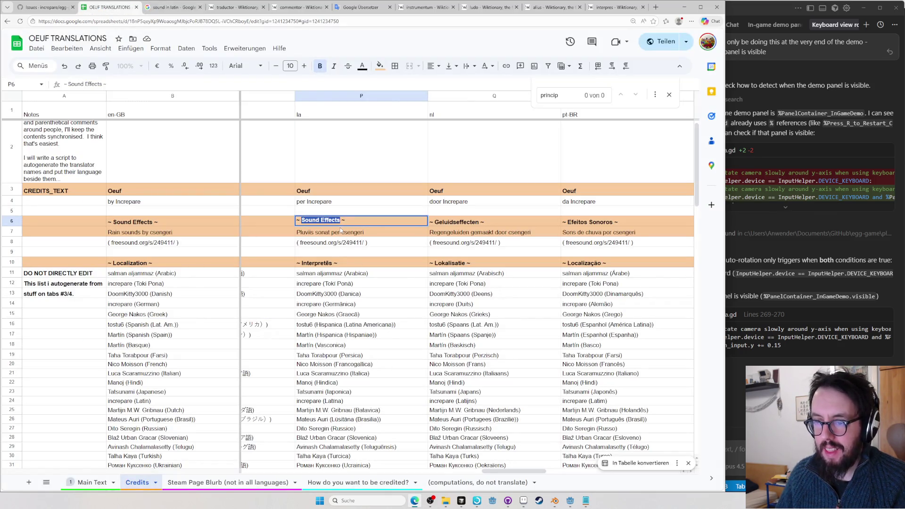
pyautogui.write('onii')
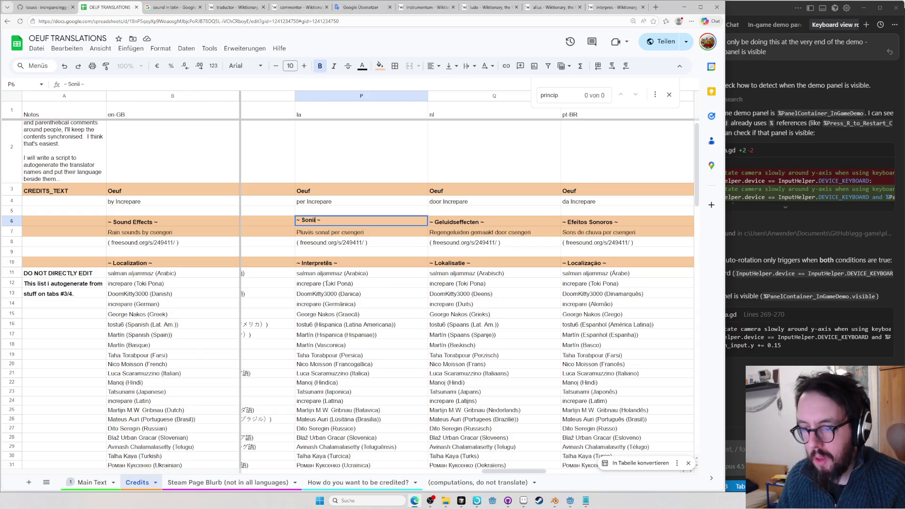
pyautogui.scroll(-5, 312, 277)
pyautogui.scroll(3, 312, 278)
pyautogui.scroll(2, 312, 277)
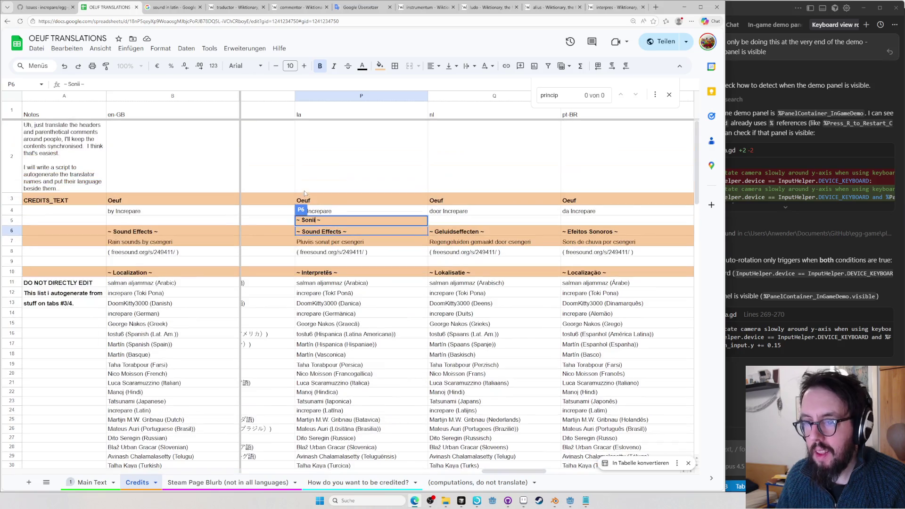
pyautogui.hotkey('ctrl', 'shift', 'Tab')
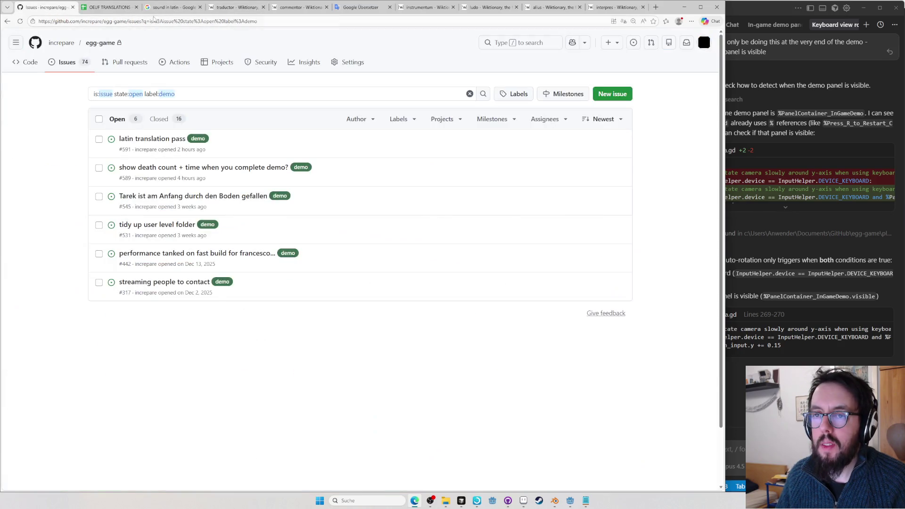
# Macronize the word 'Soni' on the alatius.com Latin Macronizer and close it
pyautogui.click(302, 6)
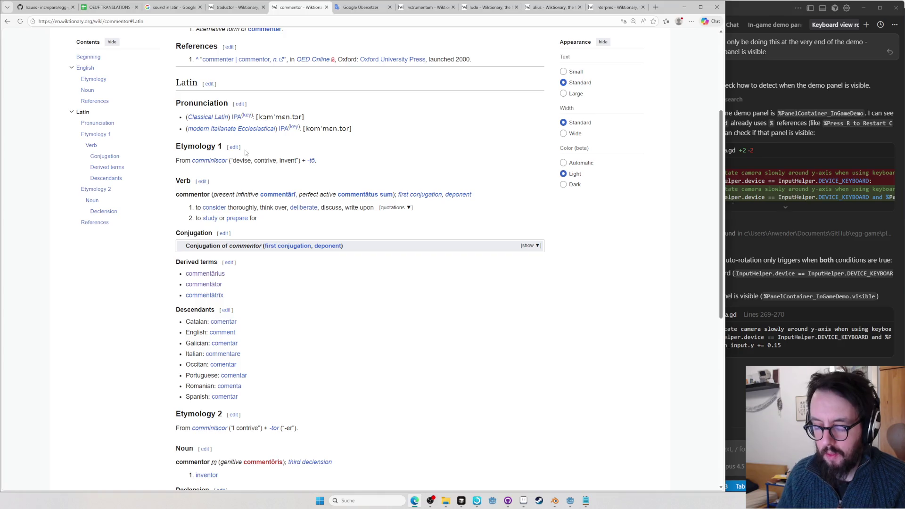
pyautogui.hotkey('ctrl', 'l')
pyautogui.write('alatius')
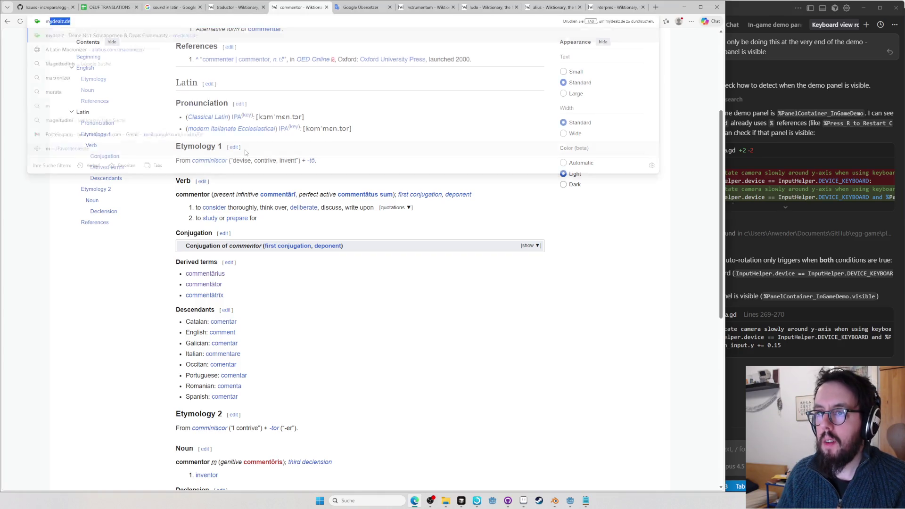
pyautogui.press('Return')
pyautogui.click(245, 150)
pyautogui.write('Soni')
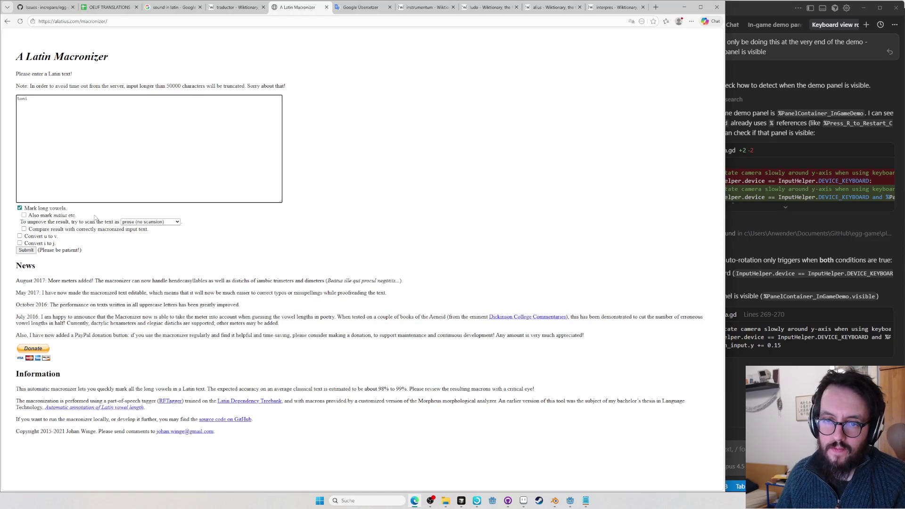
pyautogui.click(23, 251)
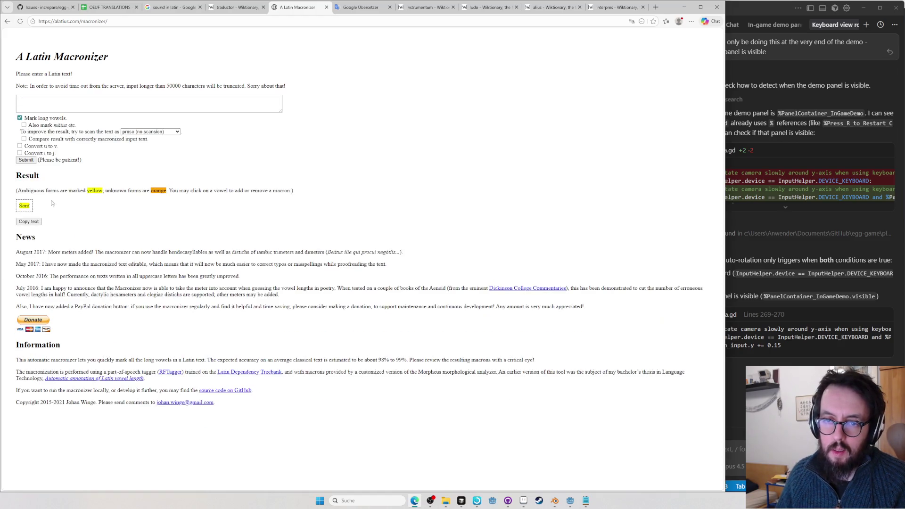
pyautogui.click(326, 7)
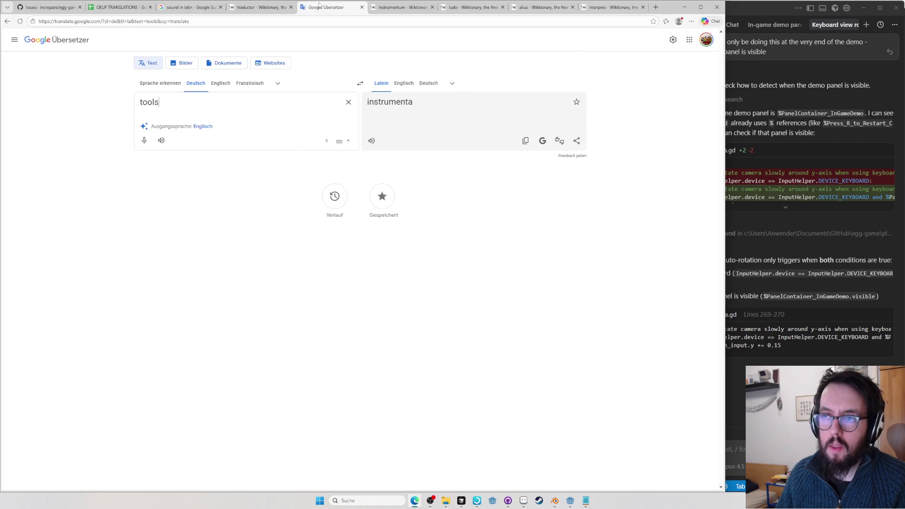
# Check Wiktionary's sonus entry for the form sonī and return to the spreadsheet
pyautogui.hotkey('ctrl', 'l')
pyautogui.write('sonus')
pyautogui.press('Return')
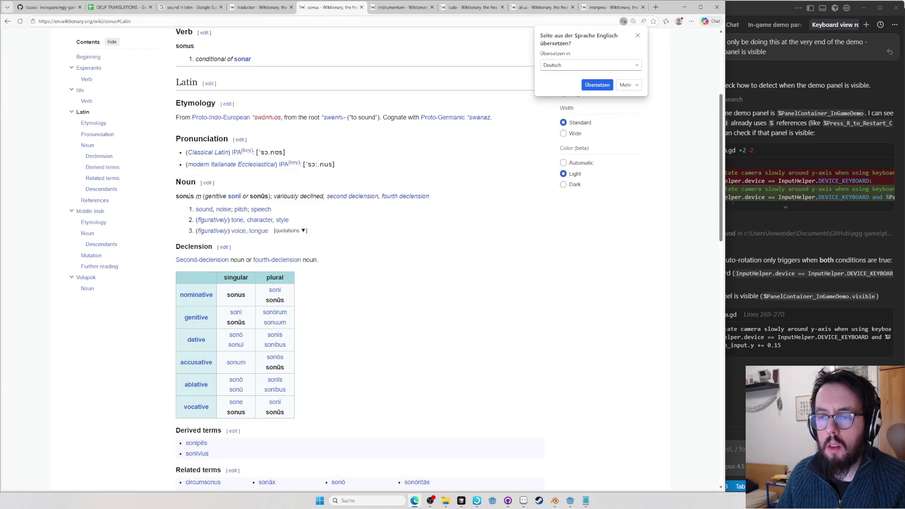
pyautogui.click(264, 8)
pyautogui.click(188, 7)
pyautogui.click(123, 7)
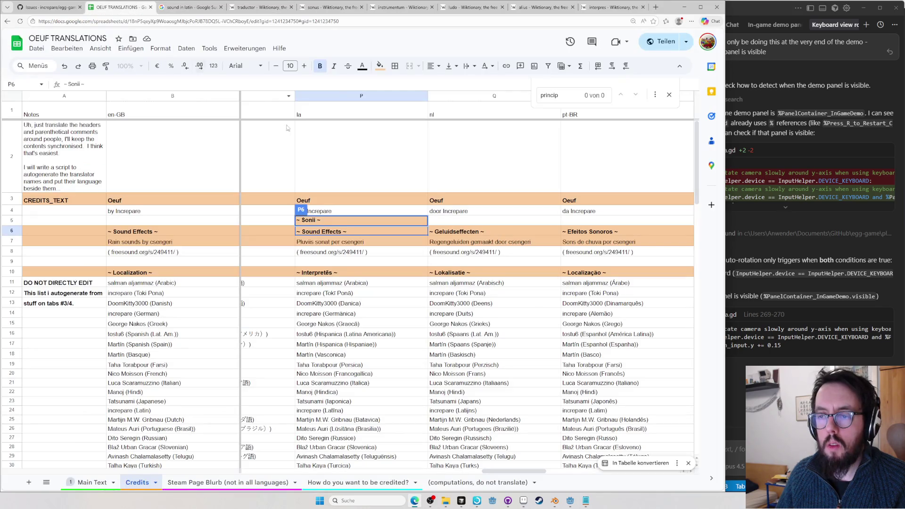
# Discard the Sonii edit and rewrite the P6 heading as '~ Sonī ~'
pyautogui.press('Escape')
pyautogui.press('Return')
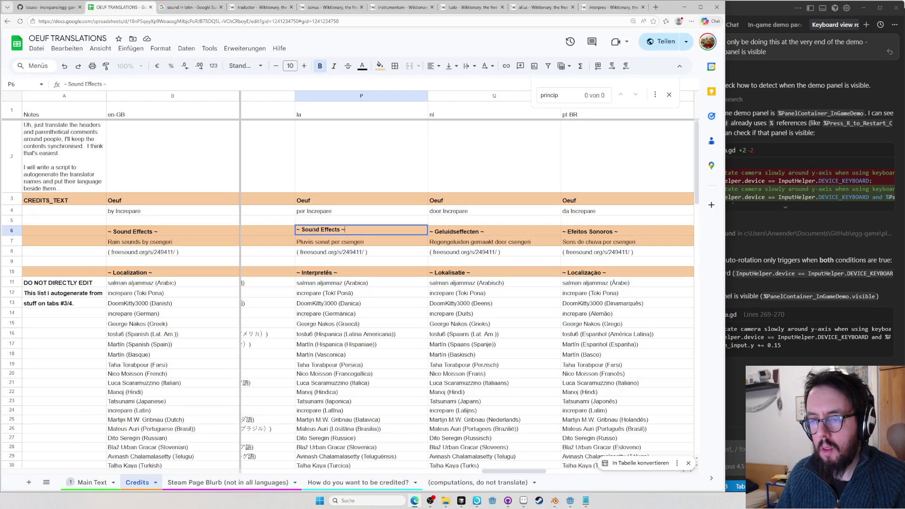
pyautogui.keyDown('shift'); pyautogui.click(336, 230); pyautogui.keyUp('shift')
pyautogui.write('Soni')
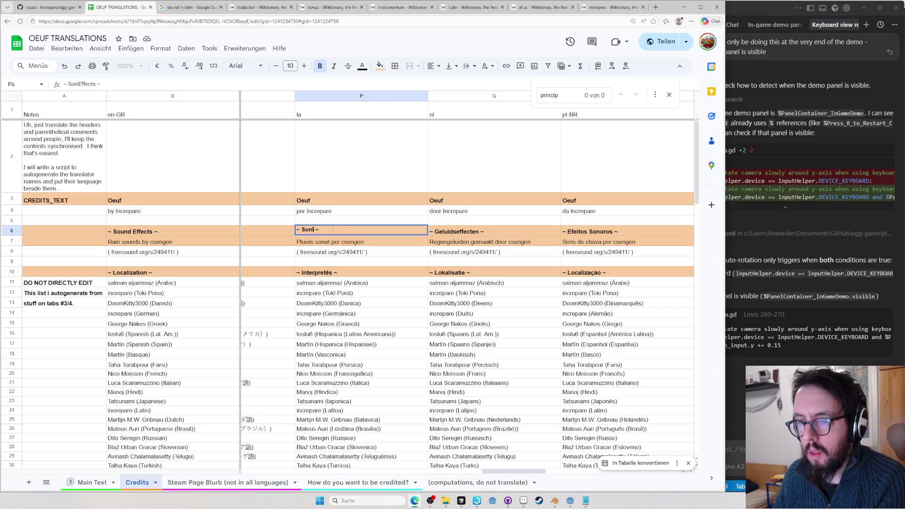
pyautogui.press('Return')
# Enter 'Ovum' as the Latin title in P3 and go to the Main Text sheet
pyautogui.click(323, 204)
pyautogui.write('O')
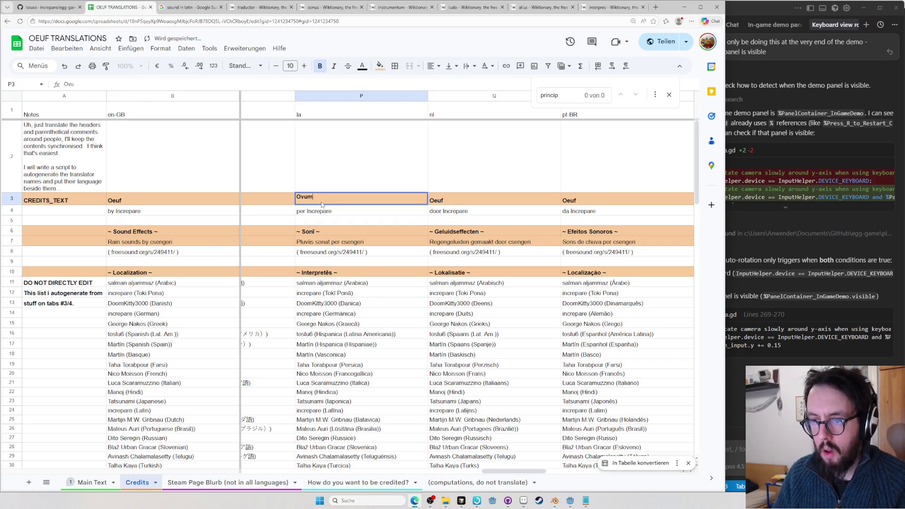
pyautogui.press('Return')
pyautogui.click(91, 483)
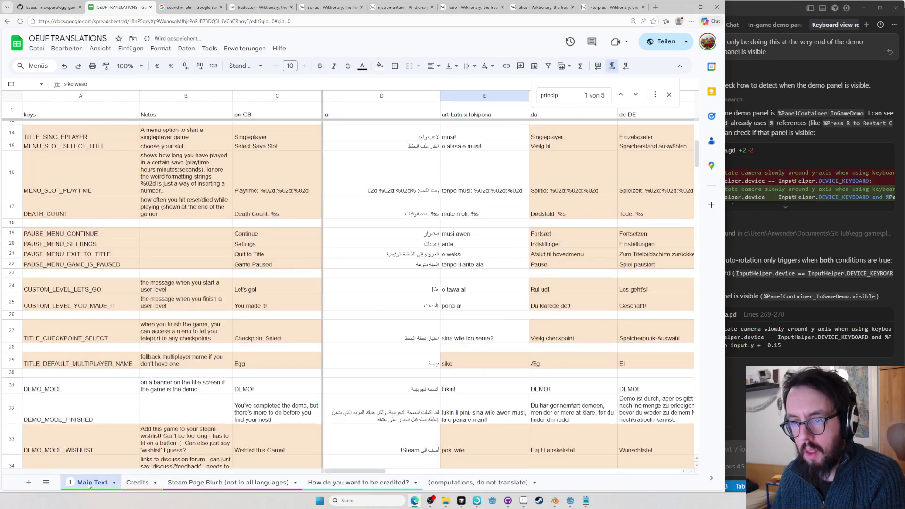
pyautogui.scroll(5, 501, 204)
# Copy the macronized Latin game name Ōvum from the Main Text sheet
pyautogui.press('Right')
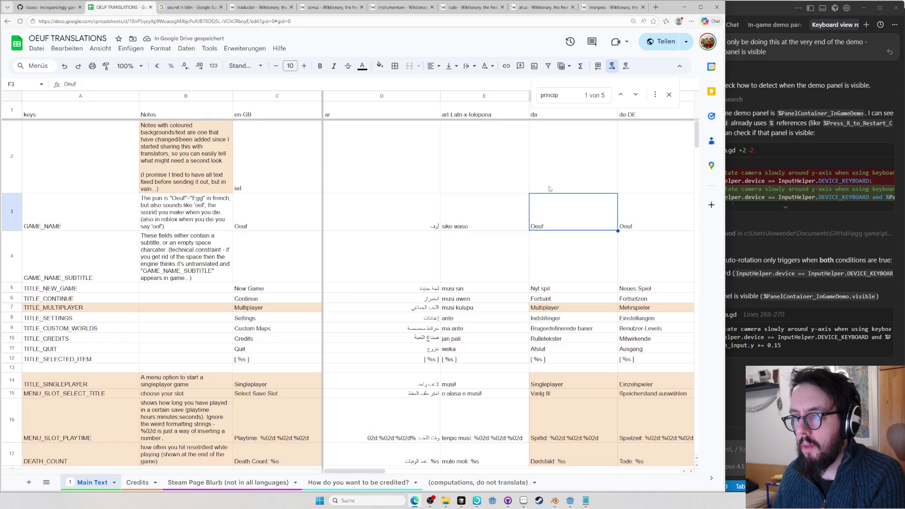
pyautogui.press('Up')
pyautogui.press('Right')
pyautogui.press('Right')
pyautogui.press('Right')
pyautogui.press('Right')
pyautogui.press('Right')
pyautogui.press('Right')
pyautogui.press('Right')
pyautogui.press('Right')
pyautogui.press('Right')
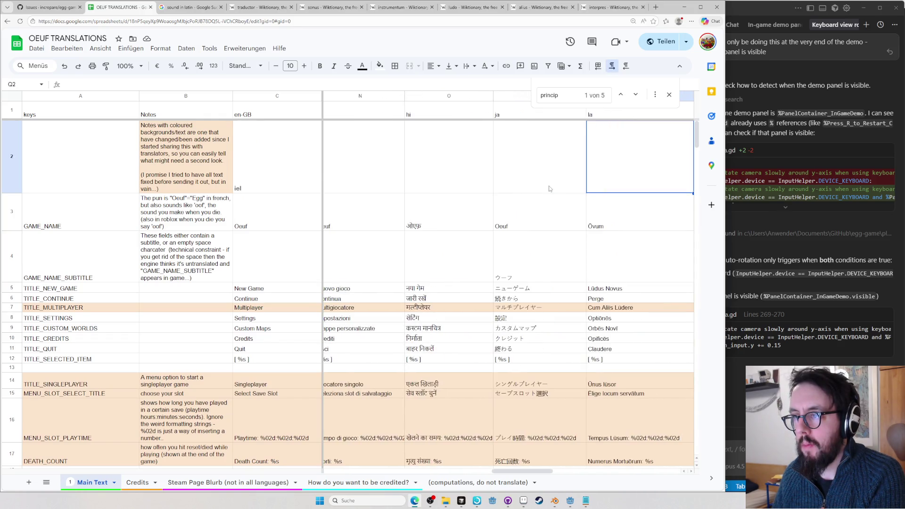
pyautogui.press('Right')
pyautogui.press('Right')
pyautogui.press('Right')
pyautogui.press('Left')
pyautogui.press('Down')
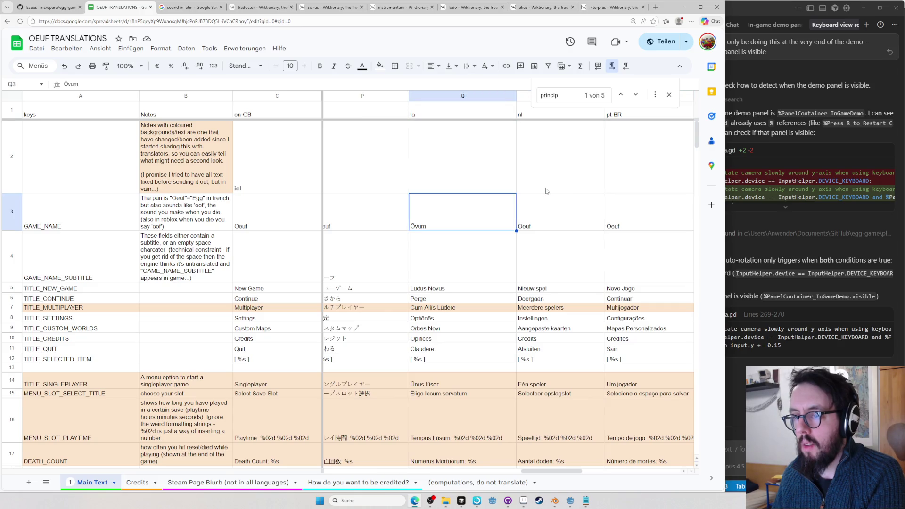
pyautogui.hotkey('ctrl', 'c')
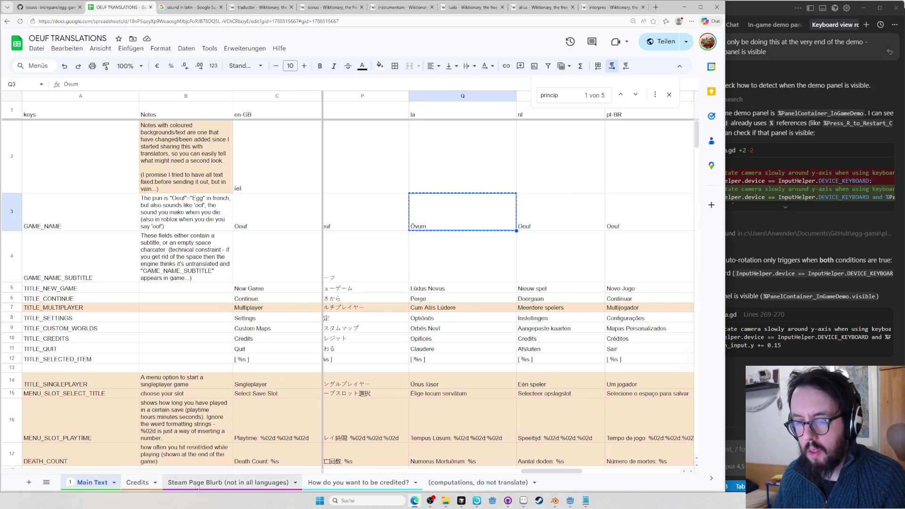
# Paste Ōvum into Credits cell P3, undoing a stray paste in P4
pyautogui.click(227, 482)
pyautogui.click(138, 482)
pyautogui.hotkey('ctrl', 'v')
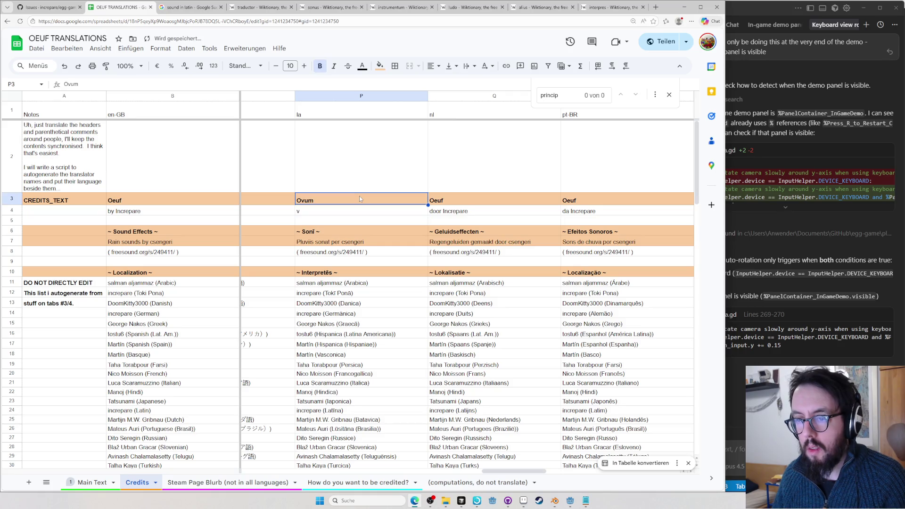
pyautogui.hotkey('ctrl', 'z')
pyautogui.click(354, 204)
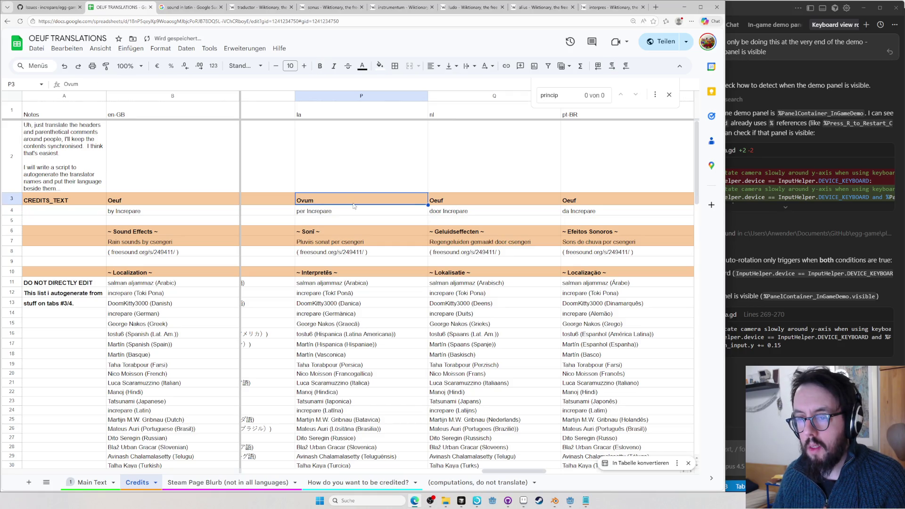
pyautogui.hotkey('ctrl', 'v')
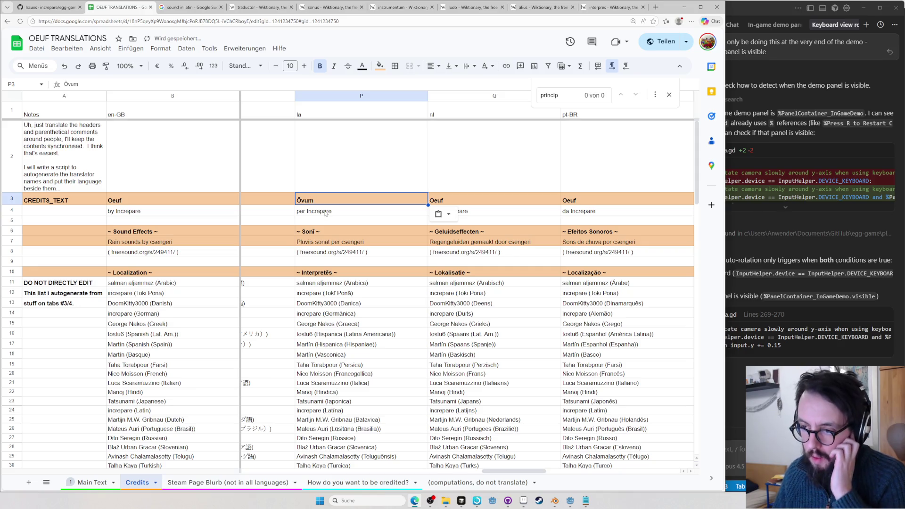
# Select the word Increpare in the P4 byline and return to the Latin search results
pyautogui.click(318, 210)
pyautogui.doubleClick(319, 210)
pyautogui.click(214, 6)
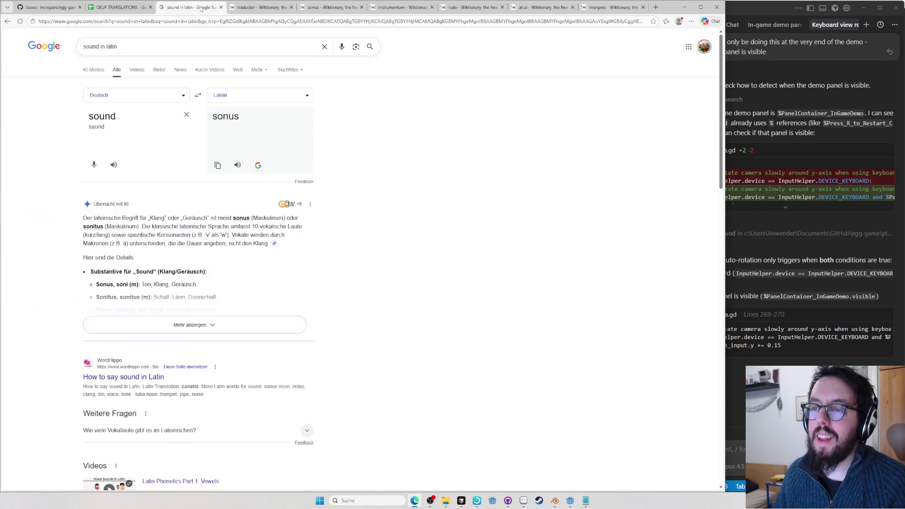
# Load Wiktionary's increpatio entry, follow it to increpō and expand its full conjugation
pyautogui.hotkey('ctrl', 'l')
pyautogui.write('increp')
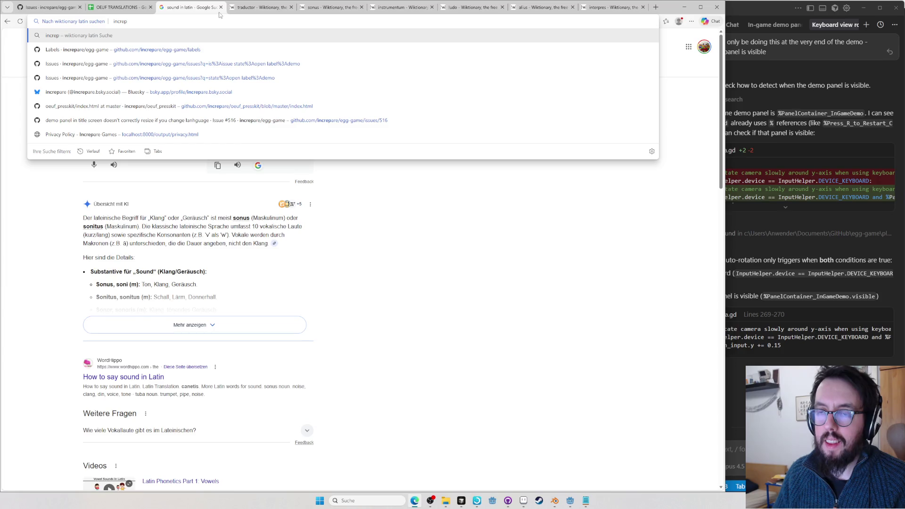
pyautogui.write('atio')
pyautogui.press('Return')
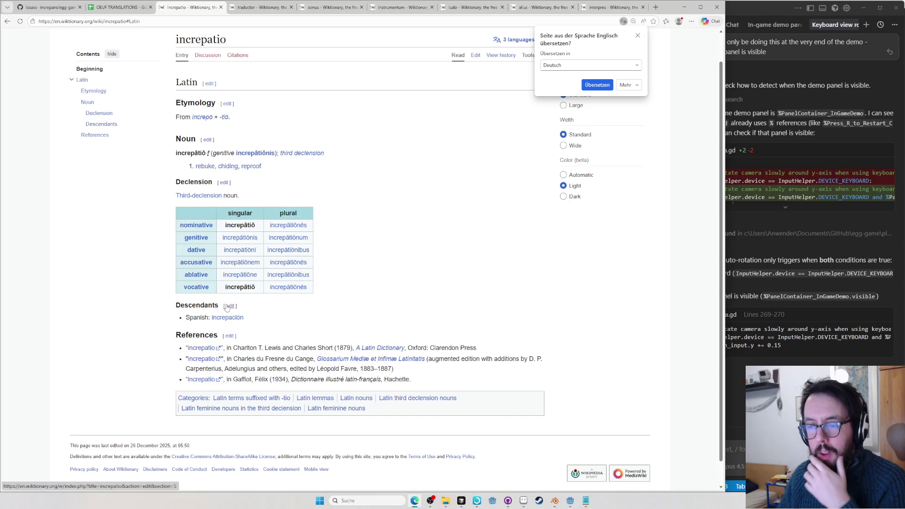
pyautogui.click(202, 117)
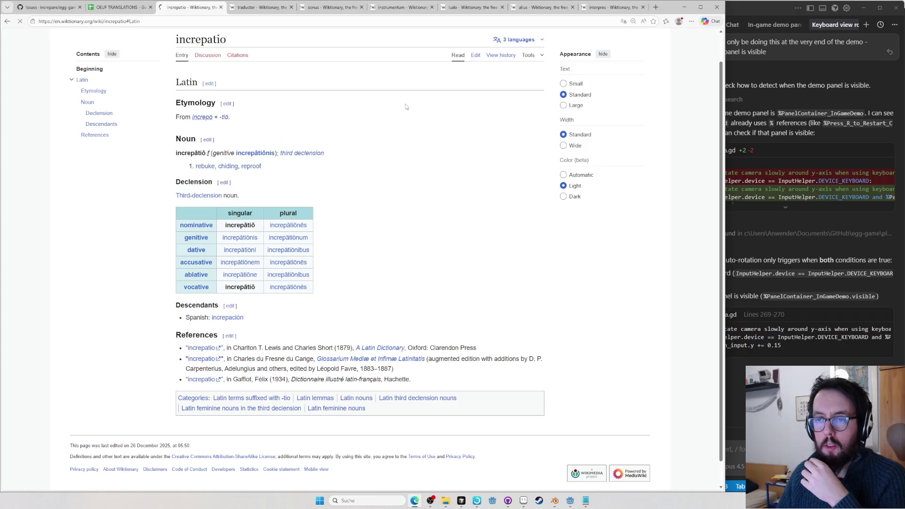
pyautogui.click(531, 297)
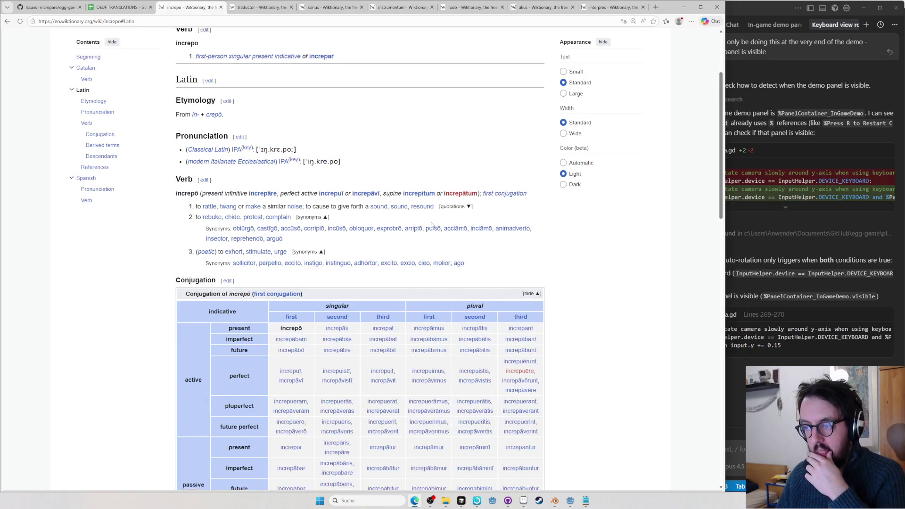
pyautogui.scroll(-6, 604, 176)
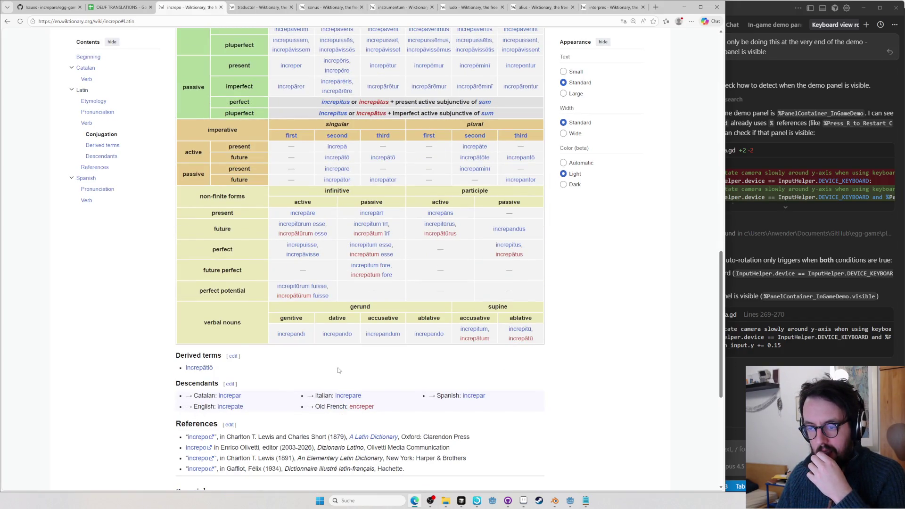
# Inspect the gerund increpandum, then start a new lookup from the traductor page
pyautogui.doubleClick(382, 334)
pyautogui.rightClick(359, 337)
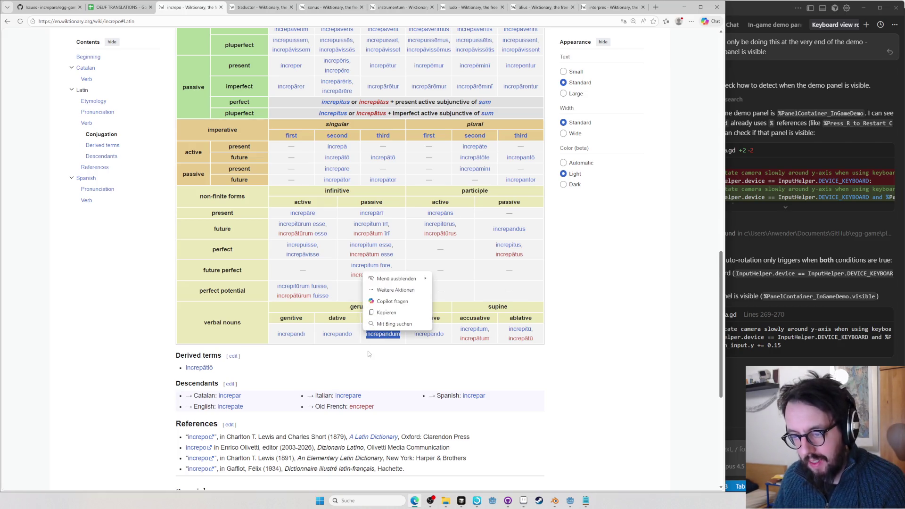
pyautogui.click(375, 358)
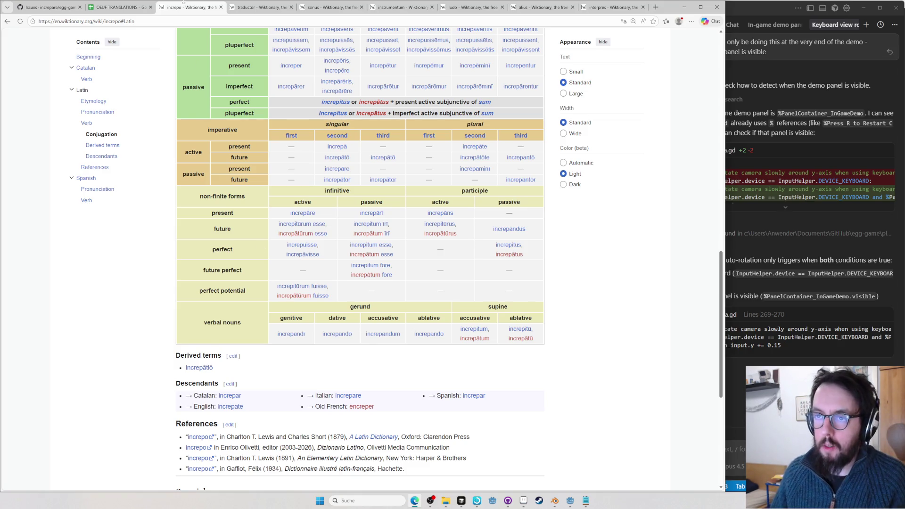
pyautogui.click(252, 6)
pyautogui.hotkey('ctrl', 'l')
pyautogui.write('pergula')
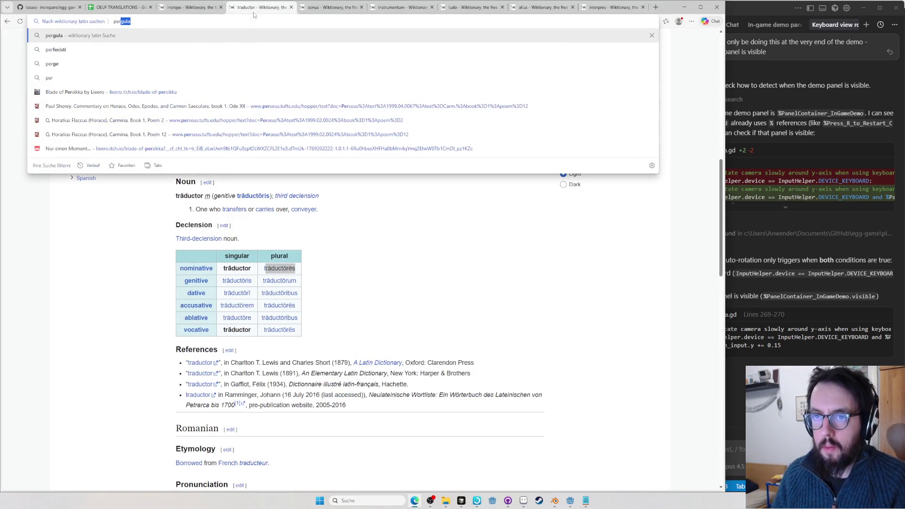
# Check the Wiktionary entries for pergula and per, returning to the increpō conjugation
pyautogui.press('Return')
pyautogui.hotkey('ctrl', 'l')
pyautogui.write('por')
pyautogui.press('Return')
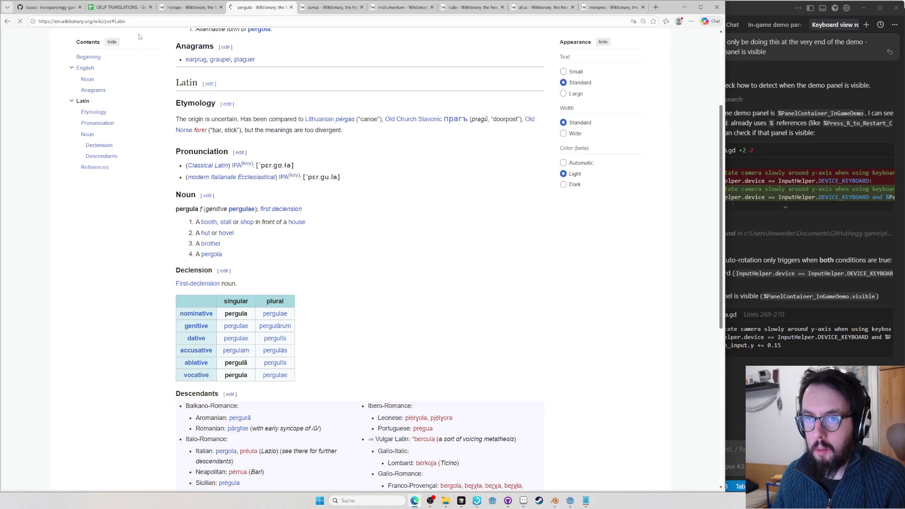
pyautogui.click(175, 8)
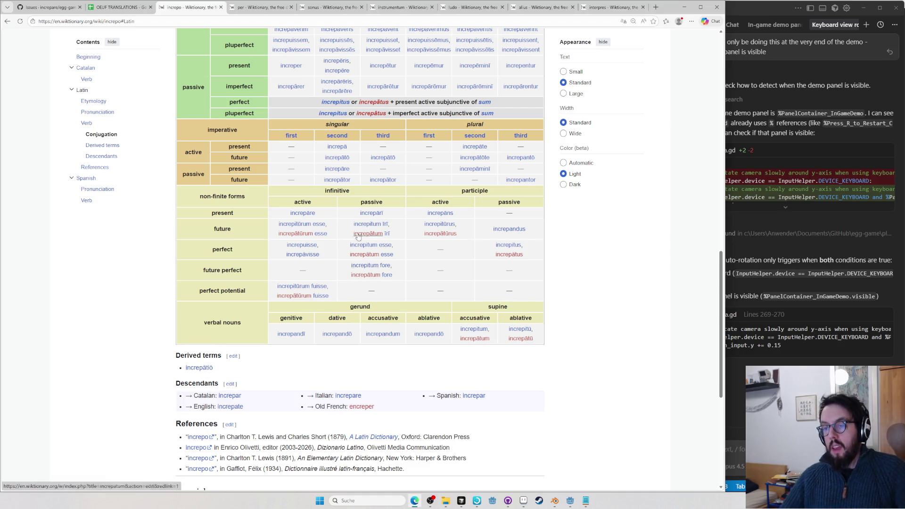
pyautogui.click(252, 9)
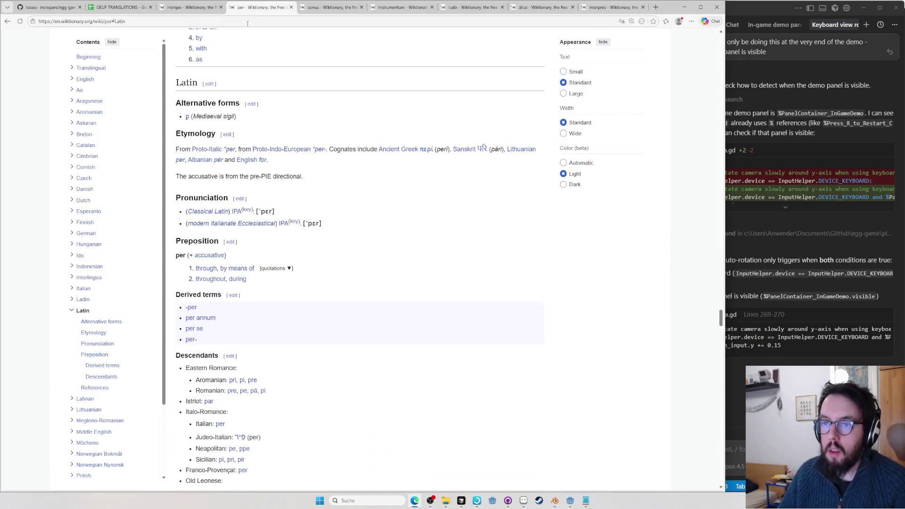
pyautogui.click(189, 7)
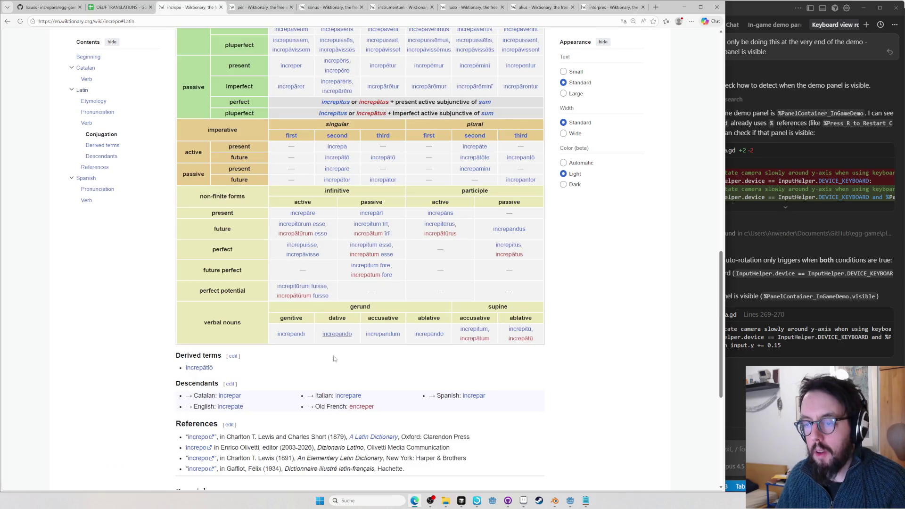
# Copy the gerund increpandum and paste it after 'per' in cell P4
pyautogui.doubleClick(382, 334)
pyautogui.hotkey('ctrl', 'c')
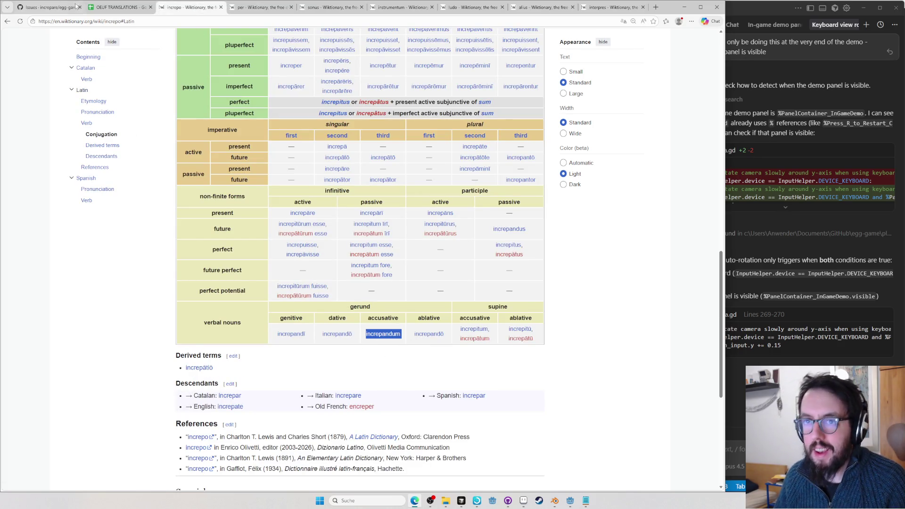
pyautogui.hotkey('ctrl', 'shift', 'Tab')
pyautogui.hotkey('ctrl', 'v')
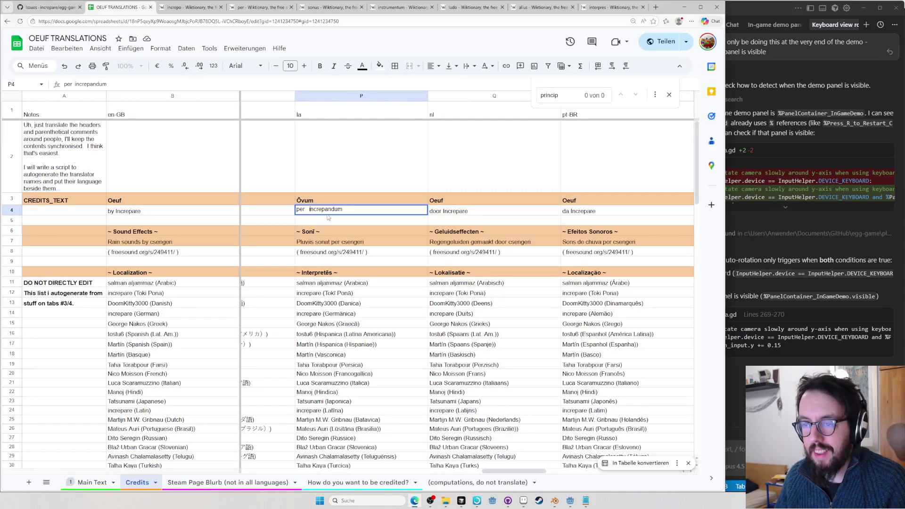
# Trim P4 to 'per increpandum' with one space, then head to another browser tab for ChatGPT
pyautogui.press('BackSpace')
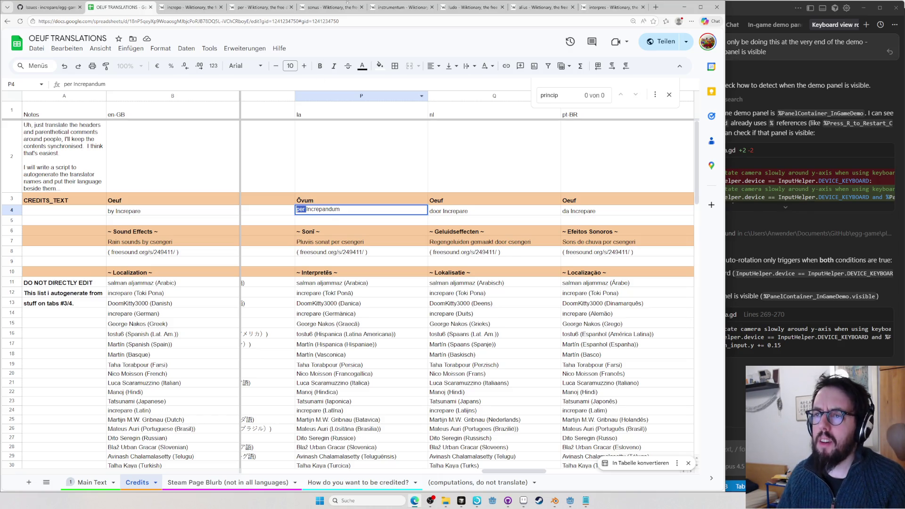
pyautogui.click(605, 7)
pyautogui.hotkey('ctrl', 'l')
pyautogui.write('tr')
pyautogui.press('Return')
pyautogui.write('Wha')
pyautogui.hotkey('ctrl', 'l')
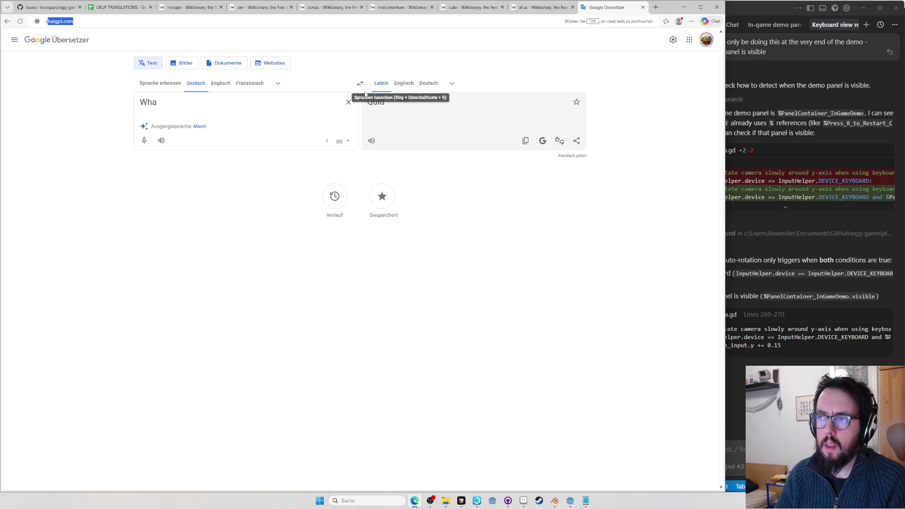
pyautogui.write('chat')
# Ask ChatGPT how Latin says a book is by Cicero and highlight 'ab cicerone' in the reply
pyautogui.press('Return')
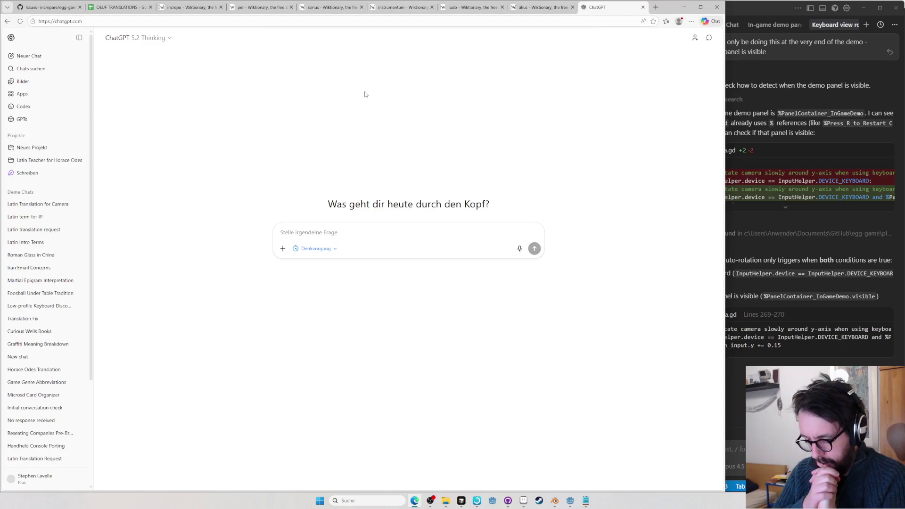
pyautogui.write('What\'s the best preposition in latin to say who wrote a book "Orations, by')
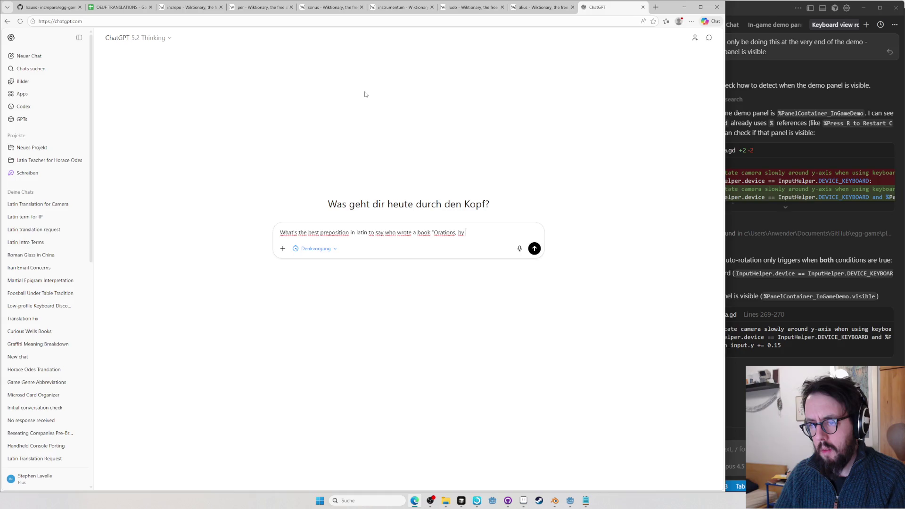
pyautogui.write('Cicero" - how do yo')
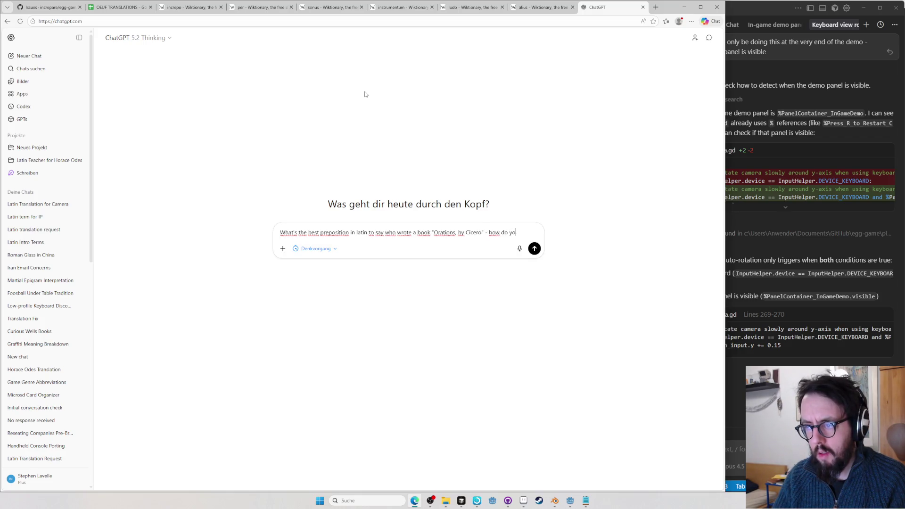
pyautogui.write(' that in latin?')
pyautogui.press('Return')
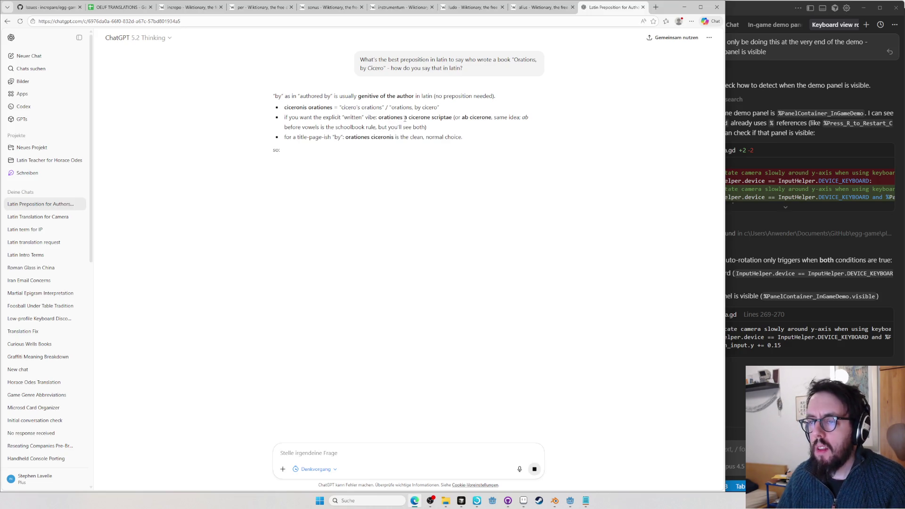
pyautogui.moveTo(405, 117); pyautogui.dragTo(431, 118)
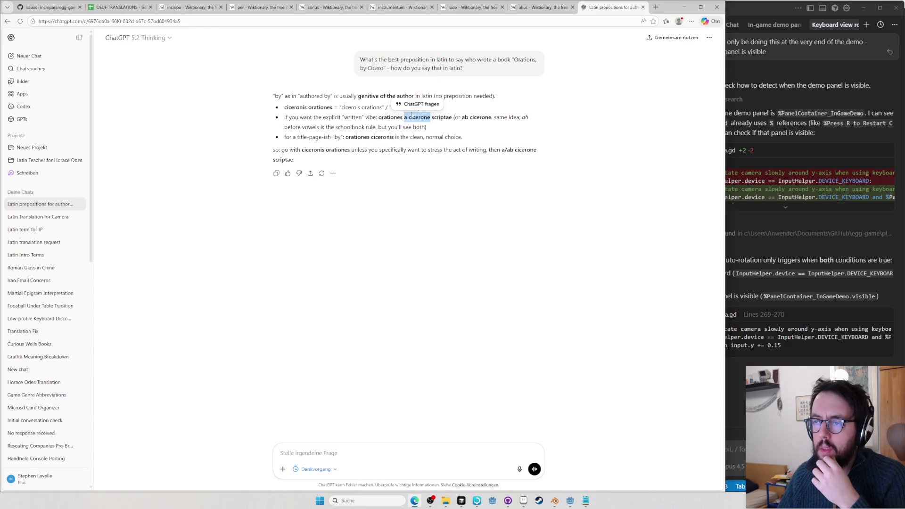
pyautogui.moveTo(461, 118); pyautogui.dragTo(492, 117)
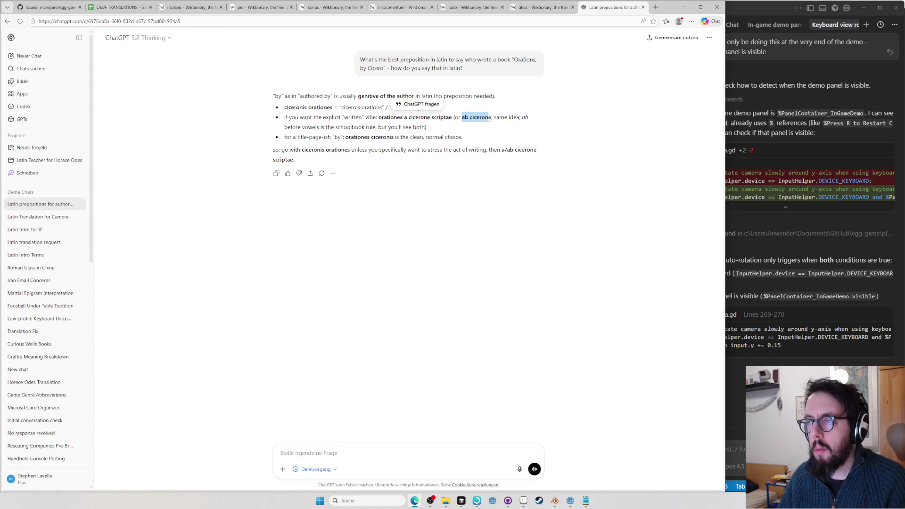
# Return to the Wiktionary increpō conjugation table showing the gerund increpandō
pyautogui.click(537, 7)
pyautogui.click(240, 9)
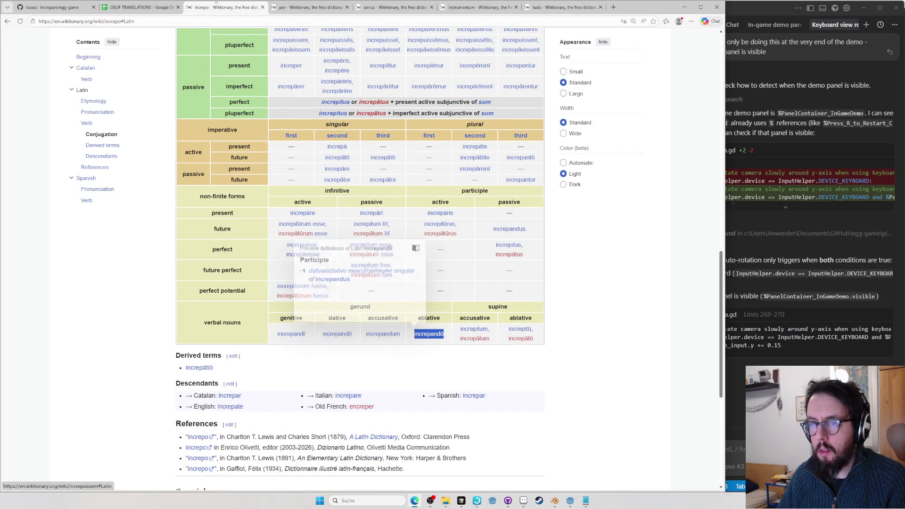
# Replace 'increpandum' in P4 with the pasted ablative 'increpandō', then close the increpo tab
pyautogui.click(138, 7)
pyautogui.write('ab Increpandō')
pyautogui.doubleClick(311, 210)
pyautogui.hotkey('ctrl', 'v')
pyautogui.write('I')
pyautogui.press('Return')
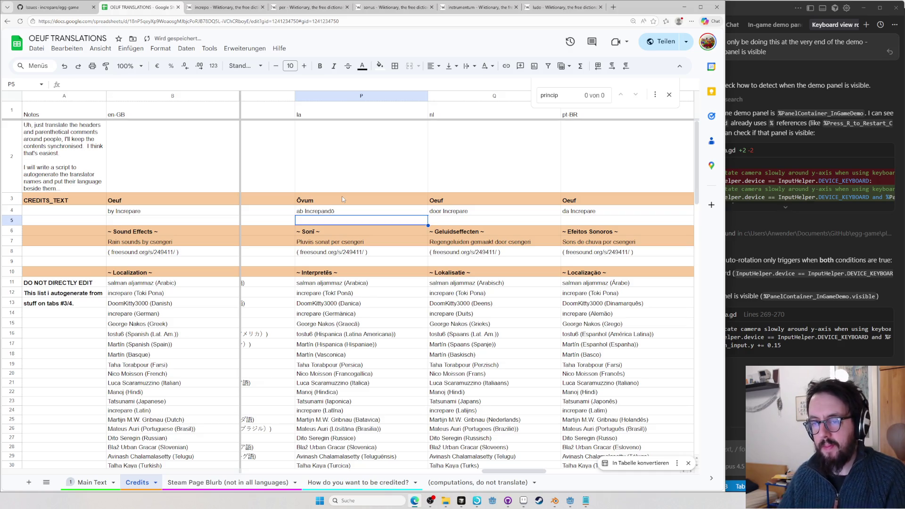
pyautogui.click(227, 9)
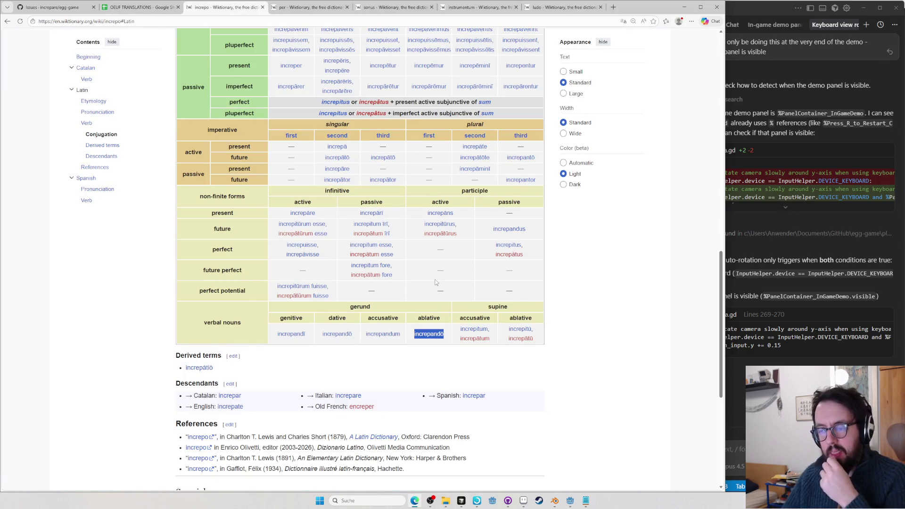
pyautogui.hotkey('ctrl', 'w')
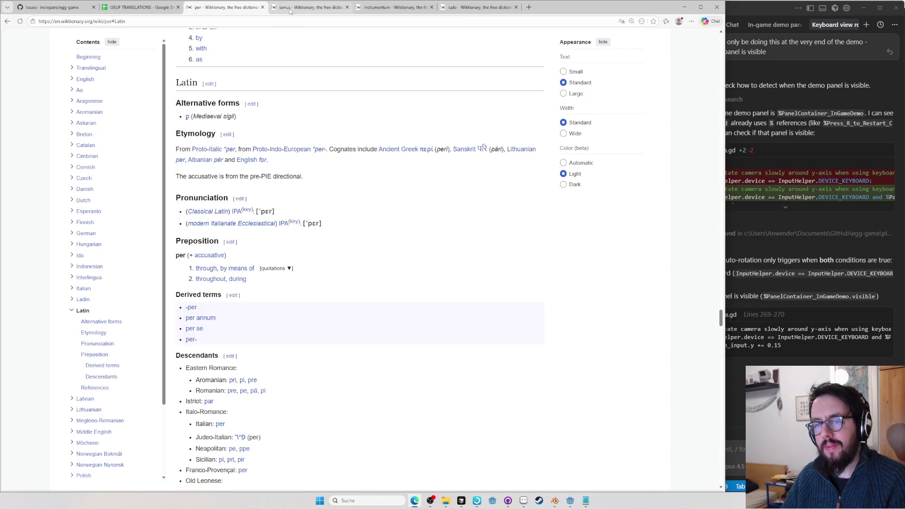
# Close the per tab, reopen ChatGPT's 'Latin prepositions for authorship' chat, and return to the sheet
pyautogui.hotkey('ctrl', 'w')
pyautogui.hotkey('alt', 'Tab')
pyautogui.hotkey('alt', 'Tab')
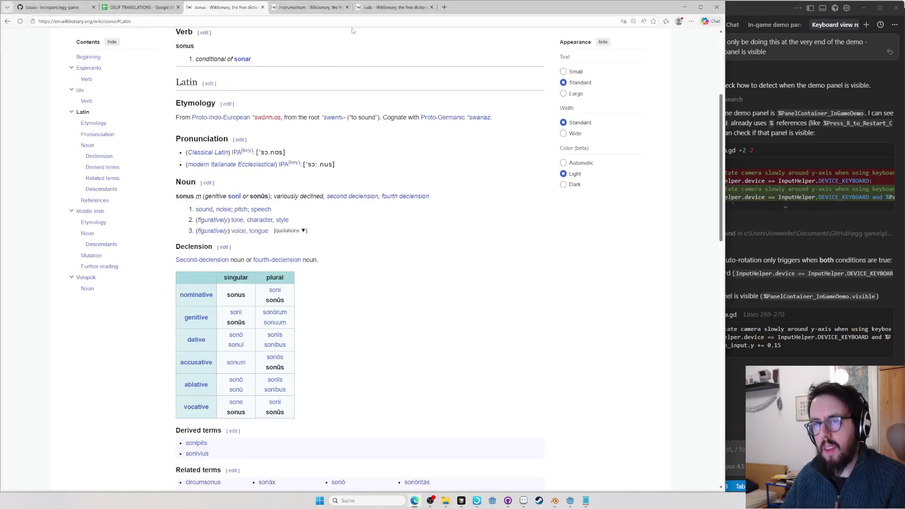
pyautogui.hotkey('ctrl', 'l')
pyautogui.write('chat')
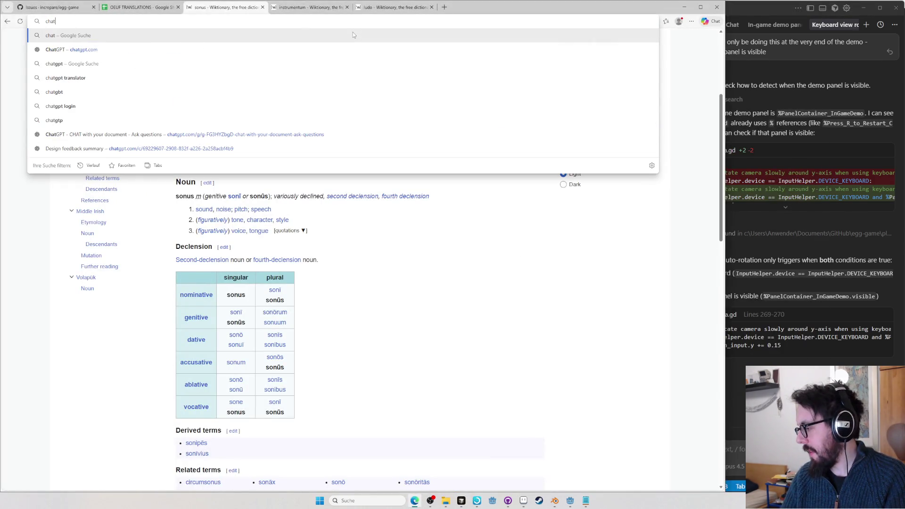
pyautogui.write('gp')
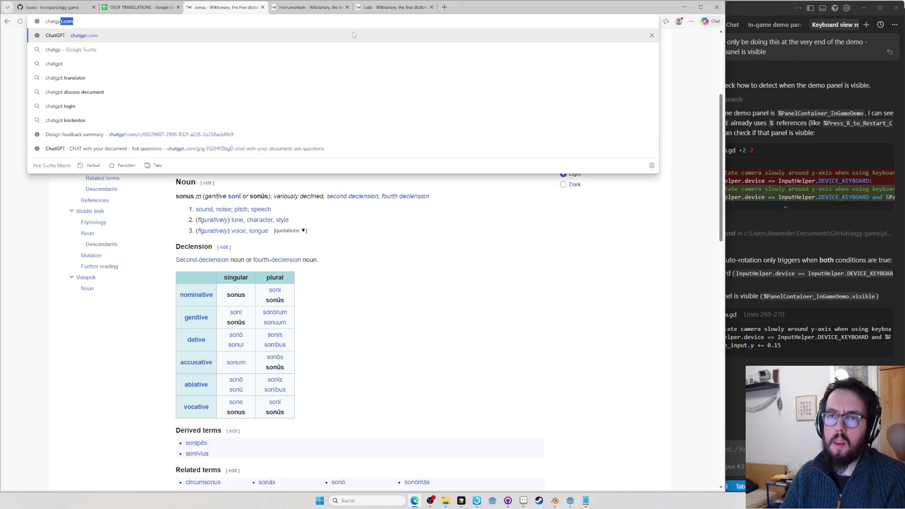
pyautogui.press('Return')
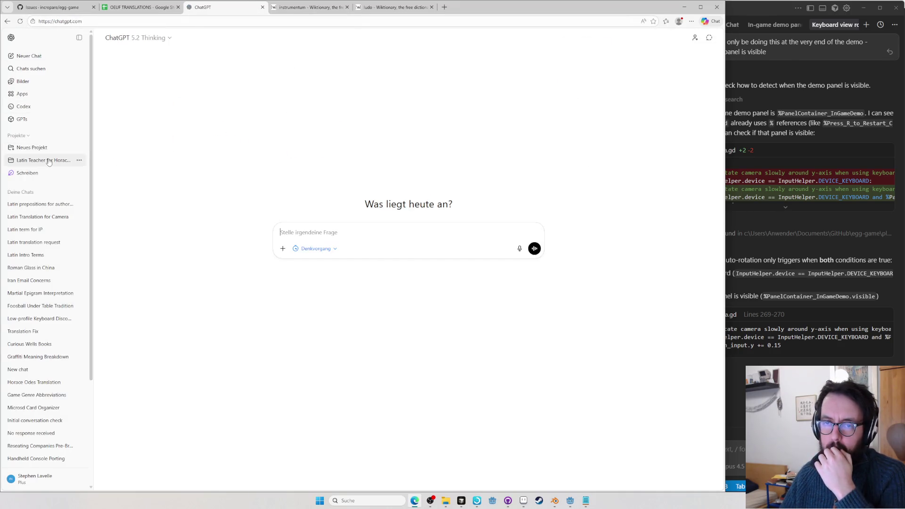
pyautogui.click(45, 207)
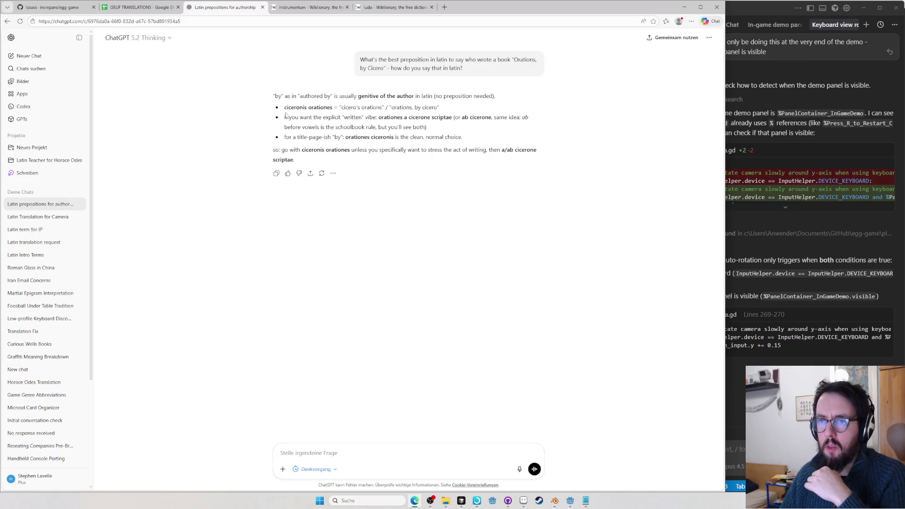
pyautogui.click(136, 9)
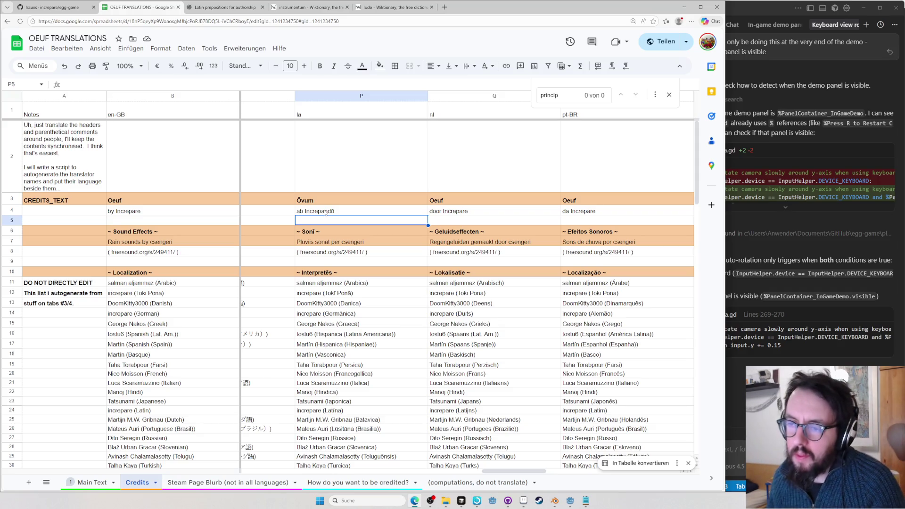
pyautogui.click(374, 11)
pyautogui.hotkey('ctrl', 'l')
pyautogui.write('incrp')
pyautogui.press('BackSpace')
pyautogui.write('epo')
pyautogui.press('Return')
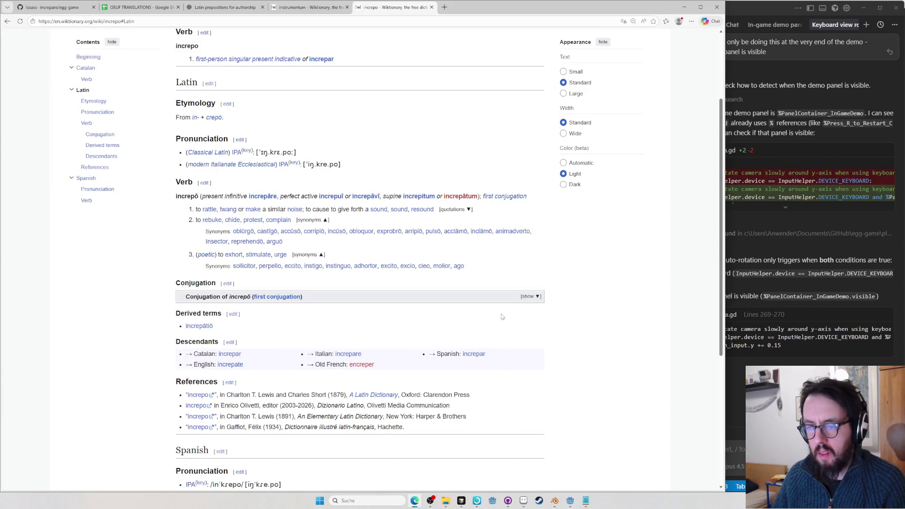
pyautogui.click(531, 296)
pyautogui.scroll(-5, 495, 304)
pyautogui.scroll(-3, 495, 305)
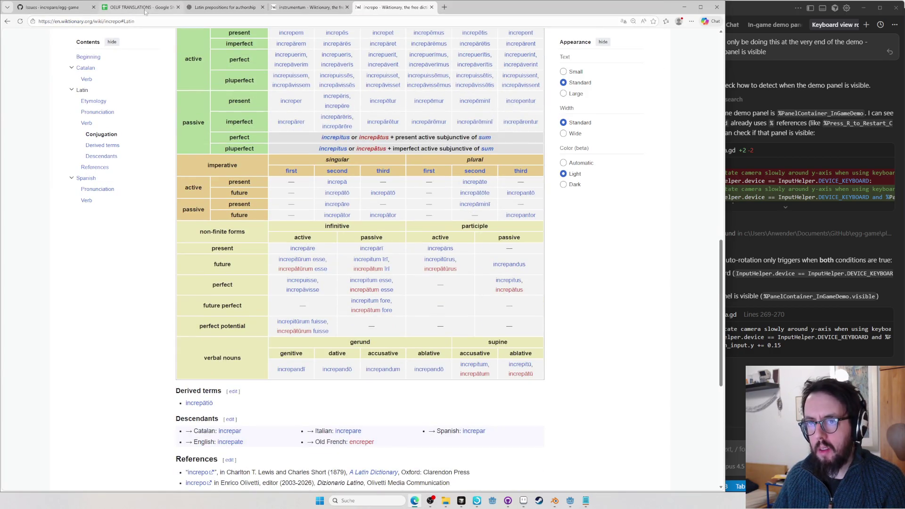
pyautogui.click(145, 8)
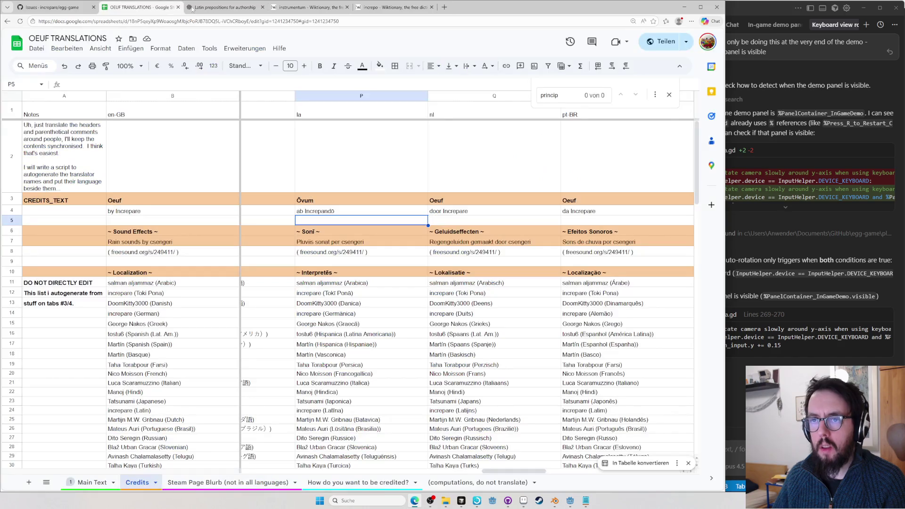
pyautogui.click(379, 9)
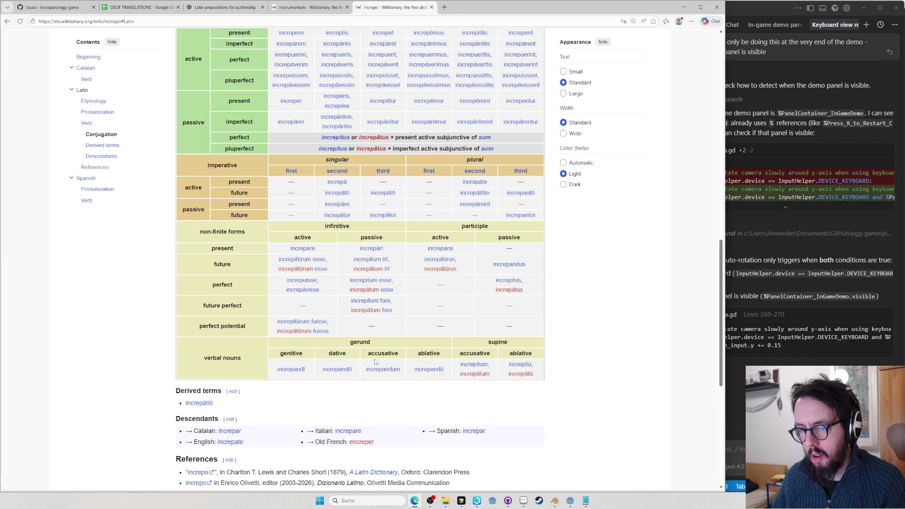
pyautogui.doubleClick(291, 368)
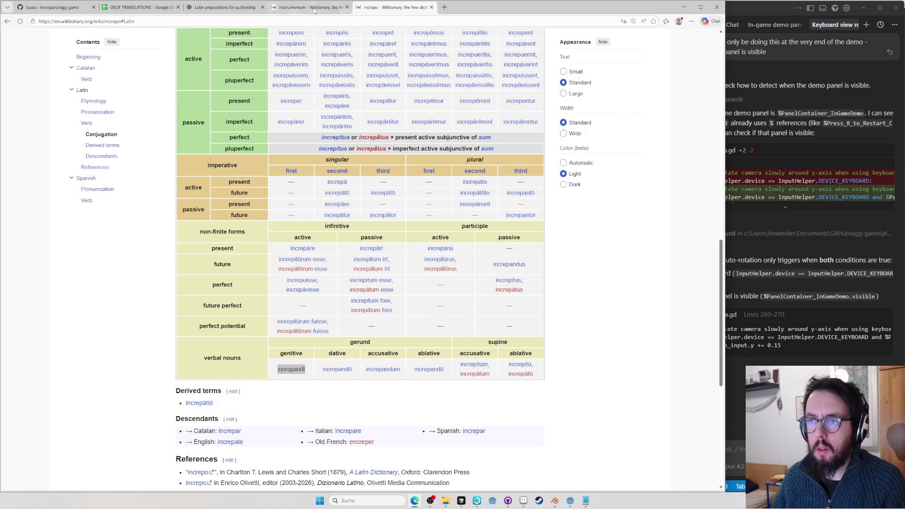
pyautogui.click(234, 9)
pyautogui.click(141, 8)
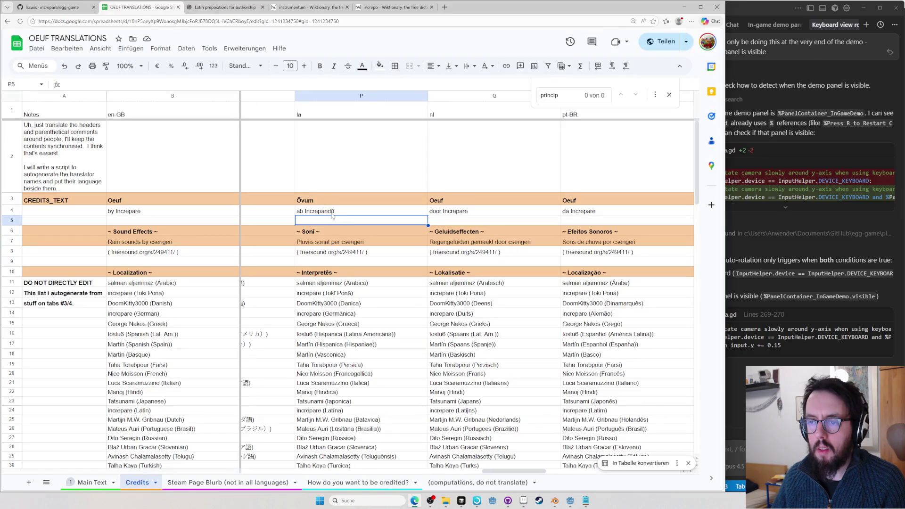